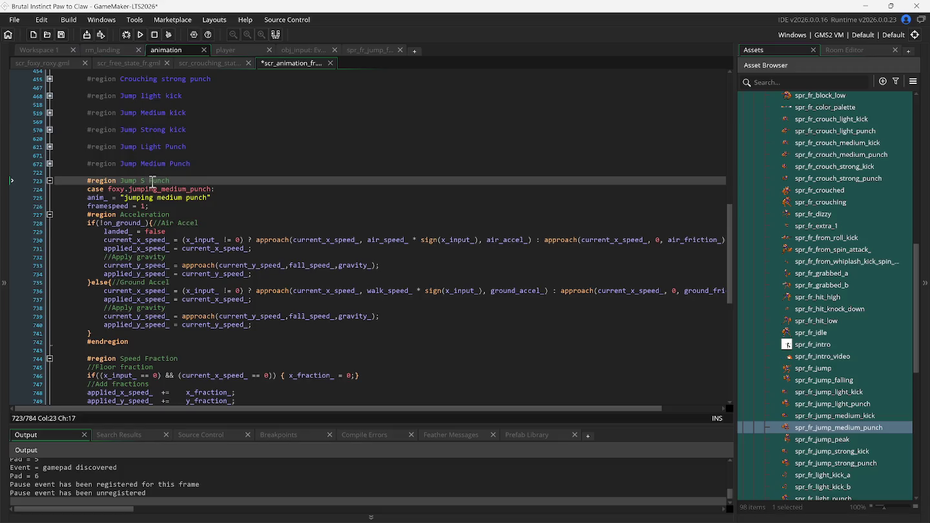
Rename the region to Jump Strong Punch, use the foxy.jumping_strong_punch case and the animation name 'jumping strong punch'
{"action": "type", "text": "rong"}
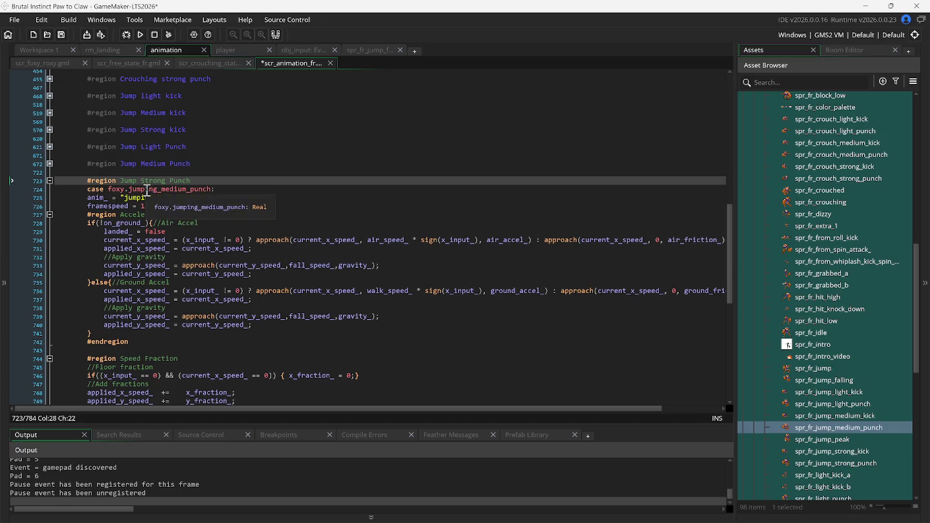
{"action": "double_click", "coordinate": [148, 190]}
{"action": "type", "text": "j:"}
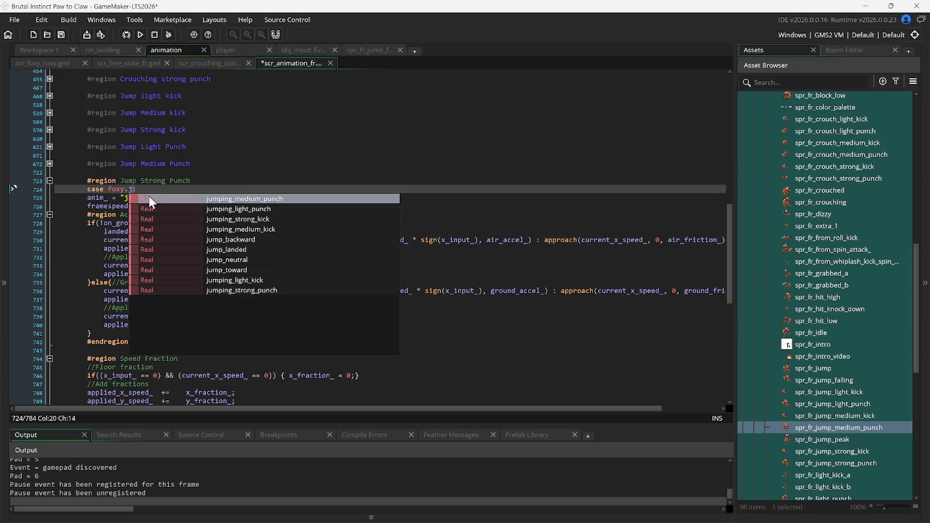
{"action": "left_click", "coordinate": [202, 291]}
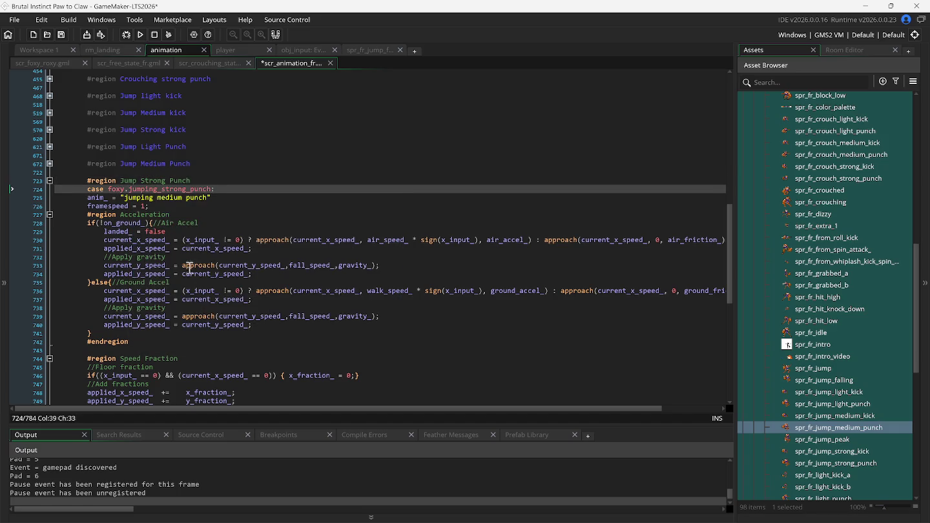
{"action": "double_click", "coordinate": [169, 199]}
{"action": "type", "text": "strong"}
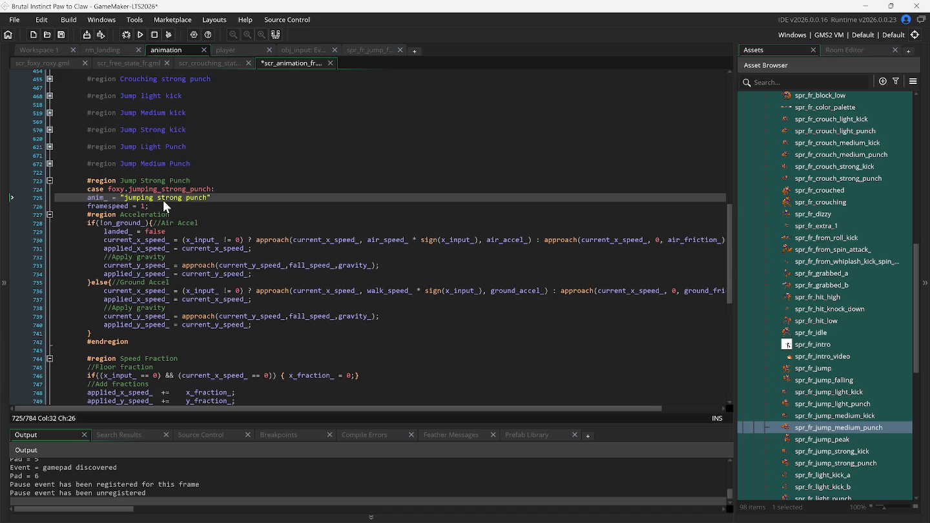
Change the sprite to spr_fr_jump_strong_punch and select that asset in the Asset Browser
{"action": "left_click", "coordinate": [50, 214]}
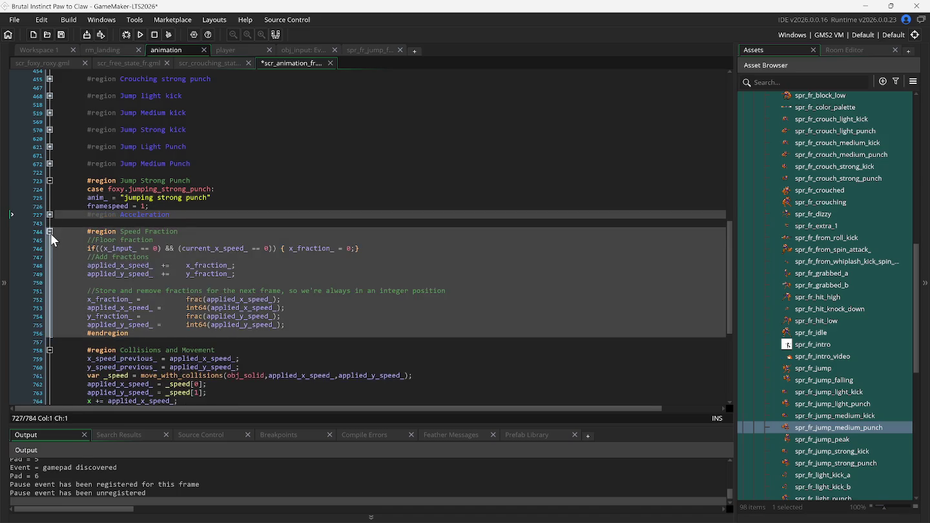
{"action": "left_click", "coordinate": [50, 234]}
{"action": "left_click", "coordinate": [50, 247]}
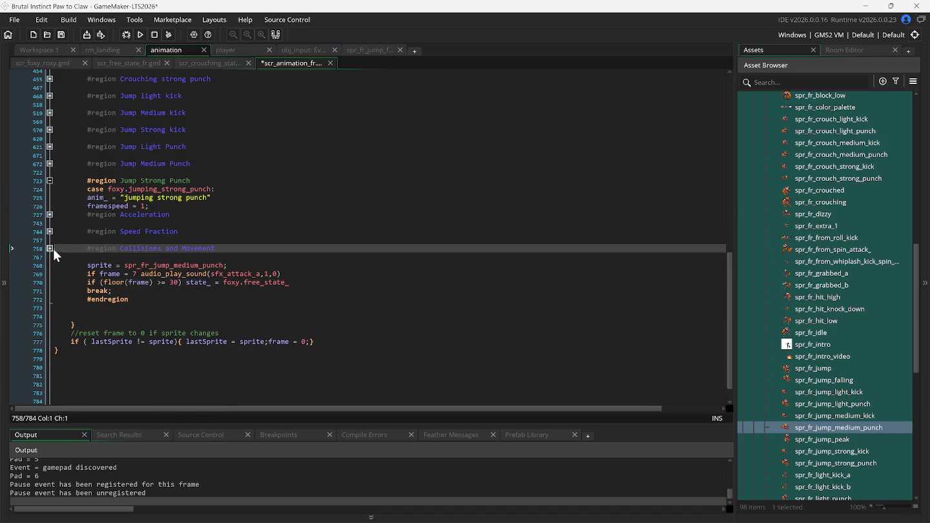
{"action": "left_click", "coordinate": [201, 265]}
{"action": "key", "text": "BackSpace"}
{"action": "key", "text": "BackSpace"}
{"action": "key", "text": "BackSpace"}
{"action": "key", "text": "BackSpace"}
{"action": "key", "text": "BackSpace"}
{"action": "type", "text": "strong"}
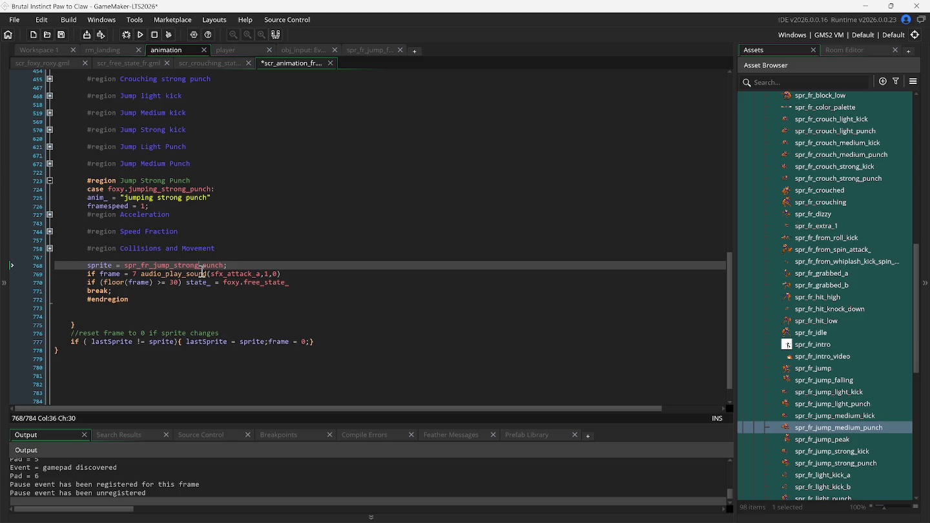
{"action": "left_click", "coordinate": [823, 462]}
{"action": "left_click", "coordinate": [823, 463]}
Confirm the sprite has 42 frames, then change the line 770 frame limit from 30 to 42
{"action": "double_click", "coordinate": [787, 462]}
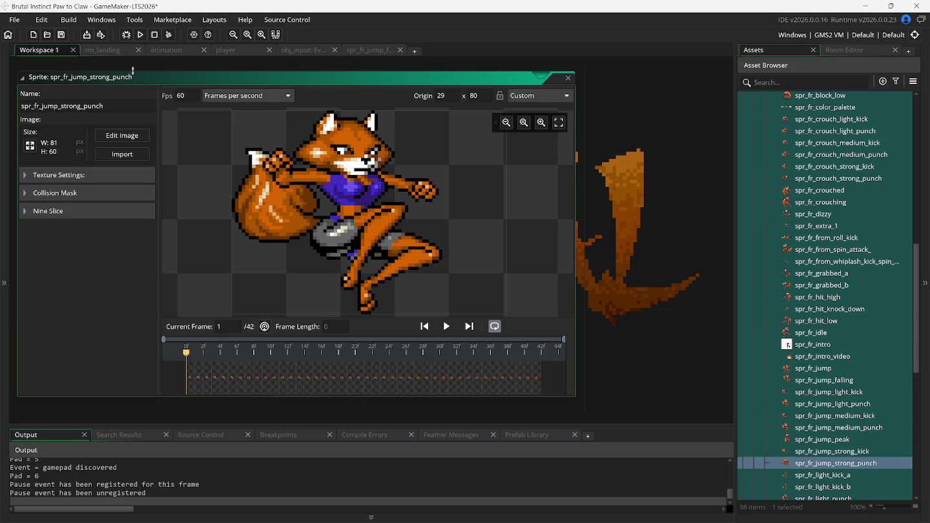
{"action": "left_click", "coordinate": [161, 54]}
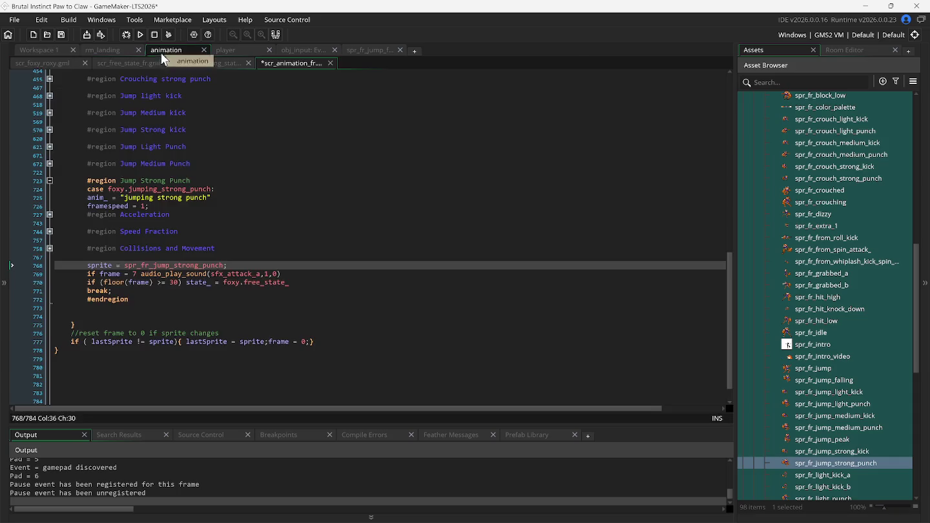
{"action": "left_click", "coordinate": [173, 283]}
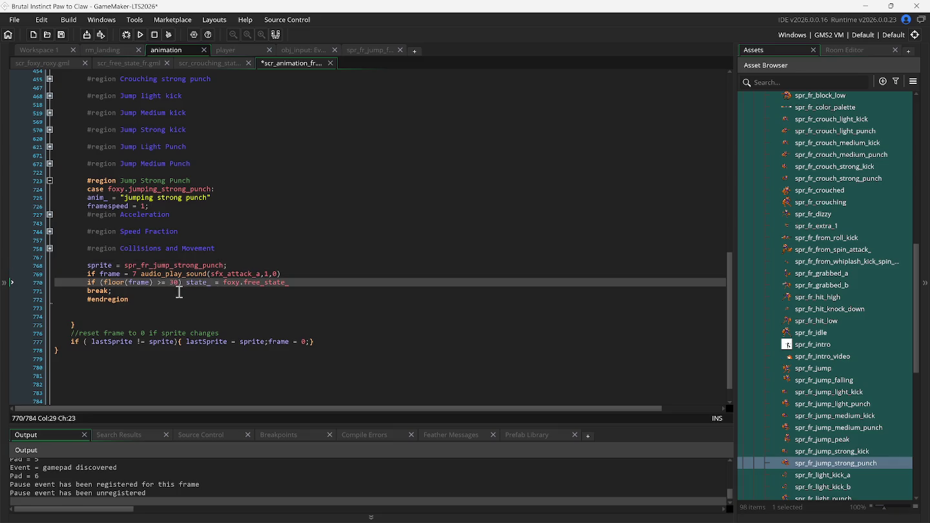
{"action": "type", "text": "42"}
{"action": "mouse_move", "coordinate": [192, 265]}
{"action": "left_click", "coordinate": [259, 251]}
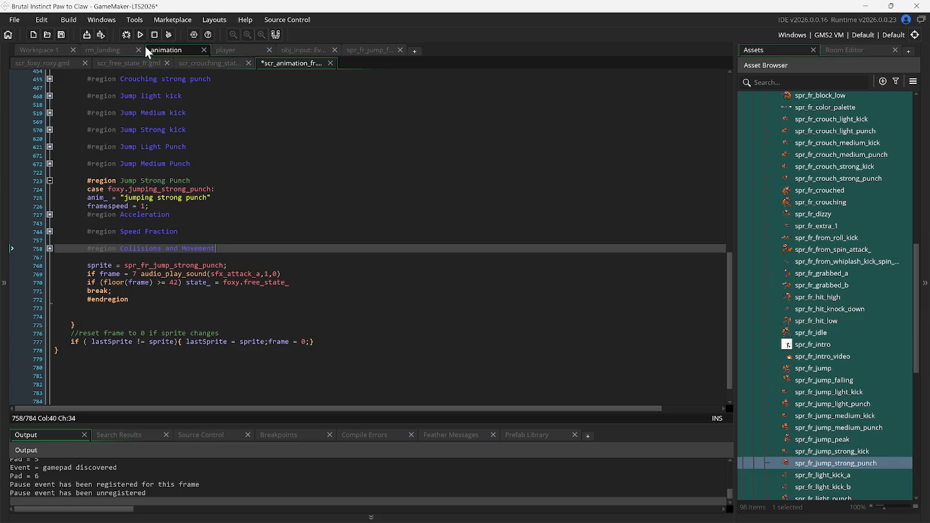
{"action": "left_click", "coordinate": [50, 182]}
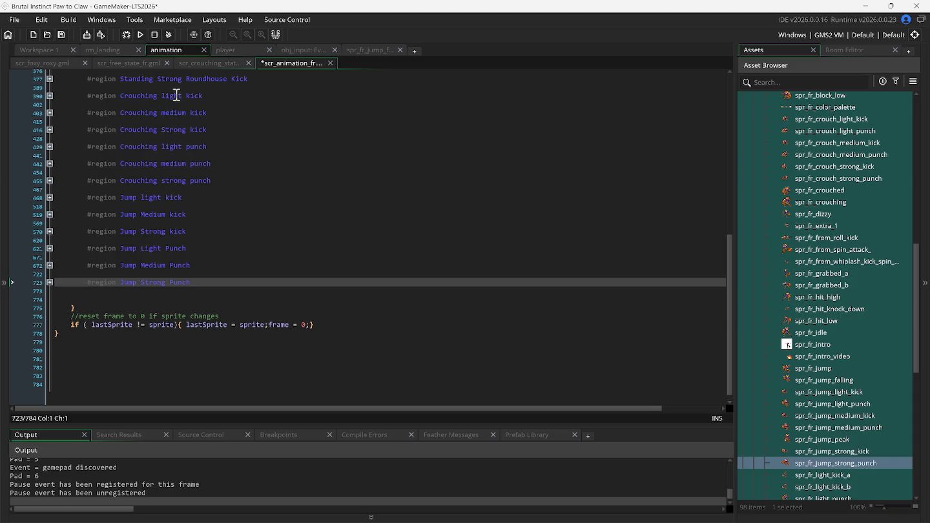
Save and run the game, then do several jumps and jumping kicks with Up and X
{"action": "left_click", "coordinate": [144, 40]}
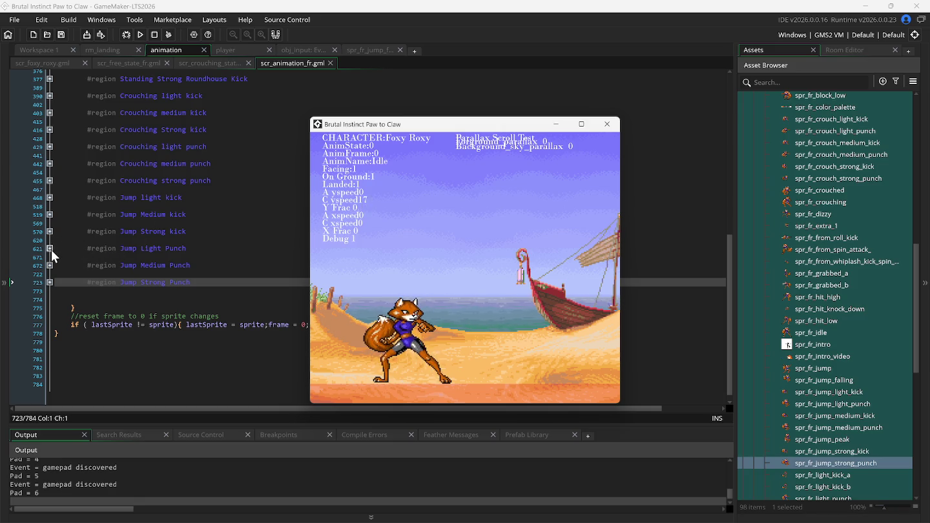
{"action": "key", "text": "Up"}
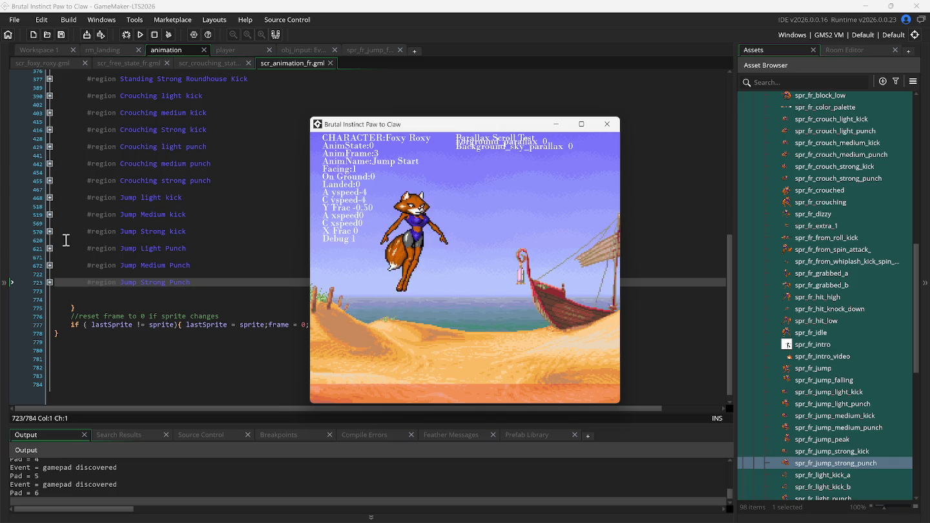
{"action": "key", "text": "x"}
{"action": "key", "text": "Up"}
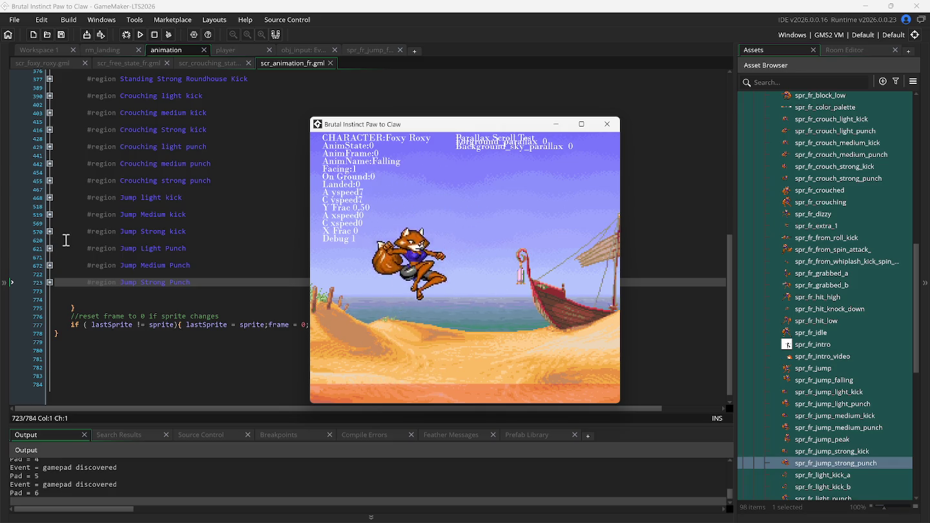
{"action": "key", "text": "x"}
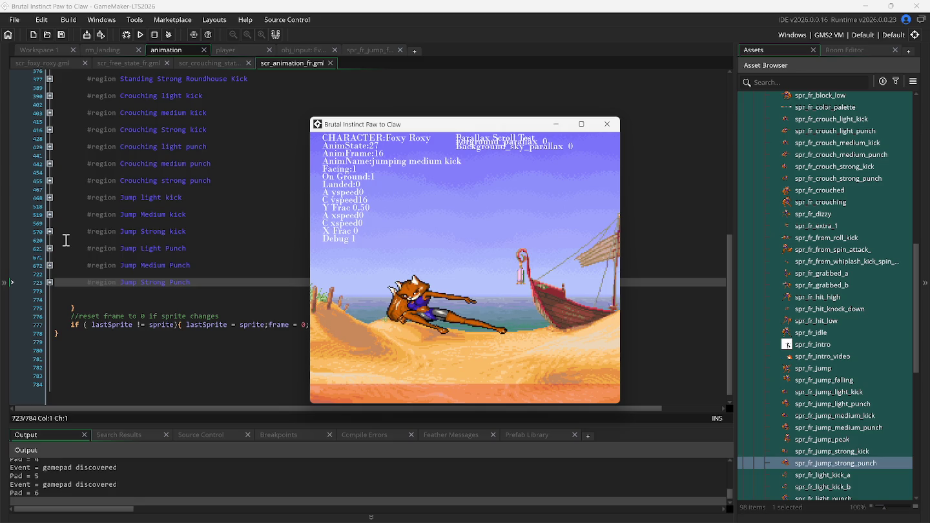
{"action": "key", "text": "Up"}
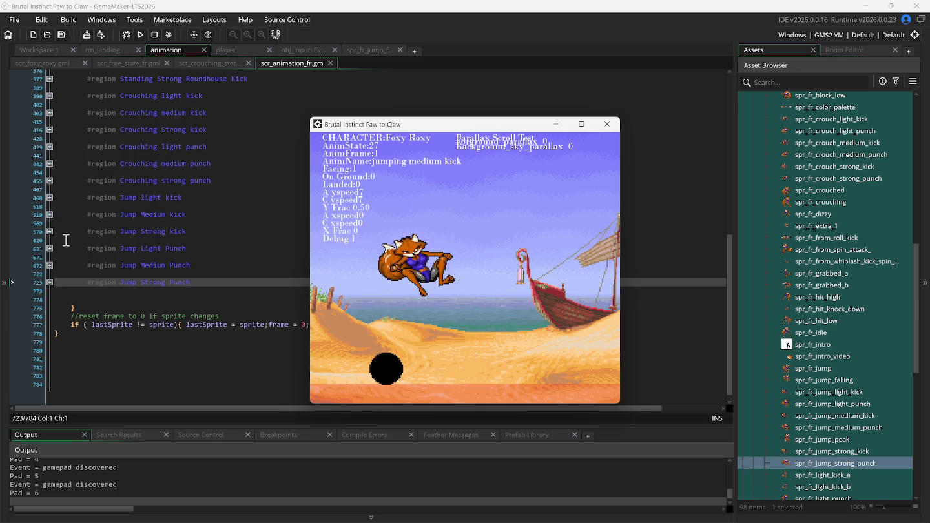
{"action": "key", "text": "Up"}
{"action": "key", "text": "x"}
{"action": "key", "text": "Up"}
{"action": "key", "text": "Up"}
{"action": "key", "text": "x"}
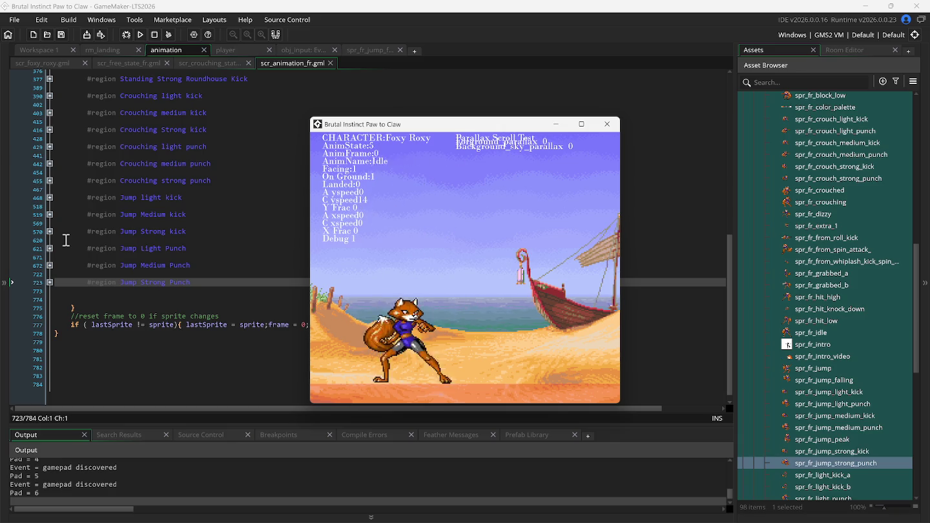
Expand the Jump light kick region at line 468 and the Jump Strong Punch region at line 723
{"action": "left_click", "coordinate": [50, 199]}
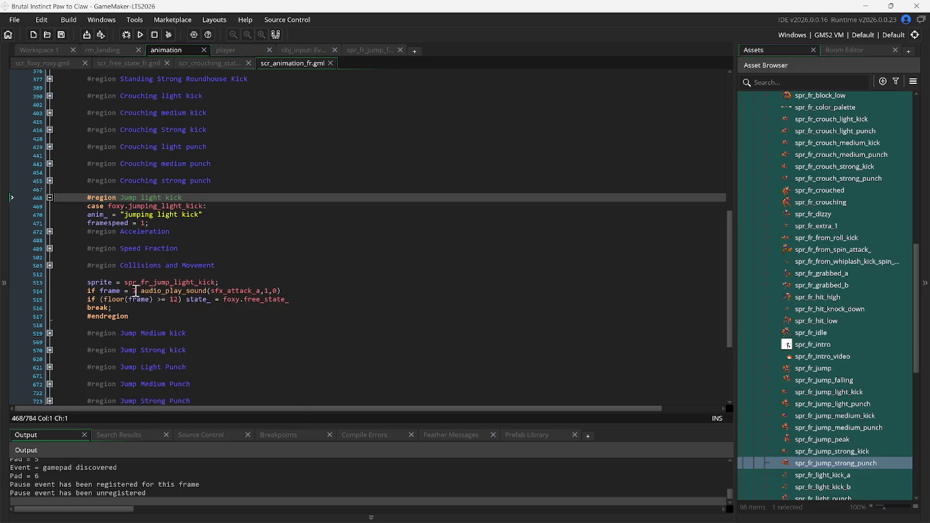
{"action": "scroll", "coordinate": [116, 285], "scroll_direction": "down", "scroll_amount": 2}
{"action": "scroll", "coordinate": [115, 285], "scroll_direction": "down", "scroll_amount": 1}
{"action": "left_click", "coordinate": [49, 331]}
{"action": "scroll", "coordinate": [192, 326], "scroll_direction": "down", "scroll_amount": 1}
{"action": "scroll", "coordinate": [207, 323], "scroll_direction": "down", "scroll_amount": 3}
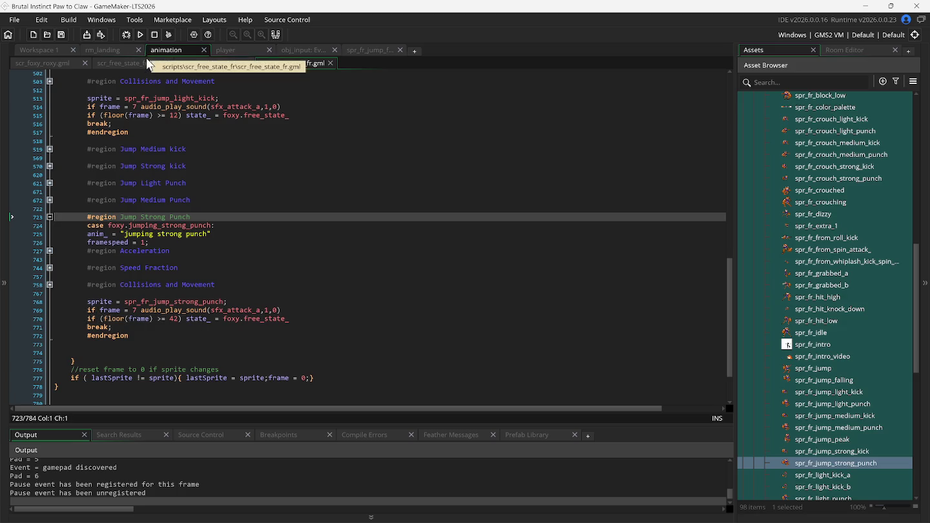
In the running game, jump with Up and punch in midair with A, then return to the editor
{"action": "left_click", "coordinate": [666, 514]}
{"action": "key", "text": "Up"}
{"action": "key", "text": "Up"}
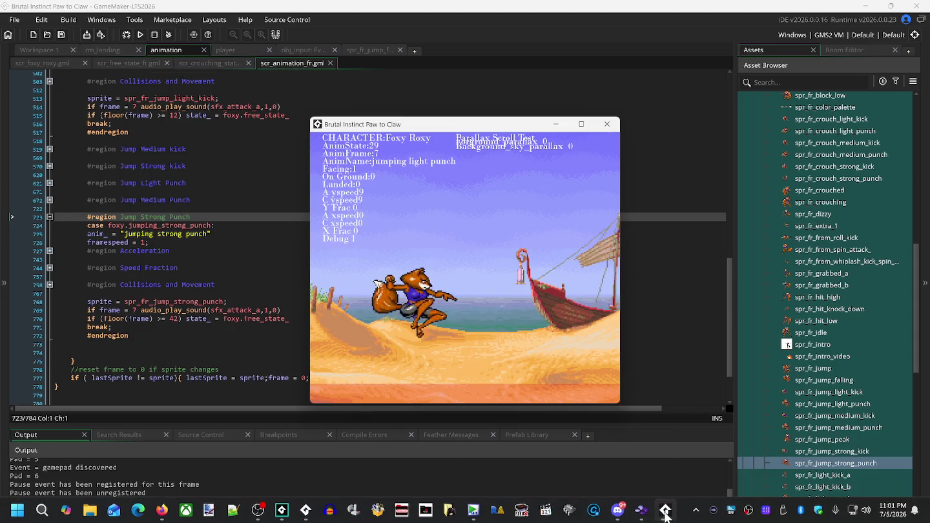
{"action": "key", "text": "Up"}
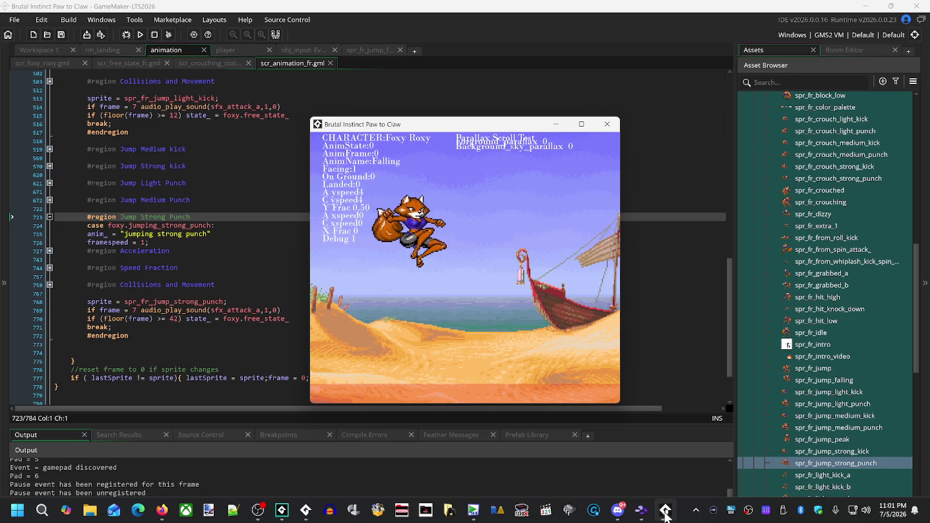
{"action": "key", "text": "a"}
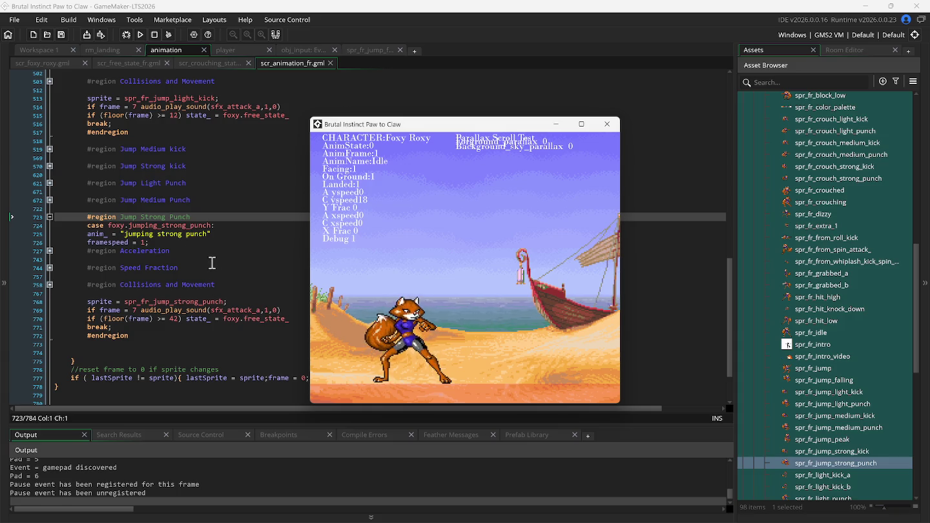
{"action": "left_click", "coordinate": [239, 302]}
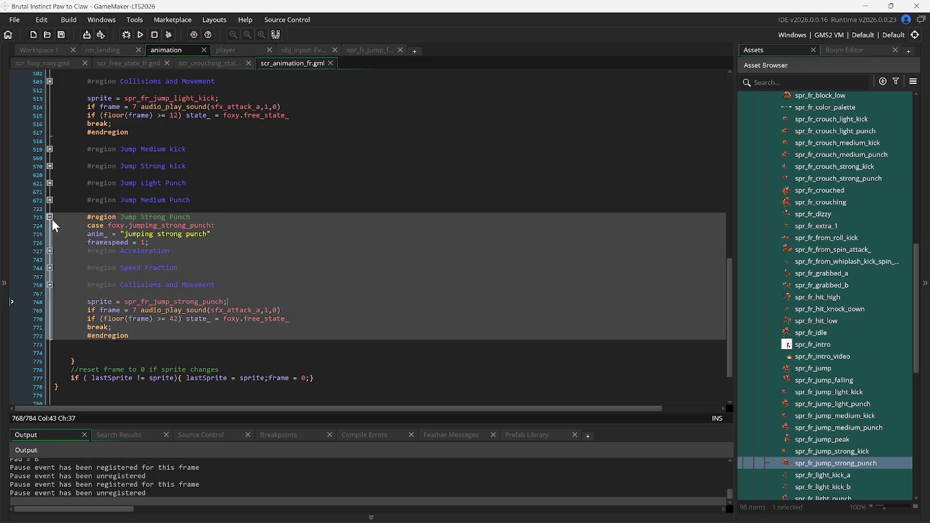
Collapse the Jump Strong Punch region and re-expand the Jump light kick region
{"action": "left_click", "coordinate": [49, 217]}
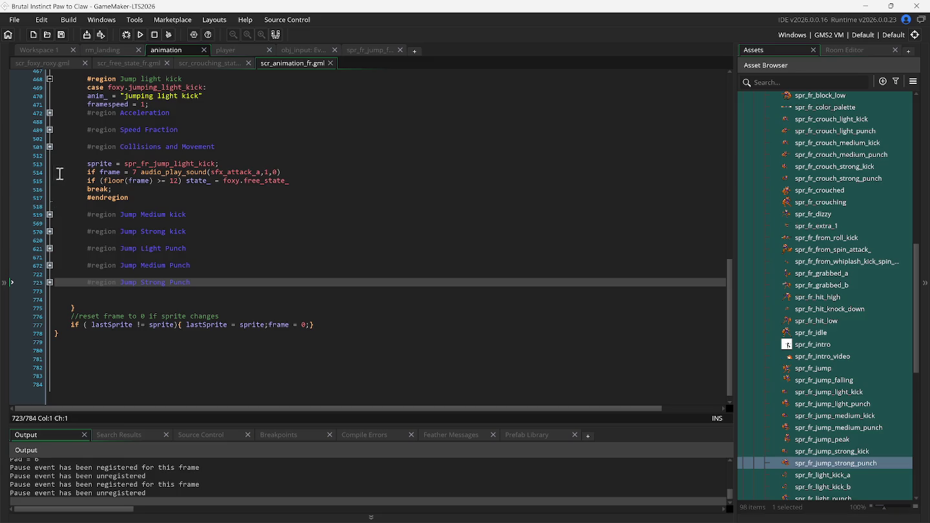
{"action": "scroll", "coordinate": [77, 182], "scroll_direction": "up", "scroll_amount": 1}
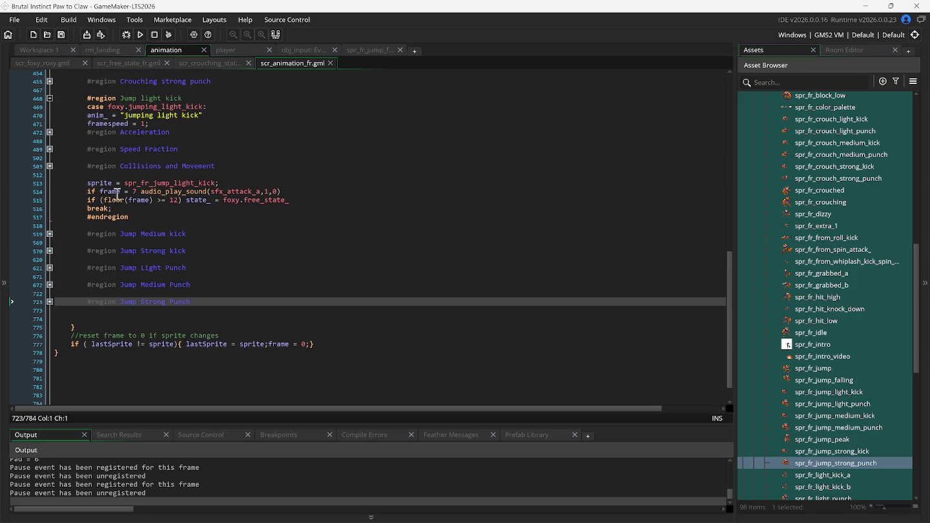
{"action": "left_click", "coordinate": [49, 100]}
{"action": "scroll", "coordinate": [113, 226], "scroll_direction": "up", "scroll_amount": 4}
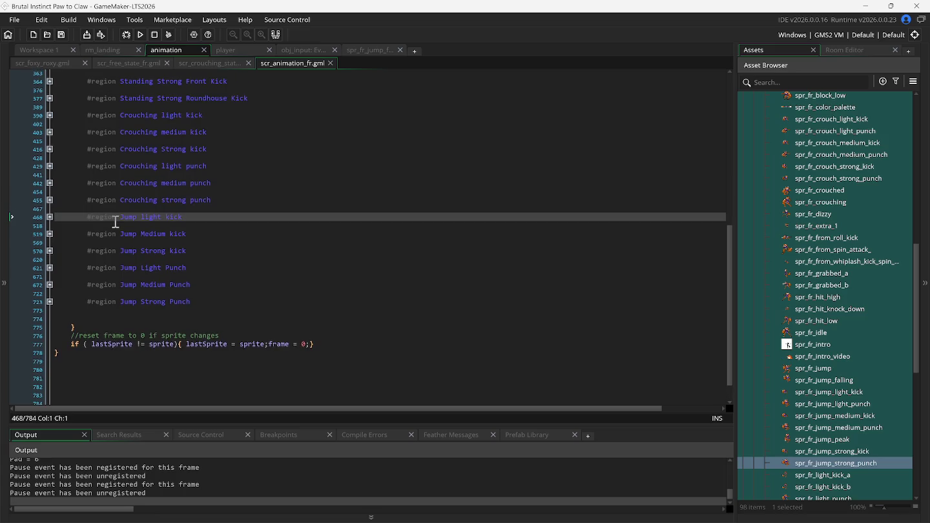
{"action": "left_click", "coordinate": [50, 246]}
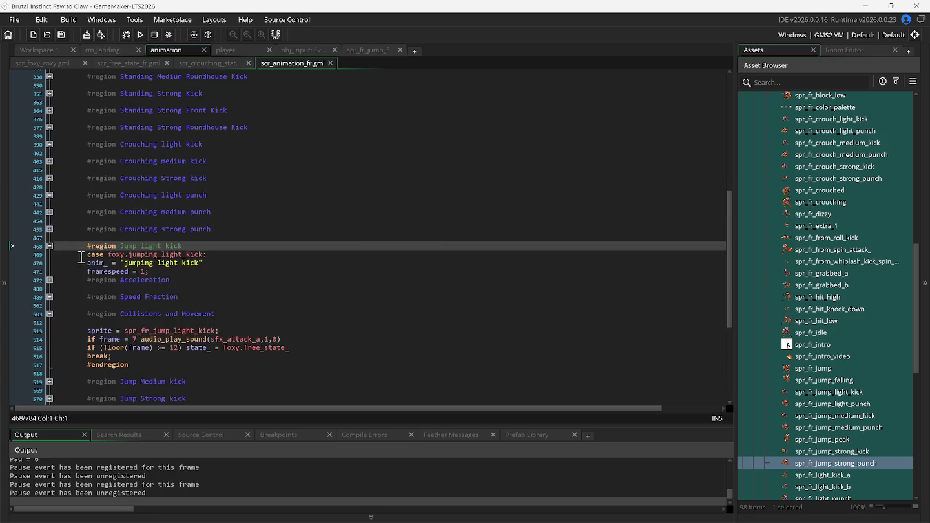
Duplicate the frame-7 sfx_attack_a sound line 514 in Jump light kick
{"action": "left_click", "coordinate": [241, 328]}
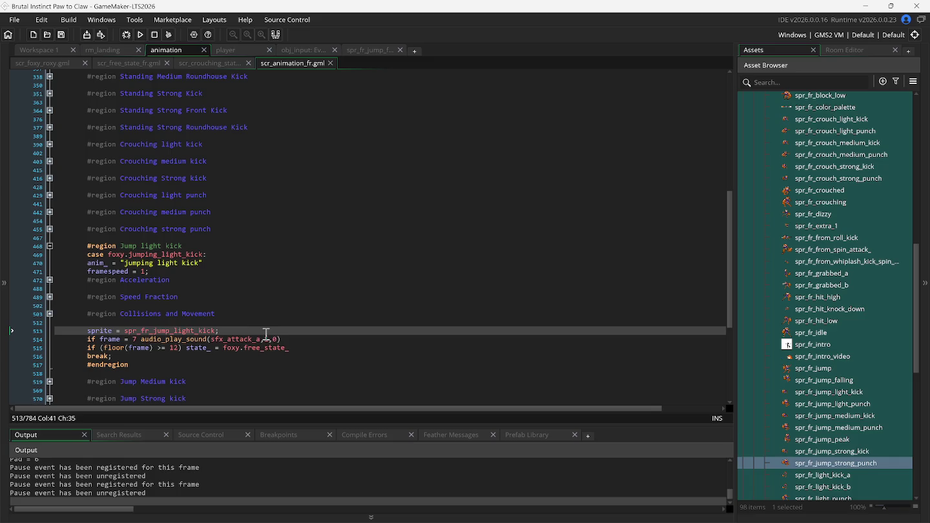
{"action": "left_click", "coordinate": [289, 338]}
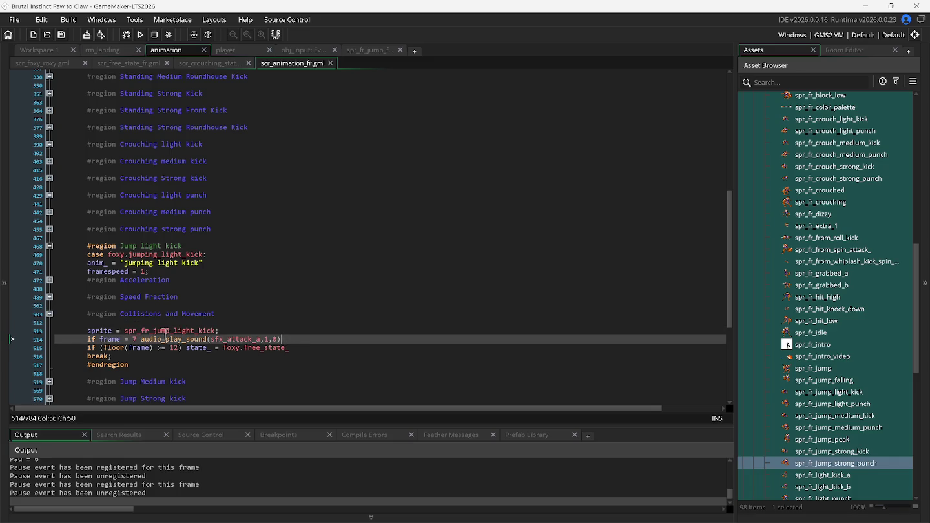
{"action": "left_click", "coordinate": [56, 342]}
{"action": "key", "text": "ctrl+d"}
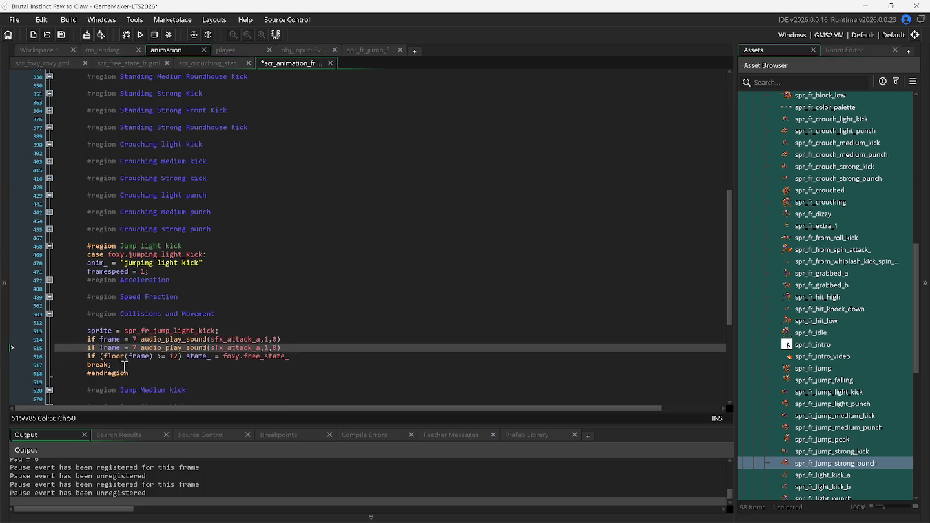
Rewrite line 515 as 'if (on_ground_) state_ = foxy.jump_landed' and run the game with F5
{"action": "double_click", "coordinate": [115, 349]}
{"action": "left_click_drag", "start_coordinate": [115, 349], "coordinate": [284, 350]}
{"action": "key", "text": "Delete"}
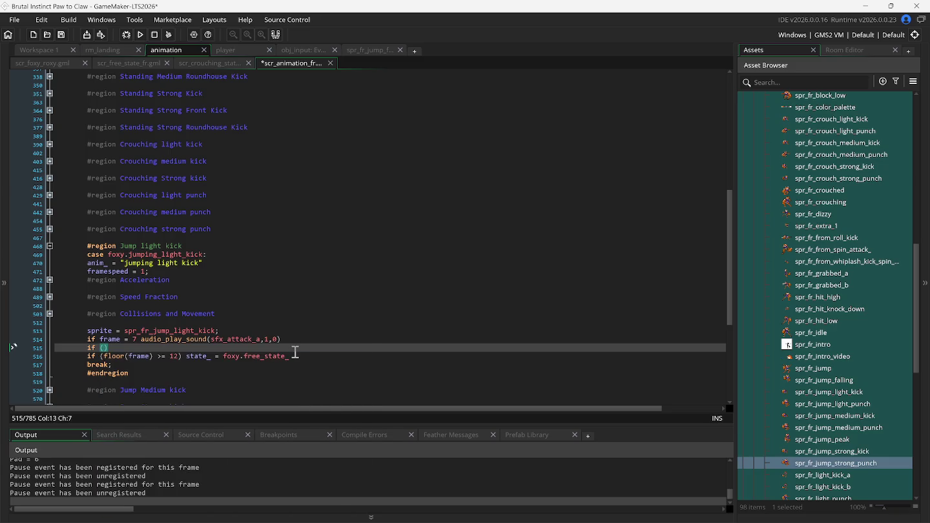
{"action": "type", "text": "on_ground_"}
{"action": "type", "text": "state_ = f"}
{"action": "type", "text": "ox"}
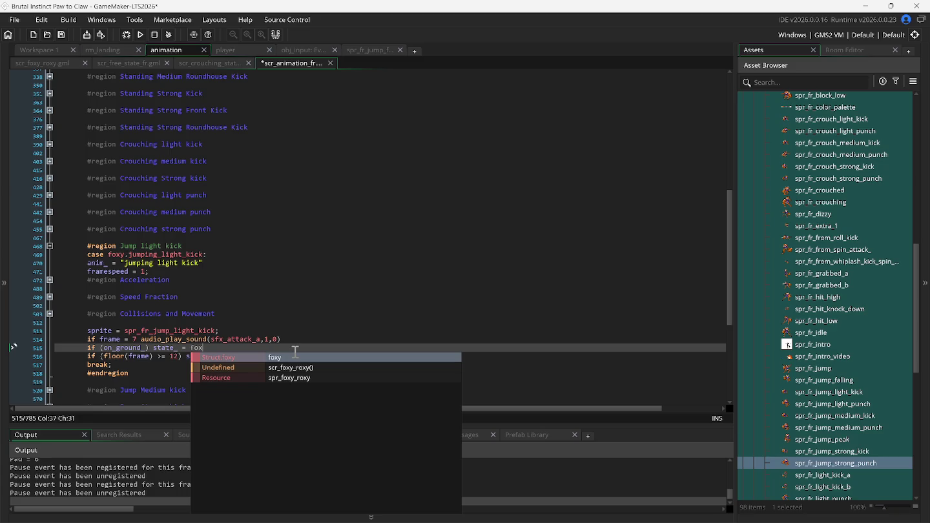
{"action": "type", "text": "y.l"}
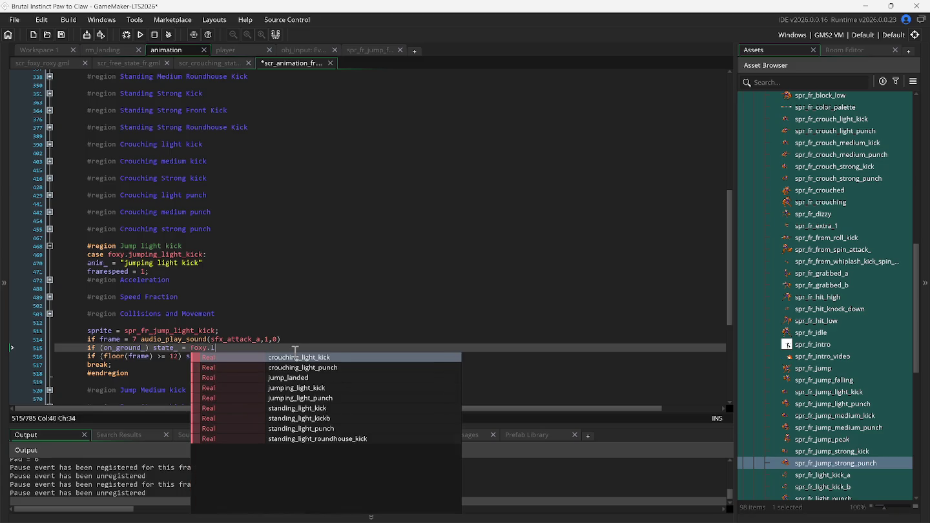
{"action": "key", "text": "Down"}
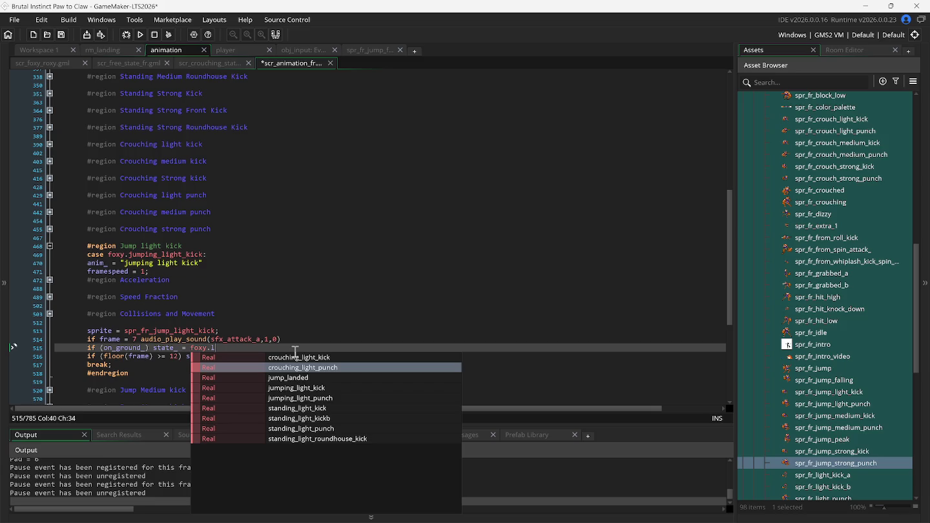
{"action": "key", "text": "Down"}
{"action": "key", "text": "Return"}
{"action": "key", "text": "F5"}
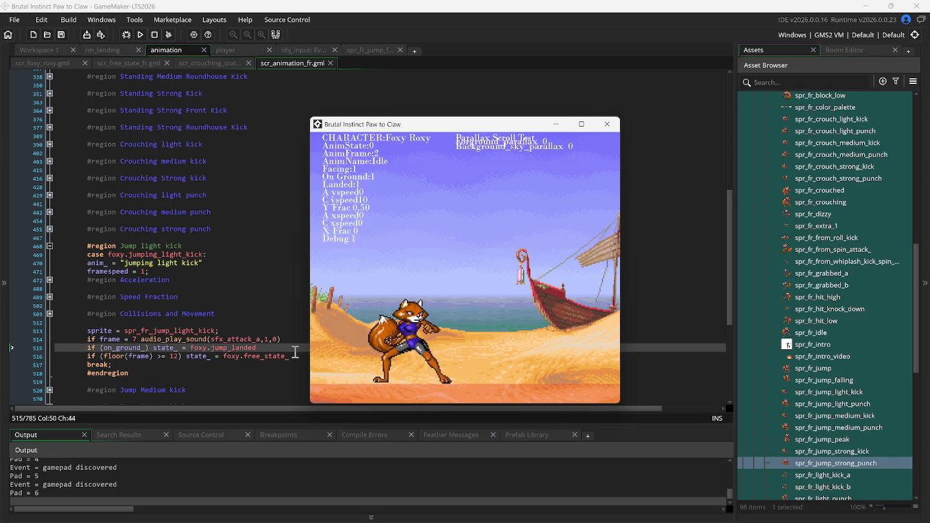
Return from the game to the script and collapse the Jump light kick region
{"action": "left_click", "coordinate": [56, 350]}
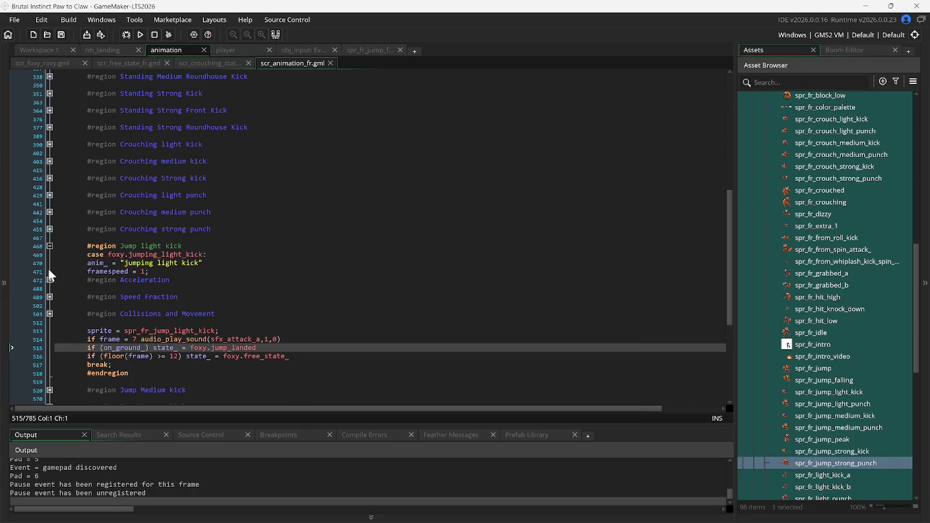
{"action": "left_click", "coordinate": [50, 247]}
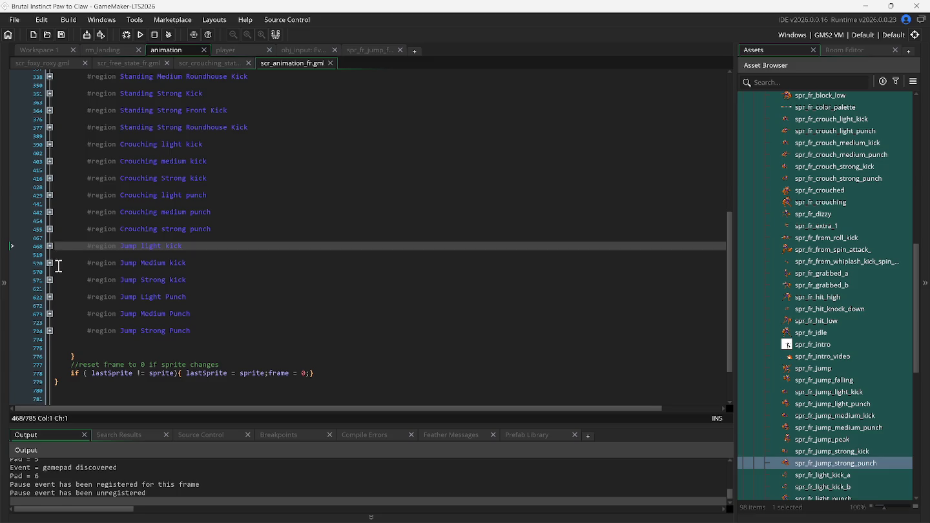
Paste the on_ground_ jump_landed check after the attack sound line in Jump Medium kick
{"action": "left_click", "coordinate": [49, 264]}
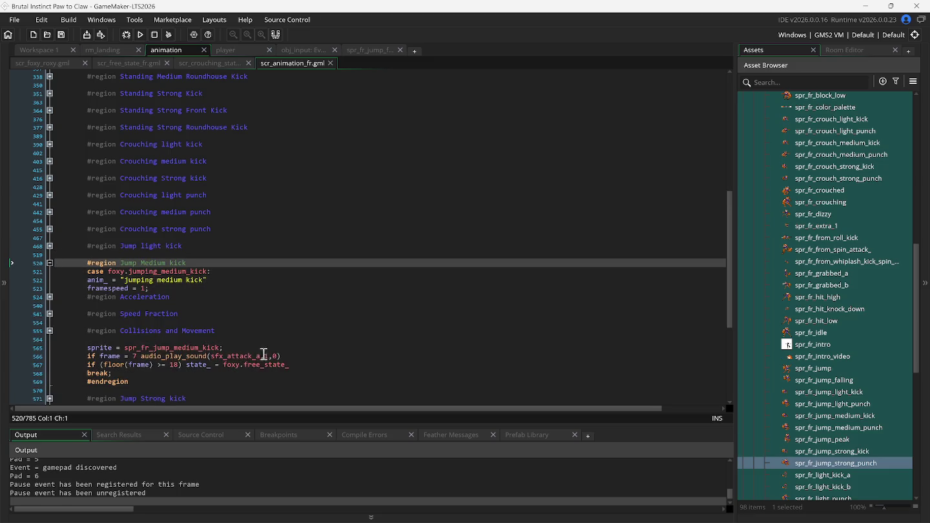
{"action": "left_click", "coordinate": [300, 357]}
{"action": "key", "text": "Return"}
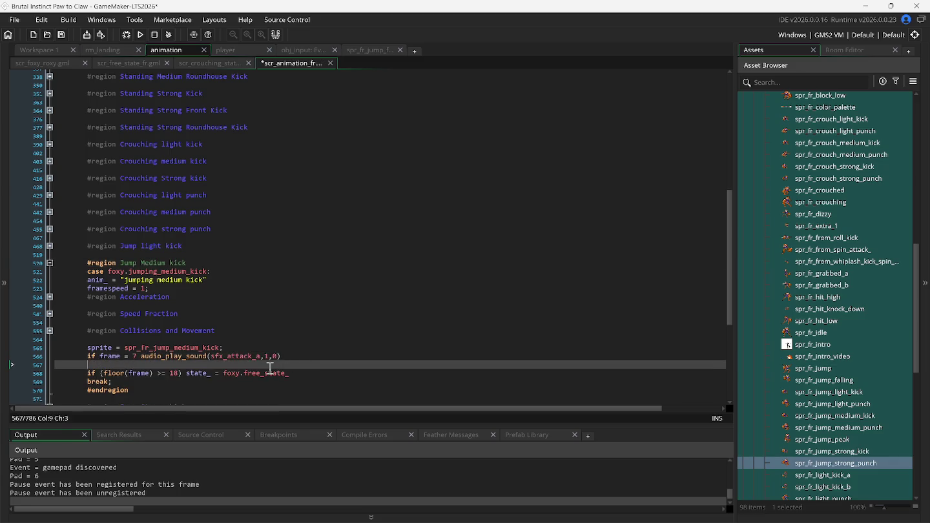
{"action": "type", "text": "if (on_ground_) state_ = foxy.jump_landed"}
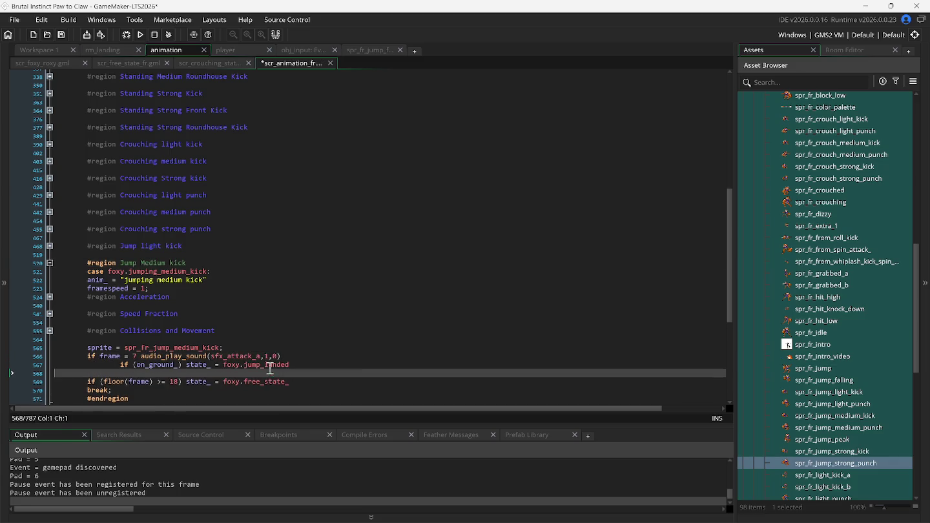
{"action": "left_click", "coordinate": [64, 368]}
{"action": "key", "text": "Delete"}
{"action": "key", "text": "Delete"}
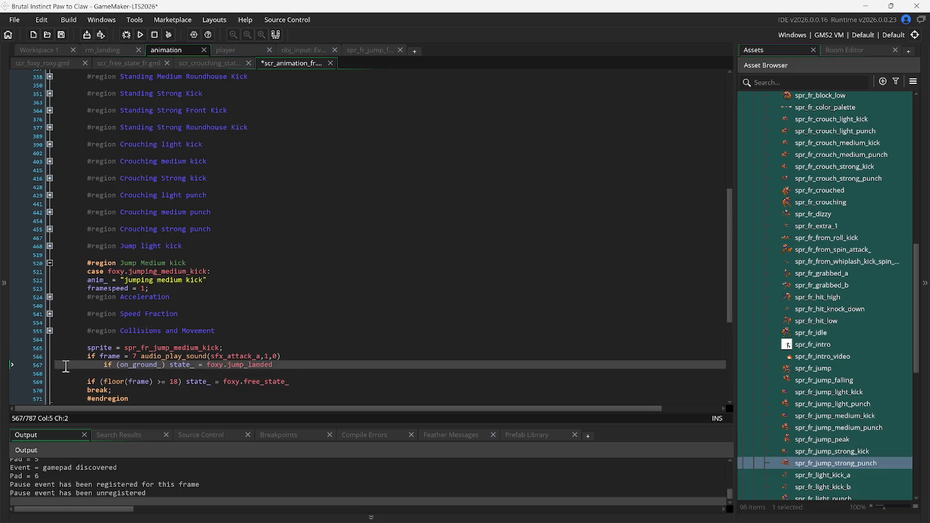
{"action": "left_click", "coordinate": [265, 365]}
{"action": "key", "text": "Delete"}
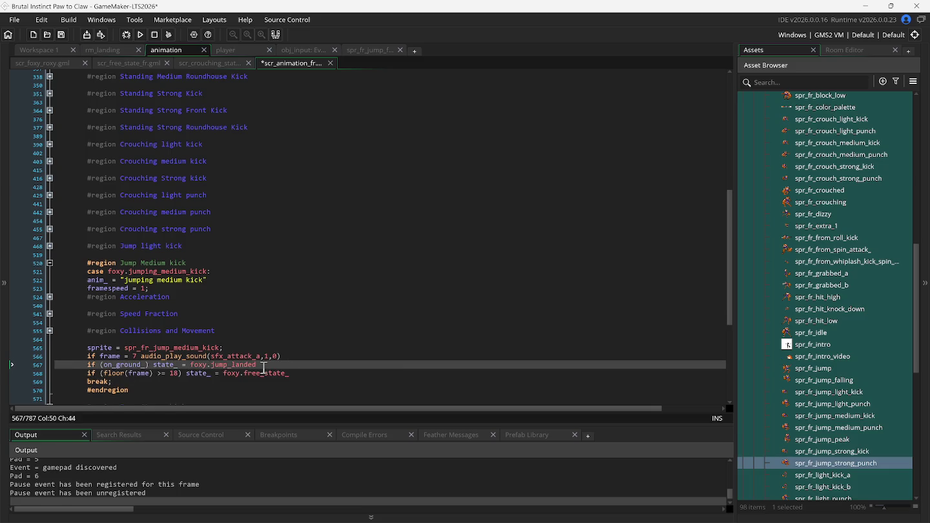
{"action": "left_click", "coordinate": [48, 264]}
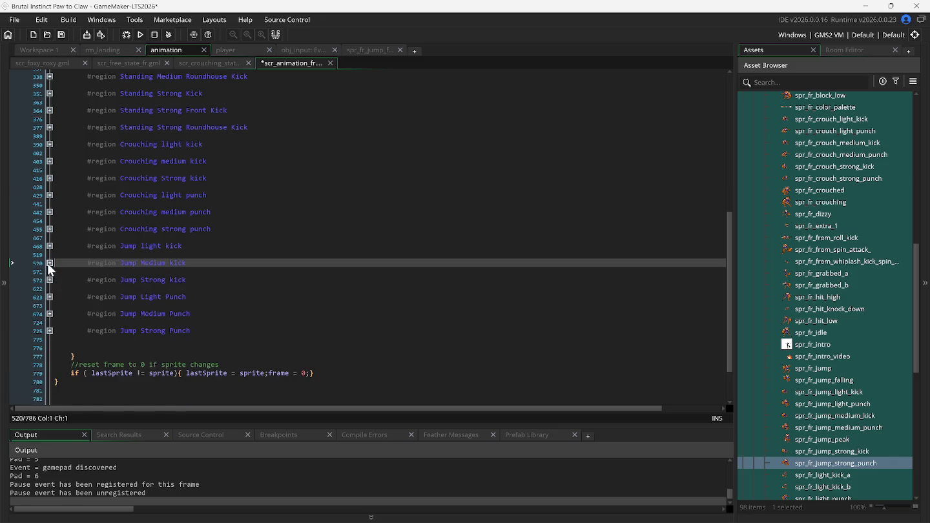
Add the same landing check above the floor check in Jump Strong kick
{"action": "left_click", "coordinate": [49, 280]}
{"action": "scroll", "coordinate": [75, 370], "scroll_direction": "down", "scroll_amount": 2}
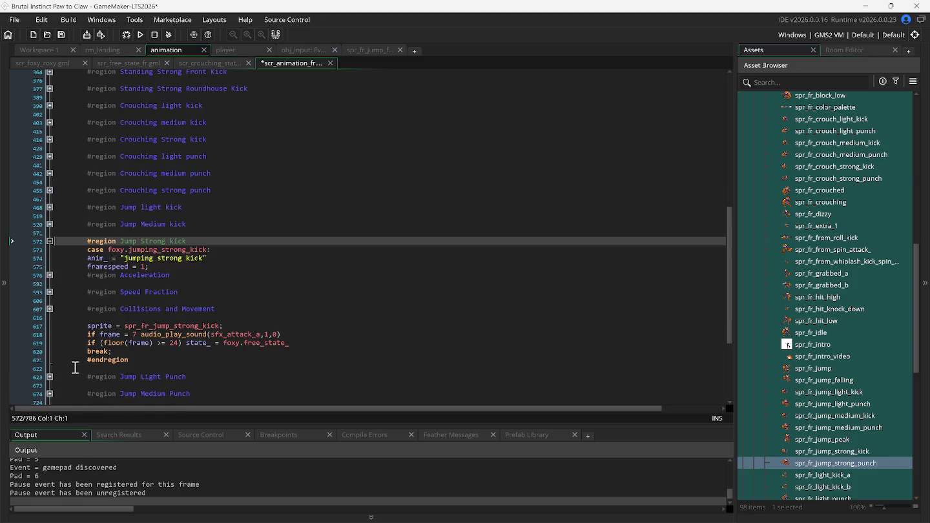
{"action": "left_click", "coordinate": [57, 341]}
{"action": "key", "text": "Return"}
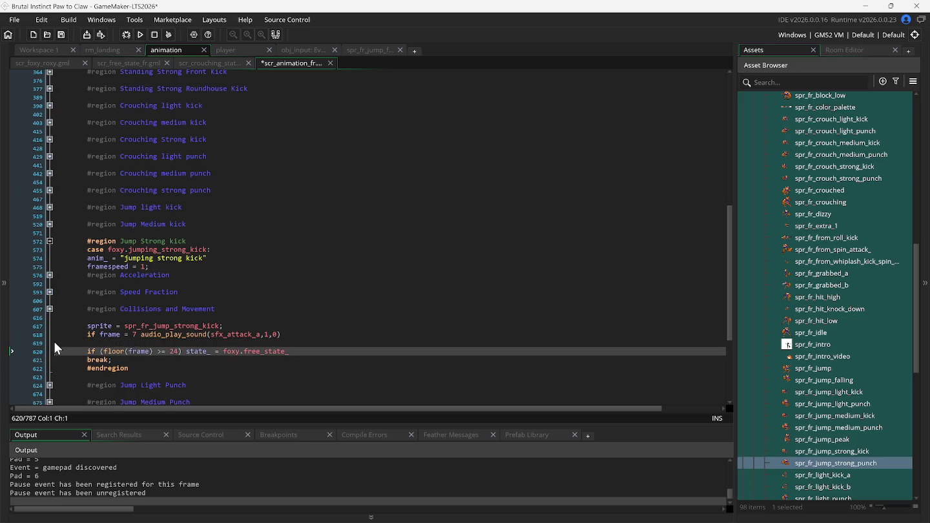
{"action": "type", "text": "if (on_ground_) state_ = foxy.jump_landed"}
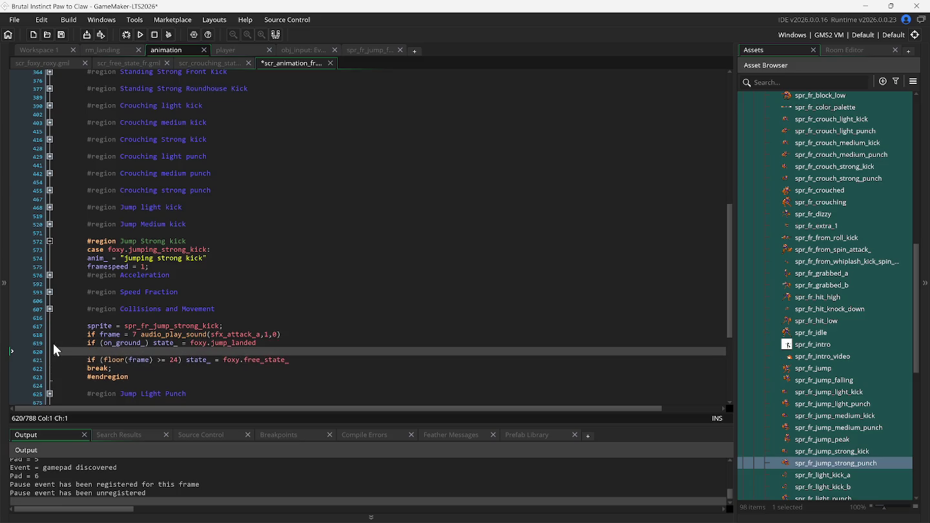
{"action": "key", "text": "BackSpace"}
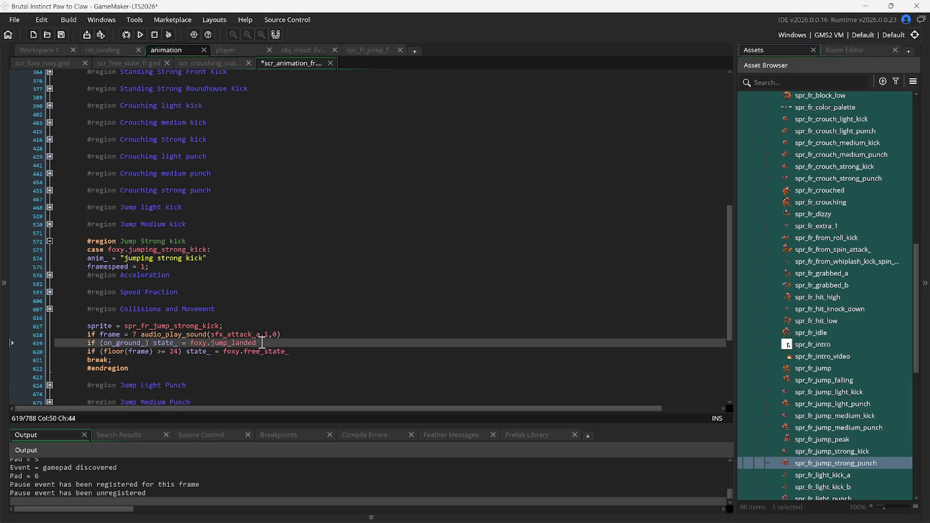
{"action": "left_click", "coordinate": [49, 242]}
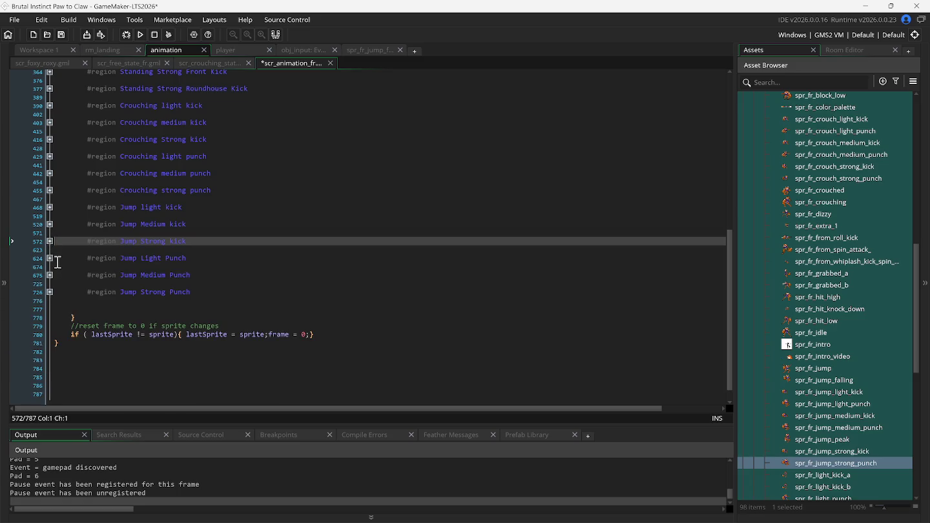
Add the landing check to the Jump Light Punch case
{"action": "left_click", "coordinate": [49, 259]}
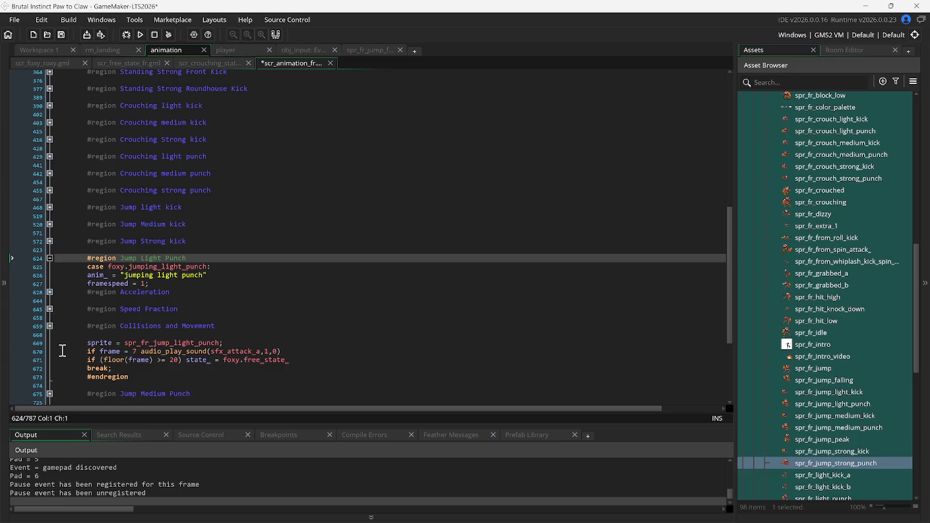
{"action": "left_click", "coordinate": [62, 352]}
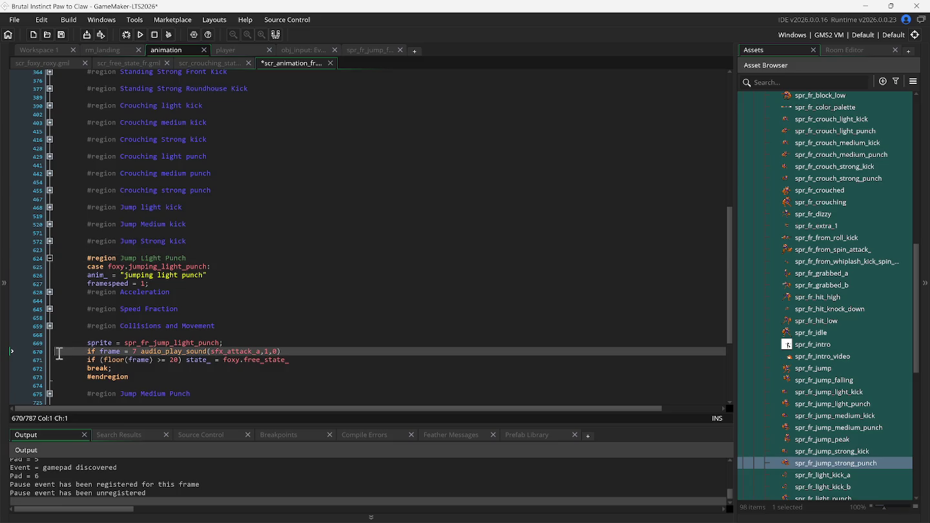
{"action": "key", "text": "Return"}
{"action": "key", "text": "BackSpace"}
{"action": "left_click", "coordinate": [59, 358]}
{"action": "key", "text": "Return"}
{"action": "left_click", "coordinate": [56, 360]}
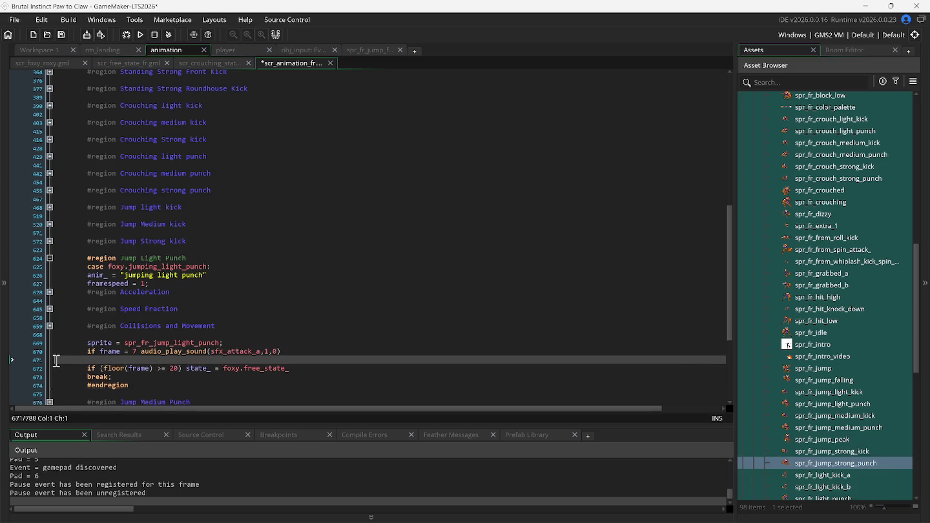
{"action": "type", "text": "if (on_ground_) state_ = foxy.jump_landed"}
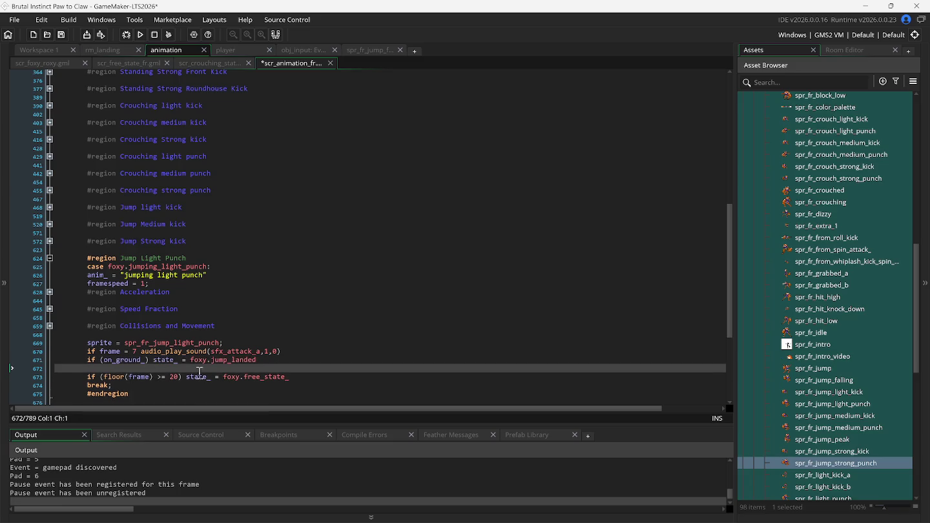
{"action": "key", "text": "BackSpace"}
{"action": "left_click", "coordinate": [58, 361]}
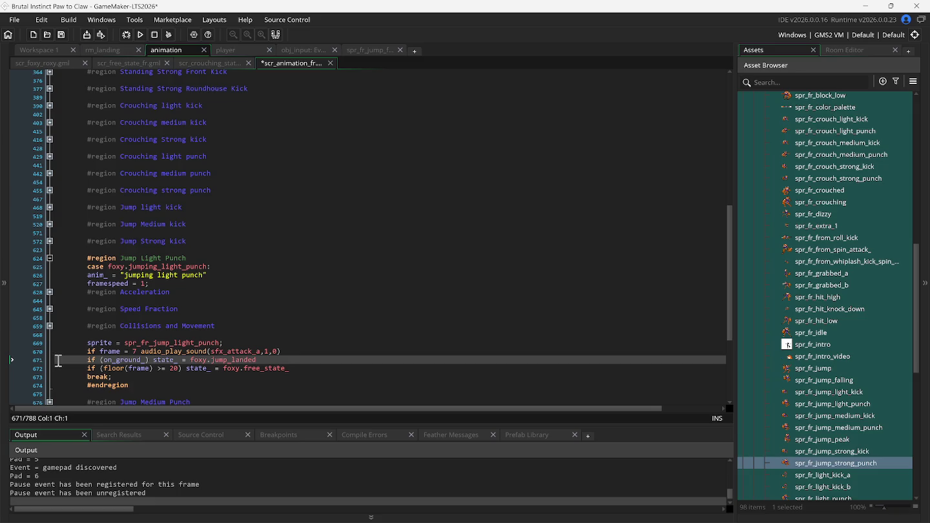
{"action": "left_click", "coordinate": [50, 258]}
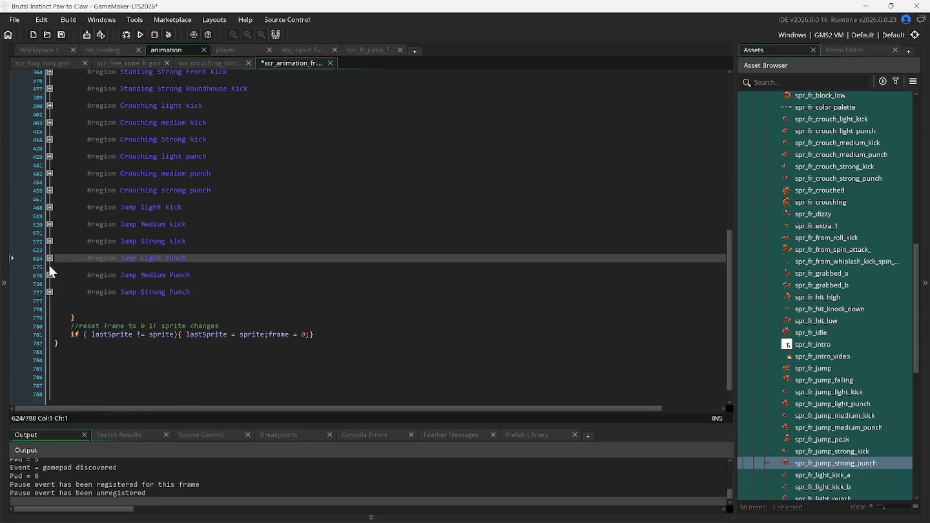
Add the landing check below the sound line in Jump Medium Punch
{"action": "left_click", "coordinate": [49, 276]}
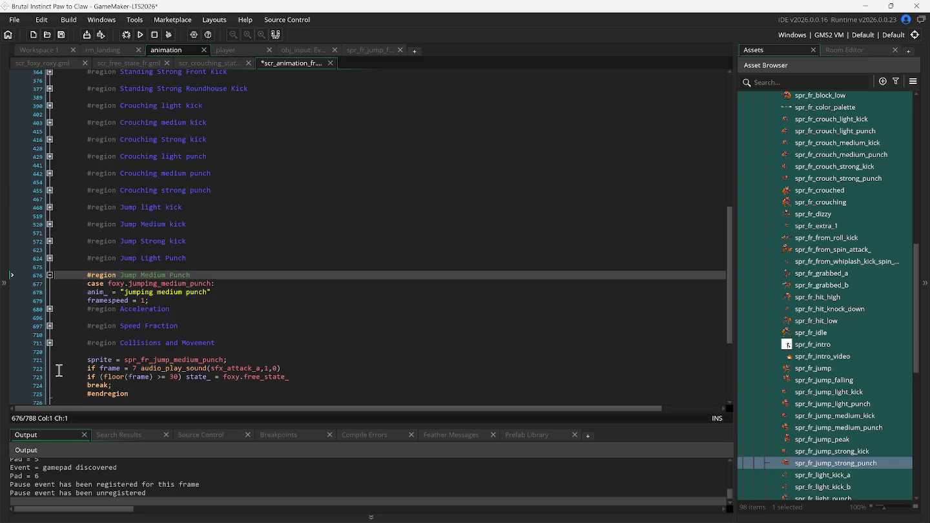
{"action": "left_click", "coordinate": [58, 370]}
{"action": "key", "text": "Return"}
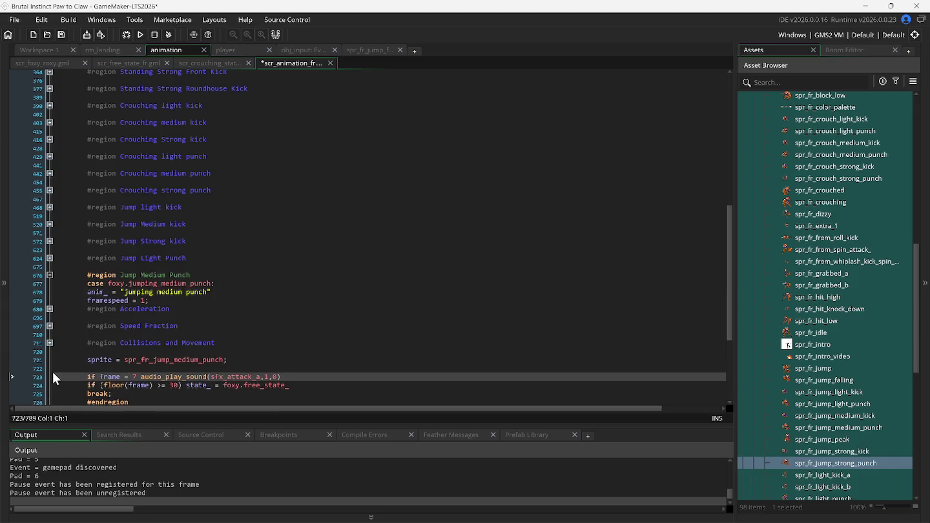
{"action": "key", "text": "BackSpace"}
{"action": "left_click", "coordinate": [52, 376]}
{"action": "key", "text": "Return"}
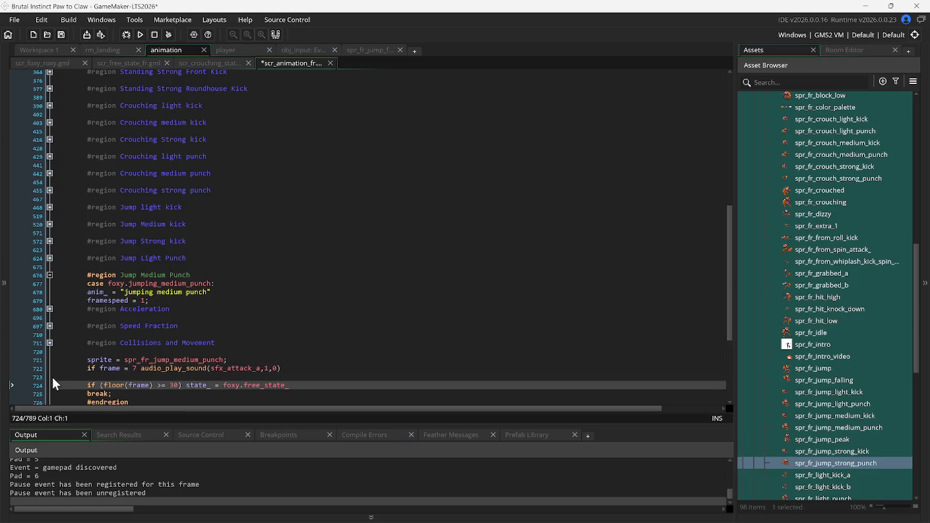
{"action": "left_click", "coordinate": [51, 377]}
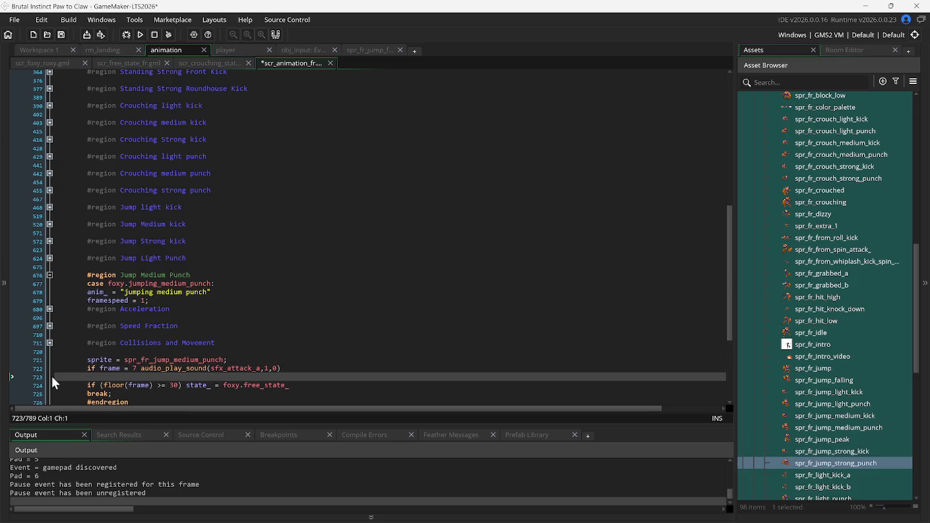
{"action": "type", "text": "if (on_ground_) state_ = foxy.jump_landed"}
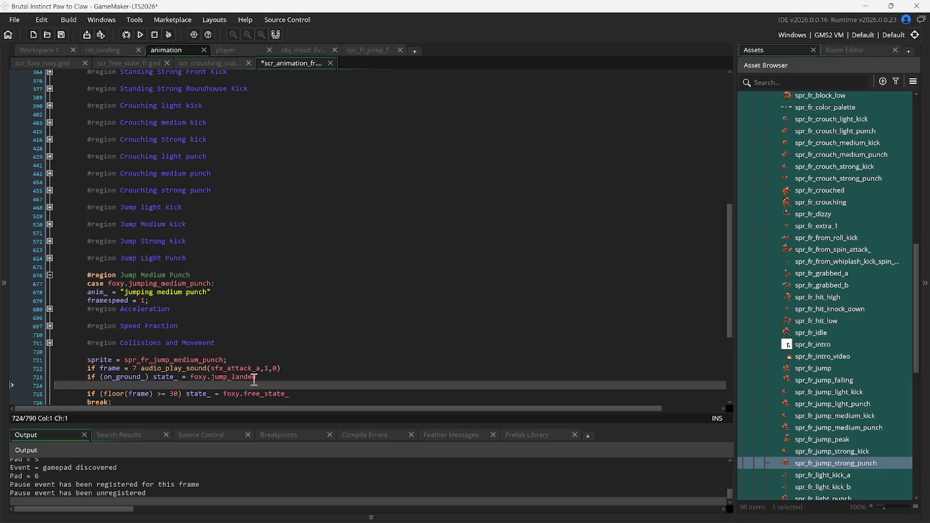
{"action": "left_click", "coordinate": [258, 378]}
{"action": "key", "text": "Delete"}
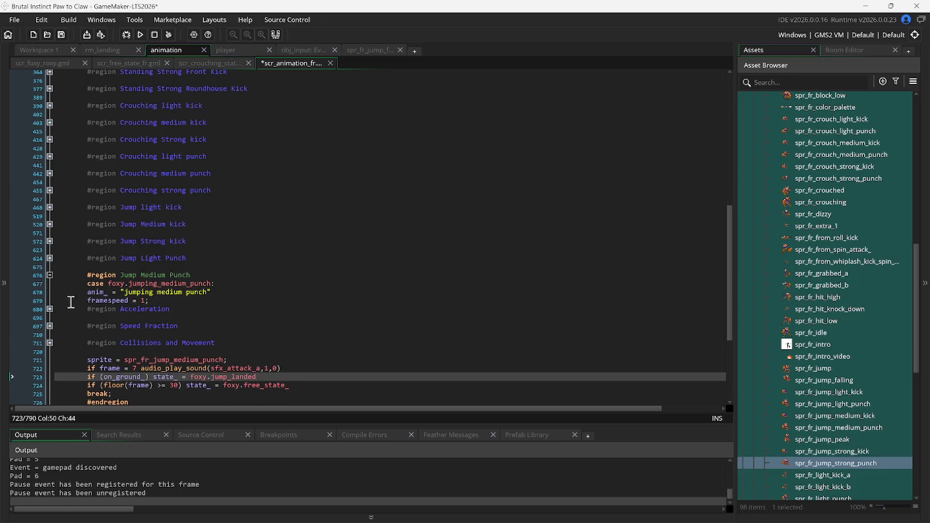
{"action": "left_click", "coordinate": [49, 277]}
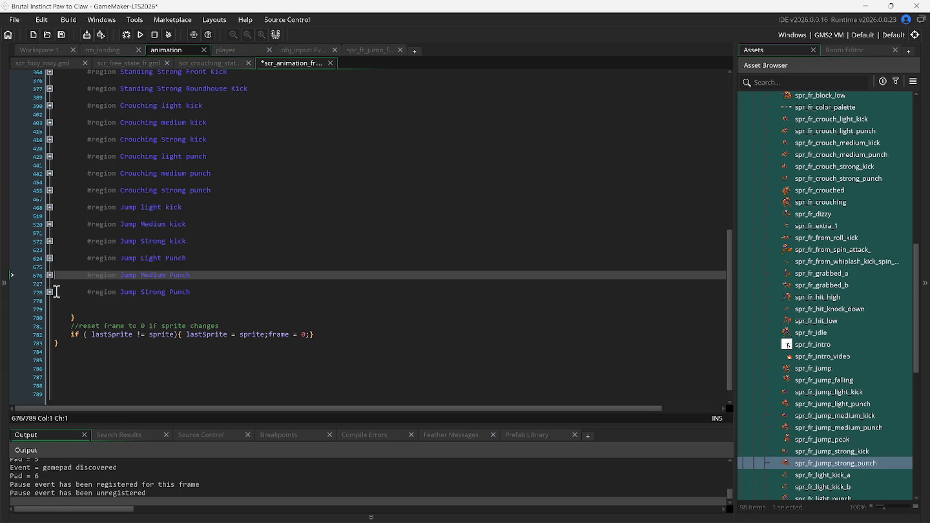
Add the landing check to Jump Strong Punch, then save and run the game with F5
{"action": "left_click", "coordinate": [49, 293]}
{"action": "scroll", "coordinate": [110, 365], "scroll_direction": "down", "scroll_amount": 2}
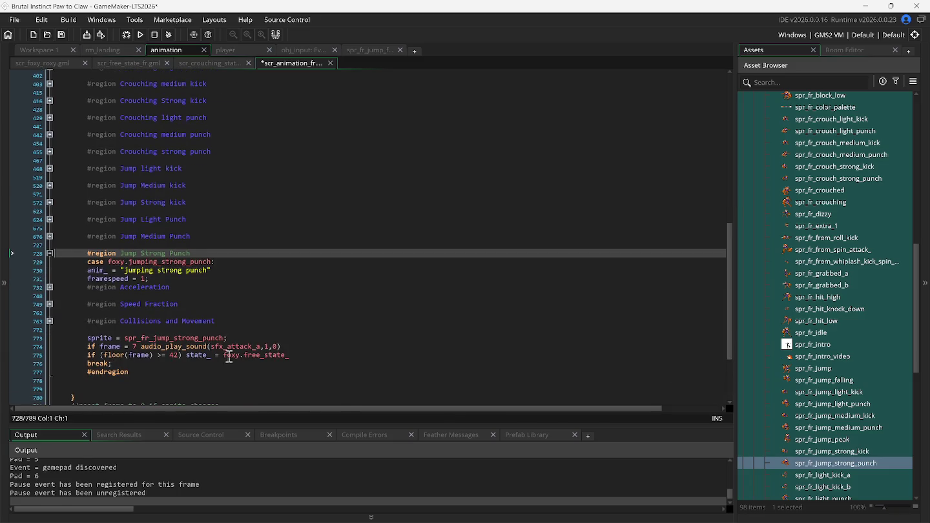
{"action": "left_click", "coordinate": [302, 349]}
{"action": "key", "text": "Return"}
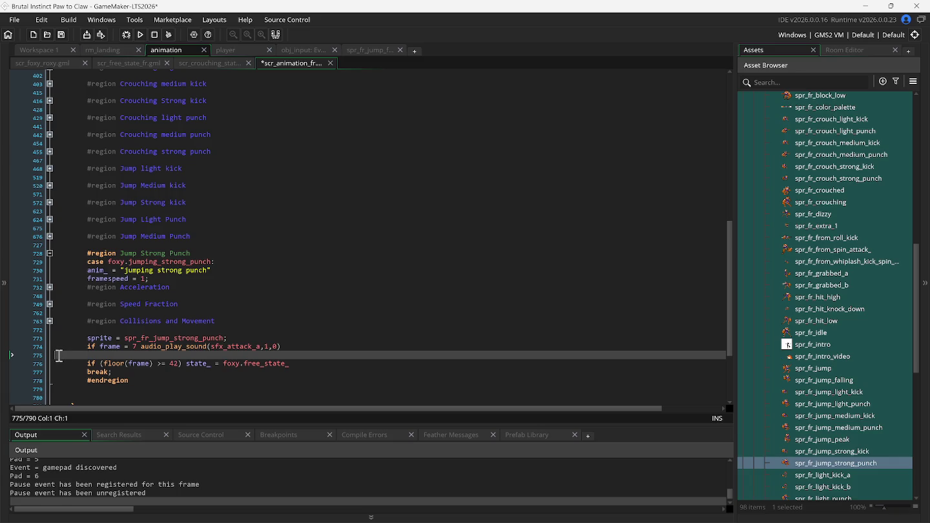
{"action": "key", "text": "ctrl+v"}
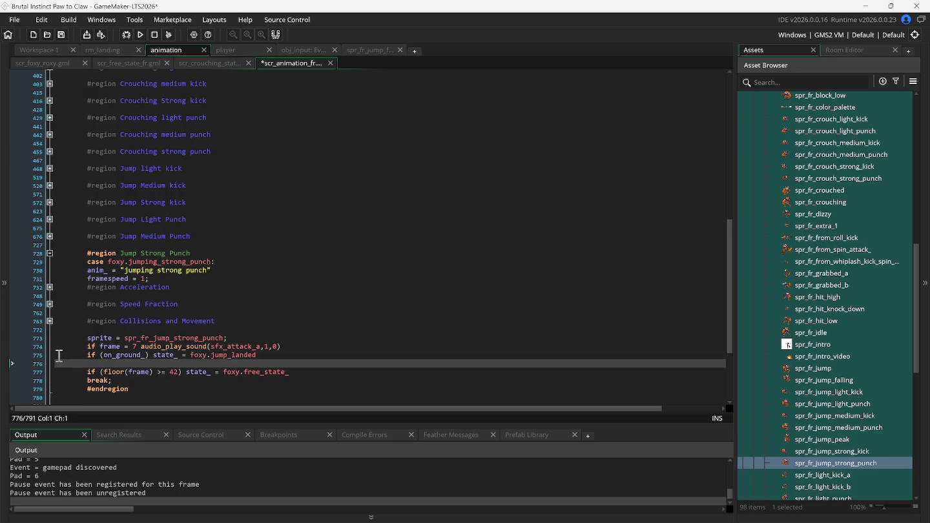
{"action": "key", "text": "BackSpace"}
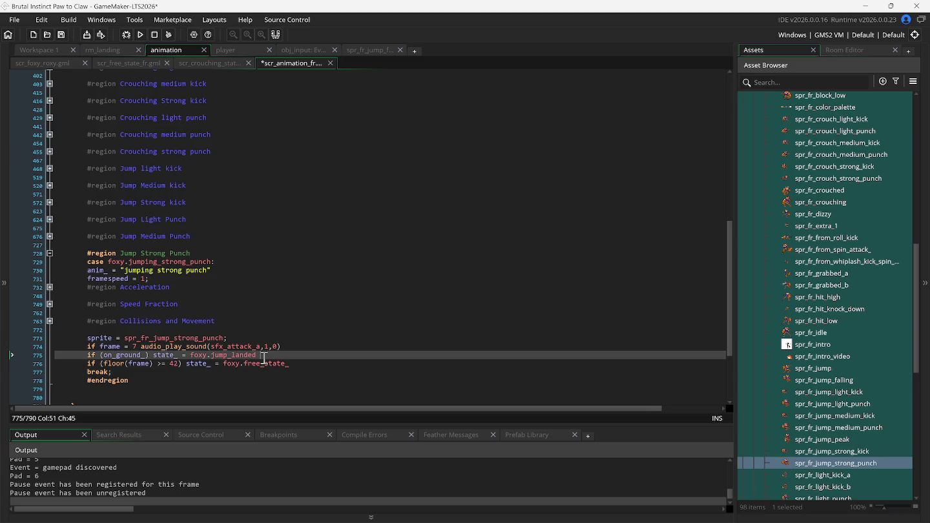
{"action": "key", "text": "F5"}
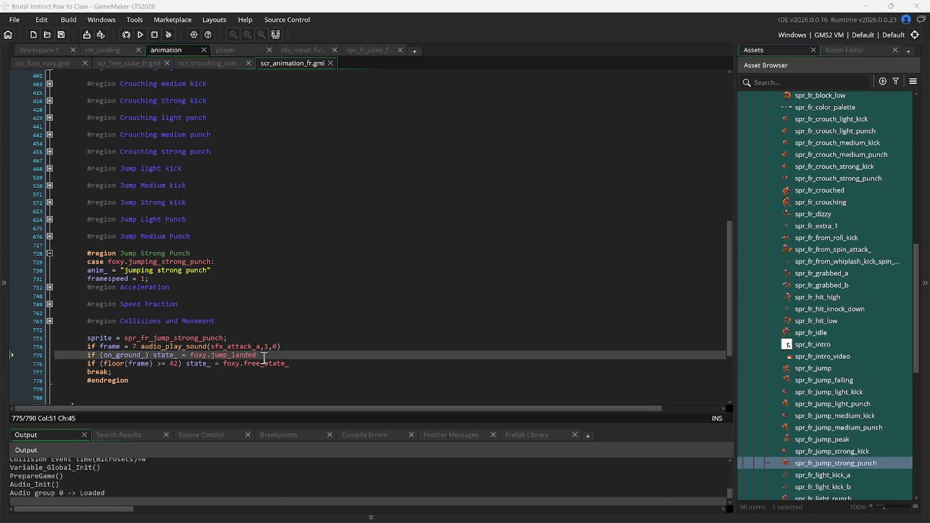
Test Foxy's jumping light and medium punches with Up plus A and S
{"action": "key", "text": "Up"}
{"action": "key", "text": "Up"}
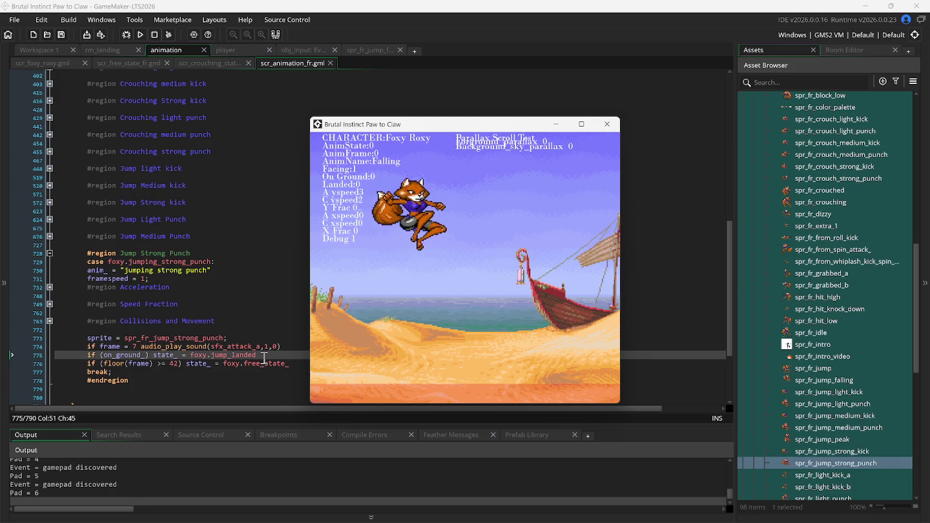
{"action": "key", "text": "Up"}
{"action": "key", "text": "a"}
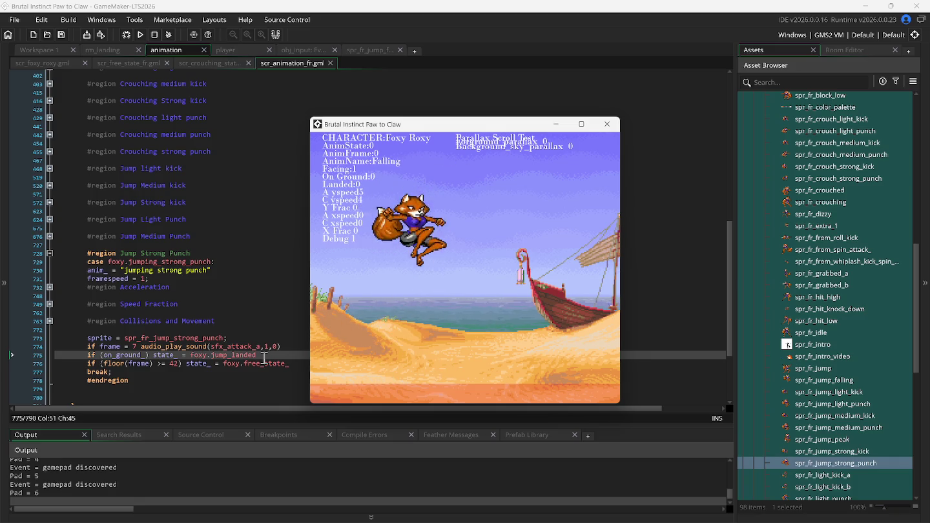
{"action": "key", "text": "Up"}
{"action": "key", "text": "s"}
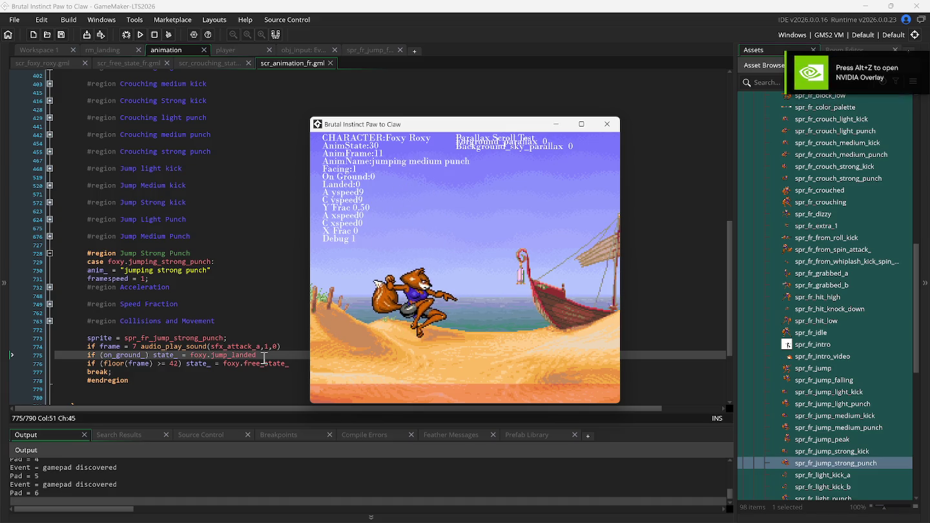
{"action": "key", "text": "Up"}
{"action": "key", "text": "a"}
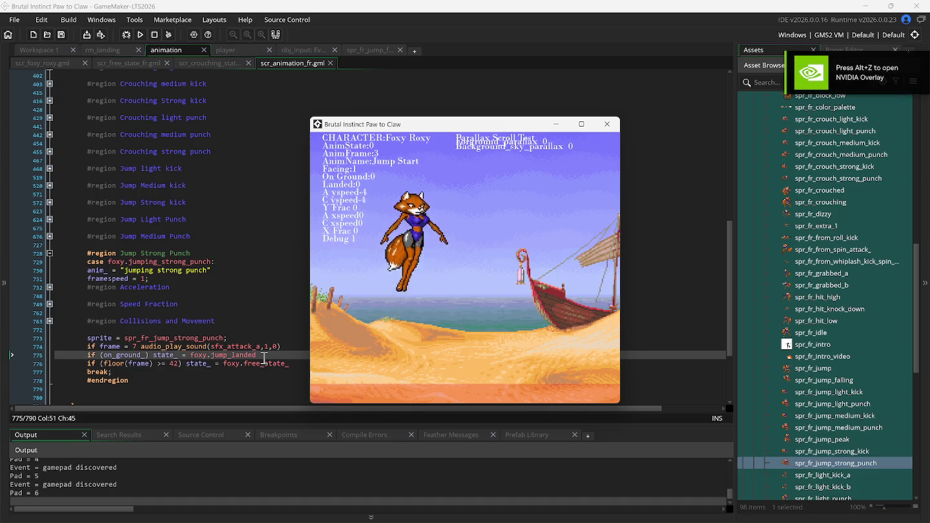
{"action": "key", "text": "Up"}
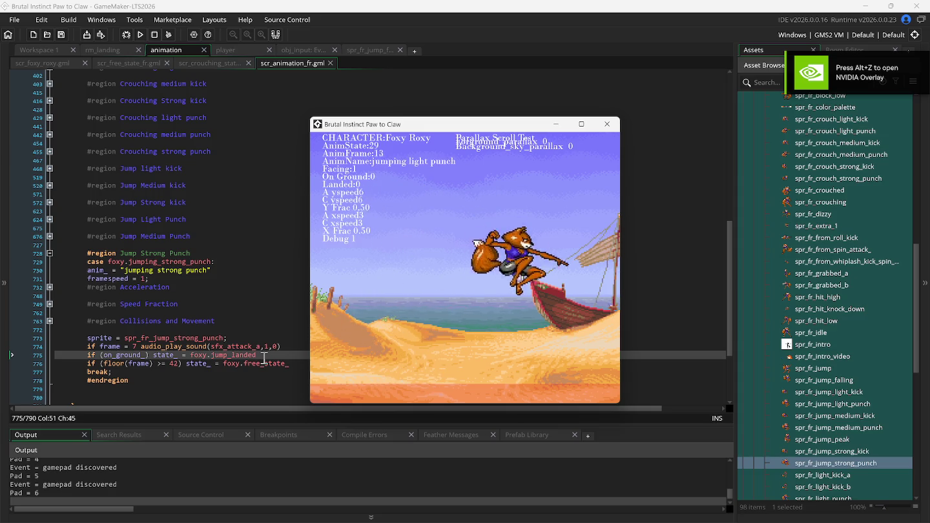
{"action": "key", "text": "Up"}
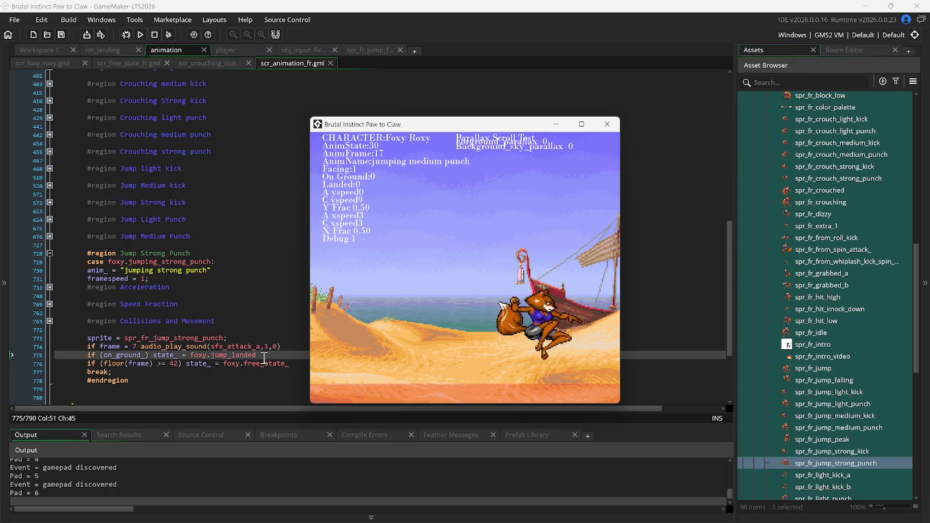
{"action": "key", "text": "s"}
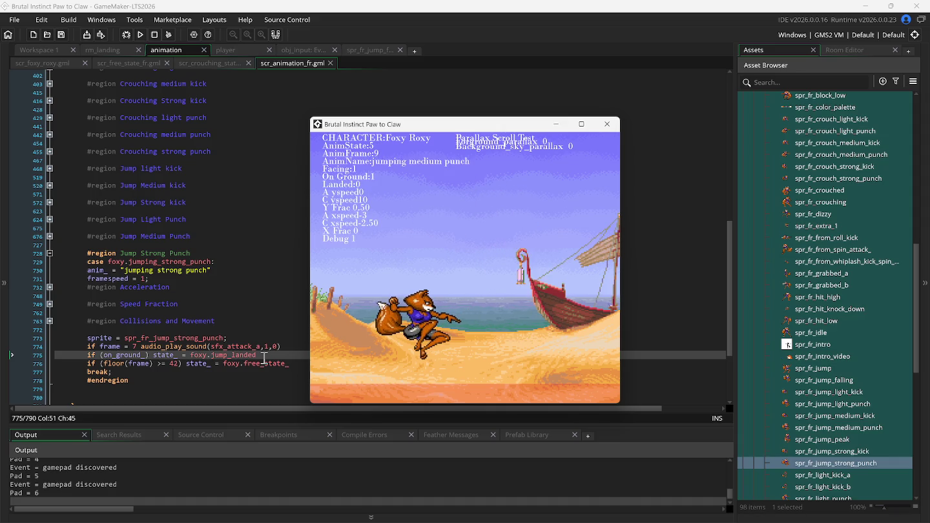
Test jumping light and medium kicks with Z and X, jumping left and right
{"action": "key", "text": "Up"}
{"action": "key", "text": "z"}
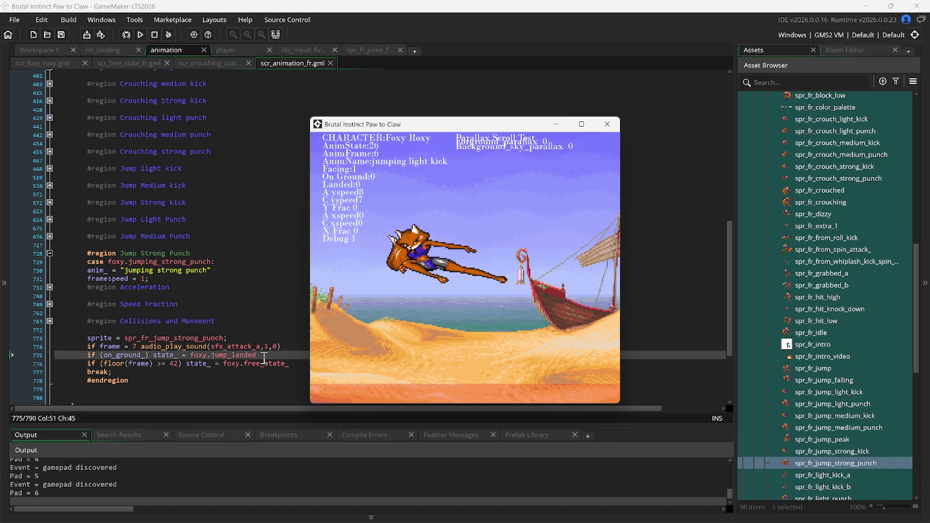
{"action": "key", "text": "Up"}
{"action": "key", "text": "x"}
{"action": "key", "text": "Up"}
{"action": "key", "text": "Up"}
{"action": "key", "text": "Up"}
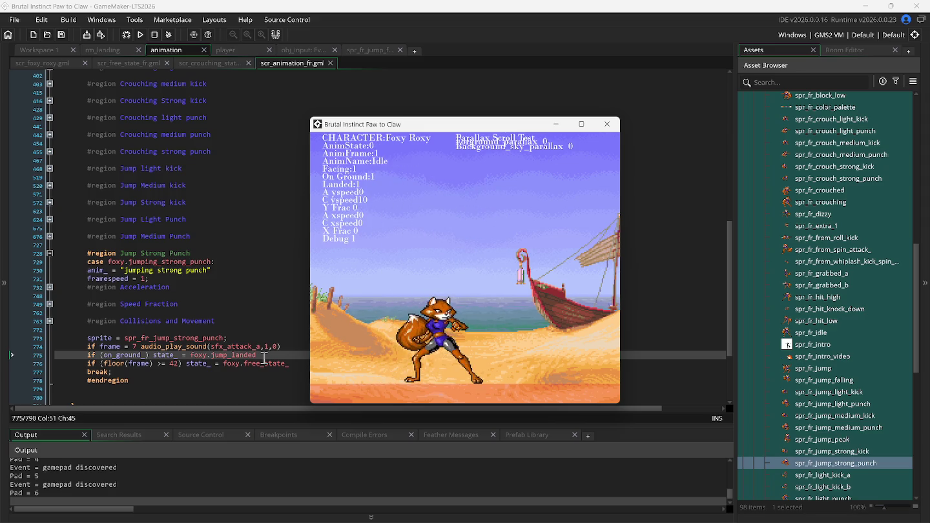
{"action": "key", "text": "Up"}
{"action": "key", "text": "z"}
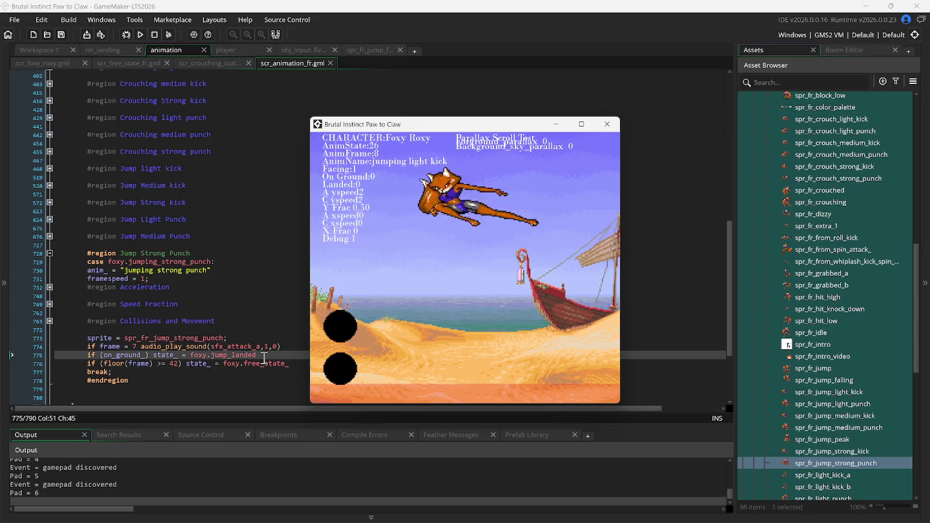
{"action": "key", "text": "Up"}
{"action": "key", "text": "z"}
{"action": "key", "text": "Left"}
{"action": "key", "text": "Up"}
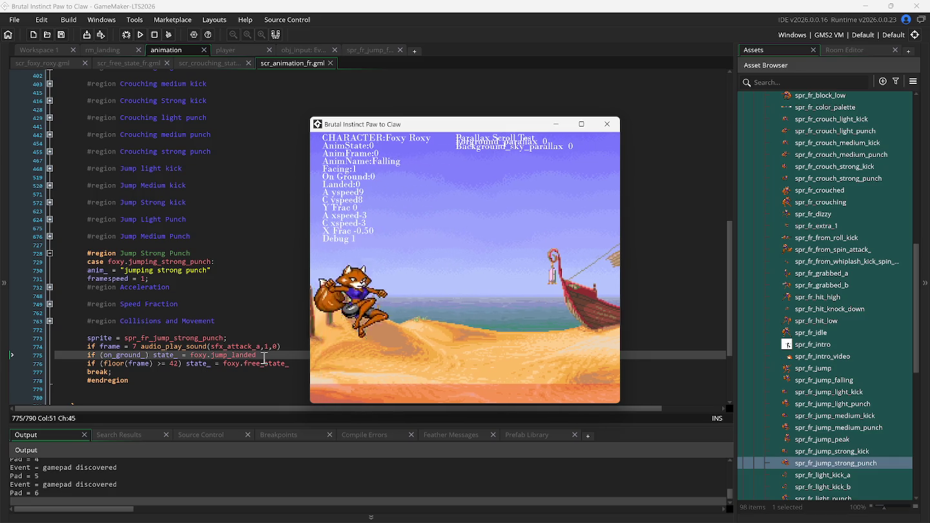
{"action": "key", "text": "Right"}
{"action": "key", "text": "Up"}
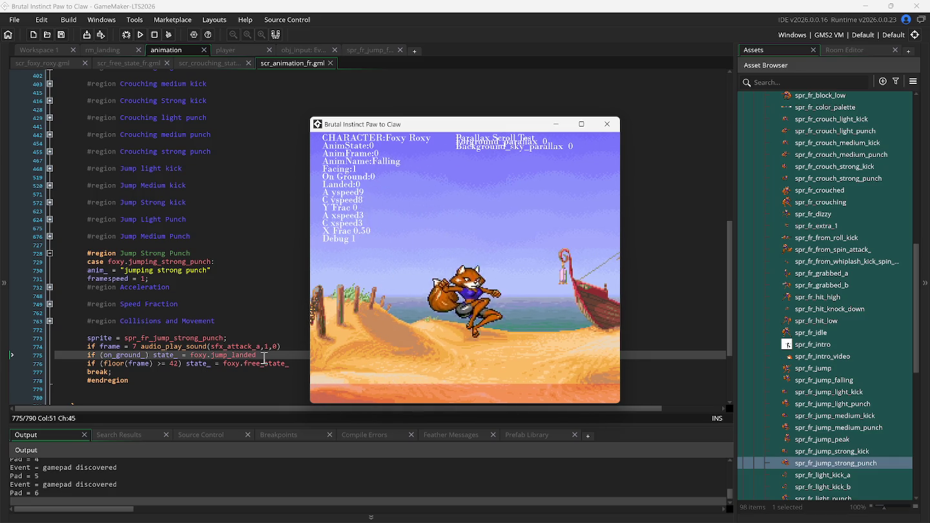
Try standing medium and strong kicks with X and C, then walk right
{"action": "key", "text": "s"}
{"action": "key", "text": "c"}
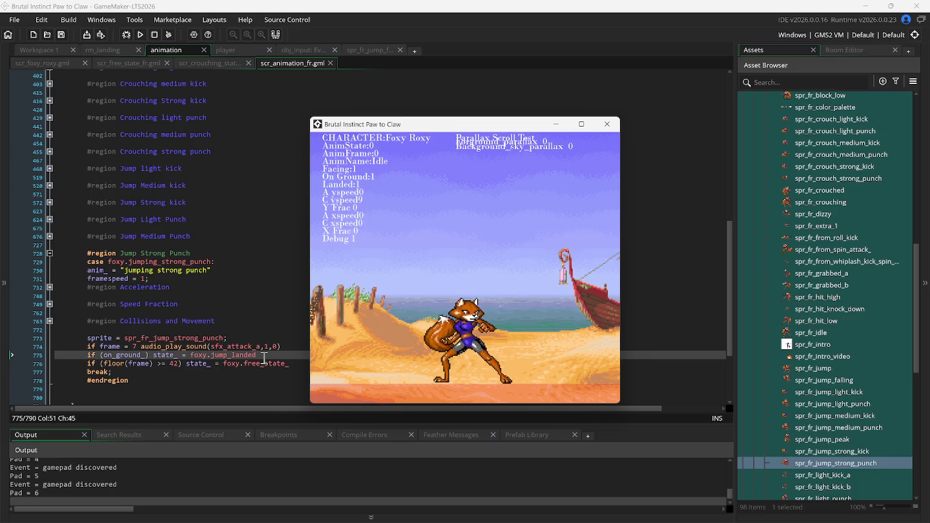
{"action": "key", "text": "x"}
{"action": "key", "text": "c"}
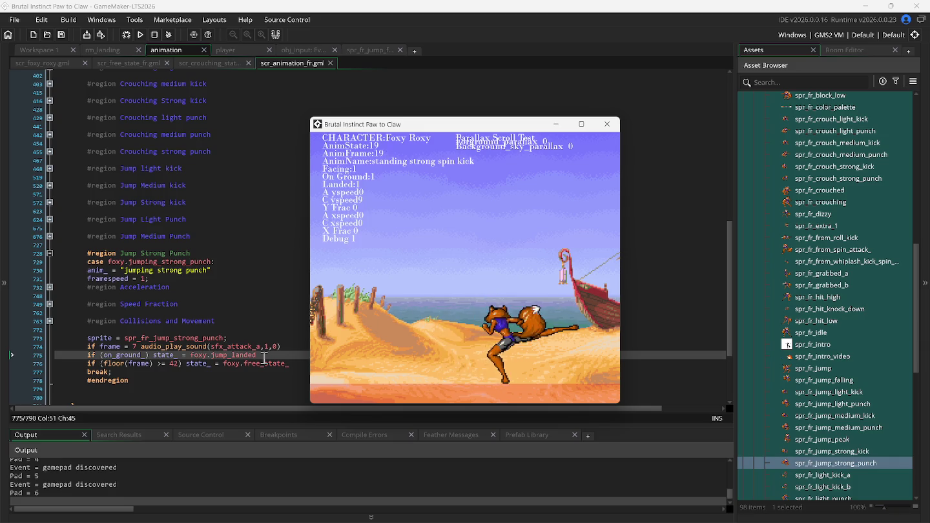
{"action": "key", "text": "Right"}
Crouch and alternate crouching light punch, strong punch and strong kick
{"action": "key", "text": "Down"}
{"action": "key", "text": "a"}
{"action": "key", "text": "d"}
{"action": "key", "text": "c"}
{"action": "key", "text": "d"}
{"action": "key", "text": "c"}
{"action": "key", "text": "d"}
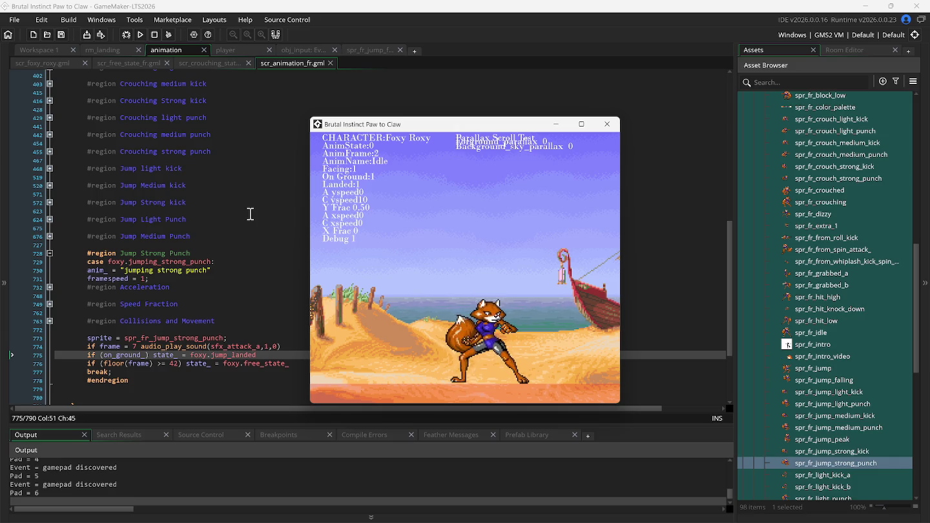
{"action": "left_click", "coordinate": [51, 255]}
Fold the Jump Strong Punch region at line 728 and briefly view the jump sprite
{"action": "left_click", "coordinate": [51, 255]}
{"action": "left_click", "coordinate": [190, 299]}
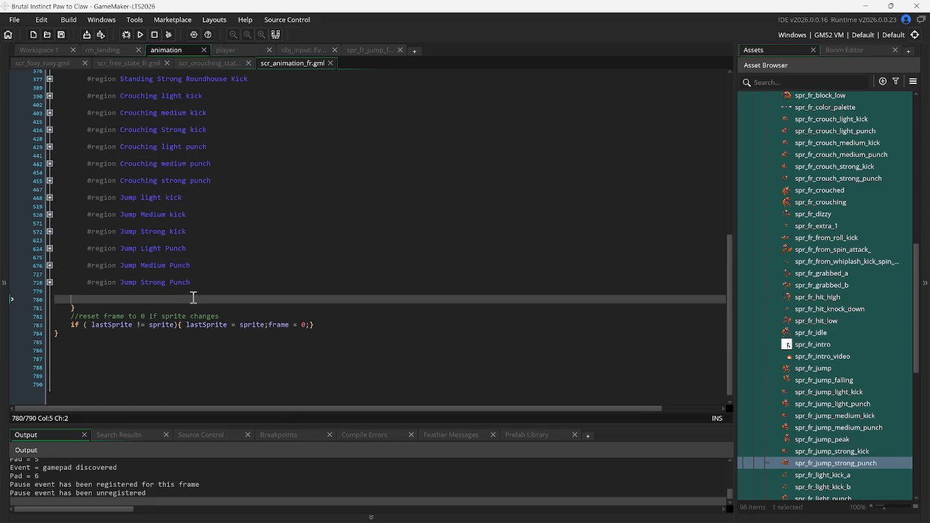
{"action": "scroll", "coordinate": [199, 240], "scroll_direction": "up", "scroll_amount": 10}
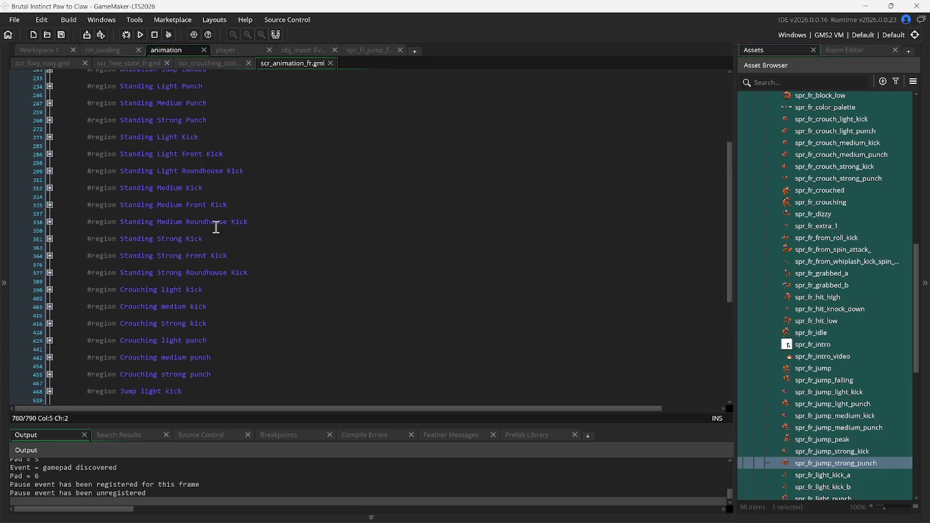
{"action": "scroll", "coordinate": [230, 214], "scroll_direction": "up", "scroll_amount": 4}
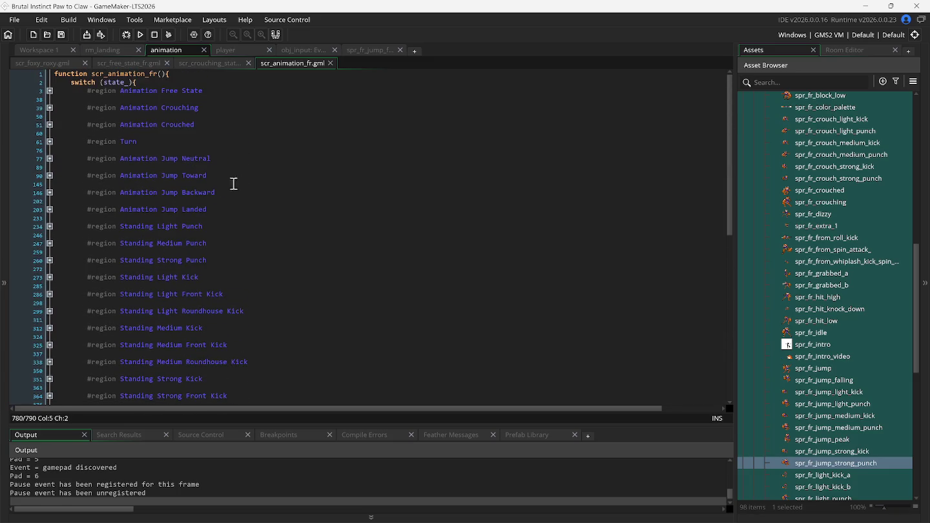
{"action": "left_click", "coordinate": [372, 53]}
{"action": "left_click", "coordinate": [400, 50]}
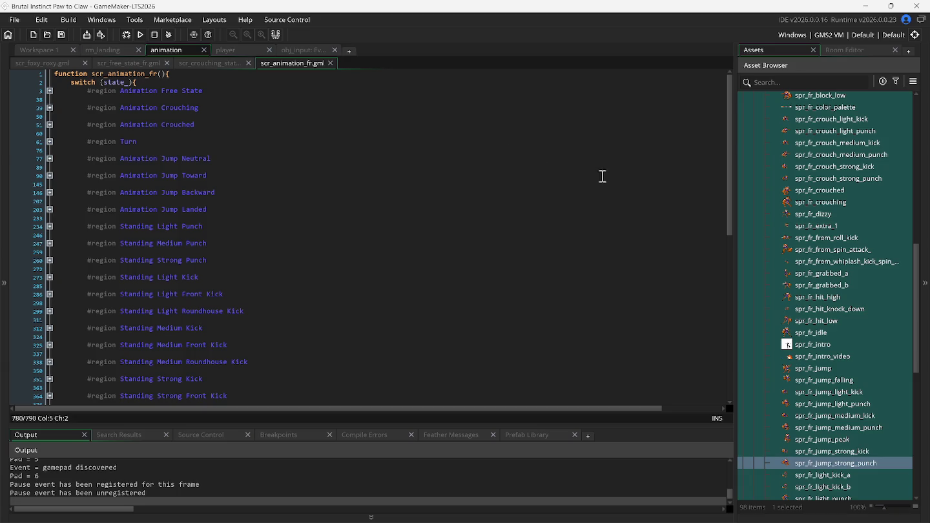
Collapse the Foxy Roxy sprite folder and expand the Notes folder in the Asset Browser
{"action": "right_click", "coordinate": [794, 288]}
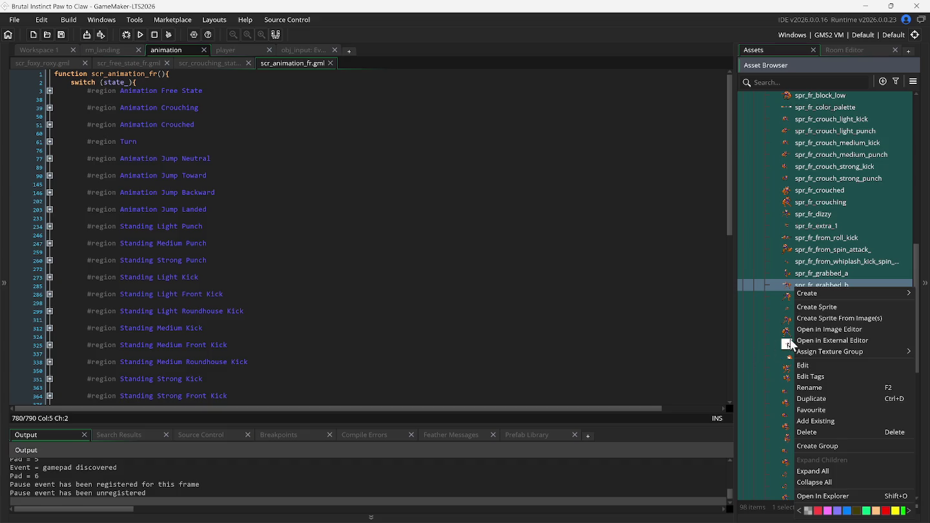
{"action": "scroll", "coordinate": [761, 298], "scroll_direction": "up", "scroll_amount": 4}
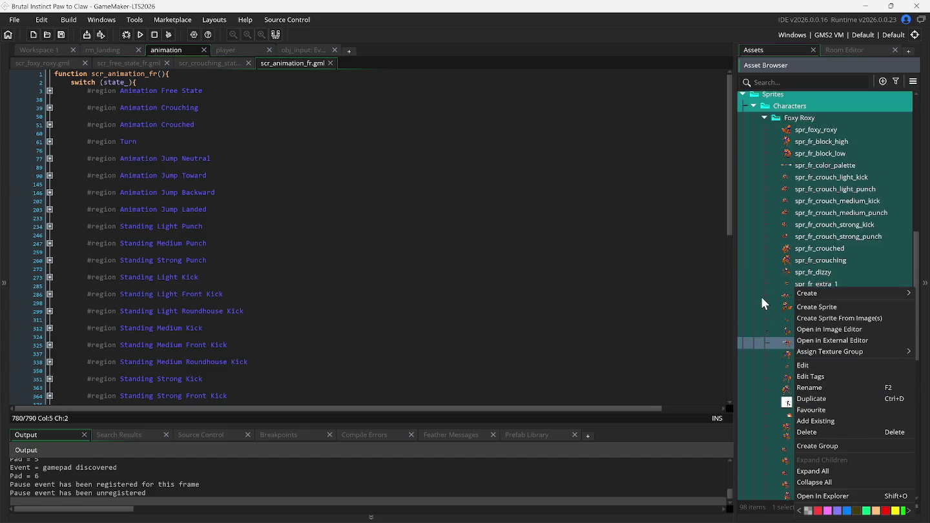
{"action": "left_click", "coordinate": [761, 195]}
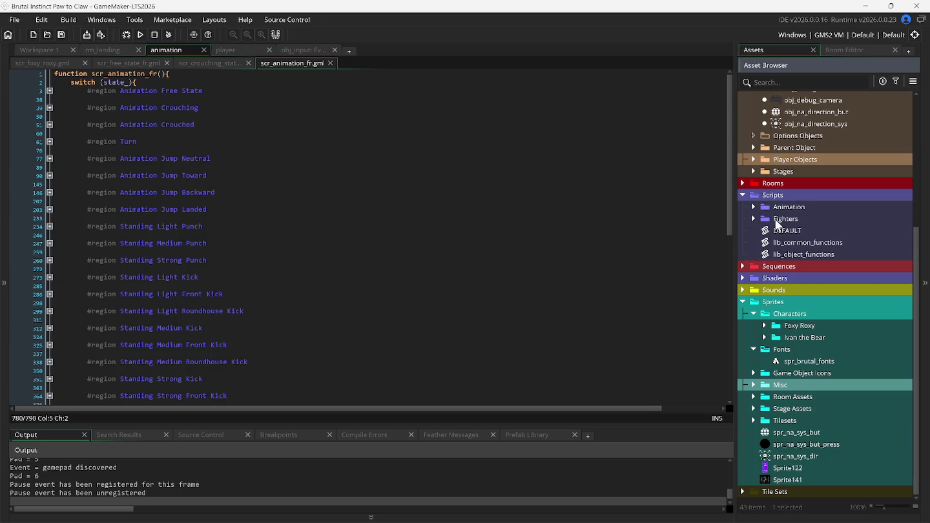
{"action": "right_click", "coordinate": [792, 236]}
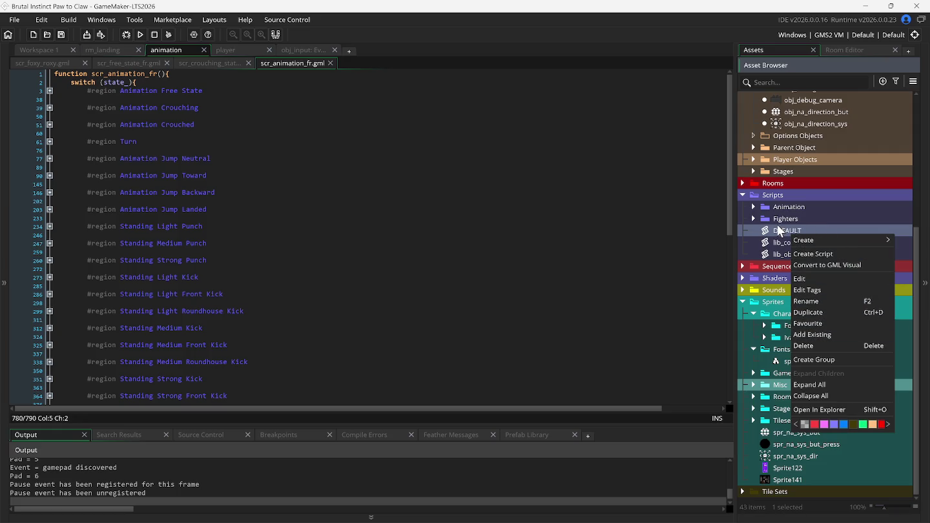
{"action": "scroll", "coordinate": [751, 203], "scroll_direction": "up", "scroll_amount": 5}
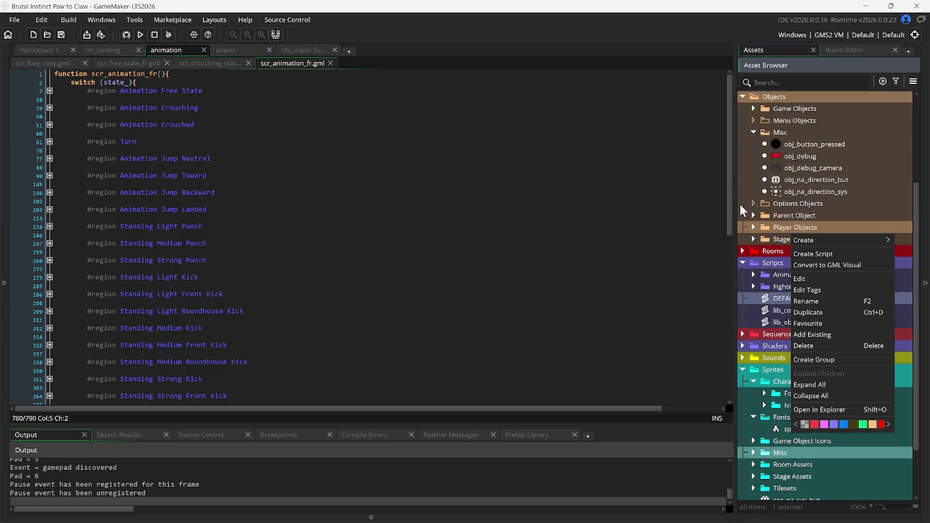
{"action": "scroll", "coordinate": [743, 210], "scroll_direction": "up", "scroll_amount": 2}
{"action": "left_click", "coordinate": [742, 173]}
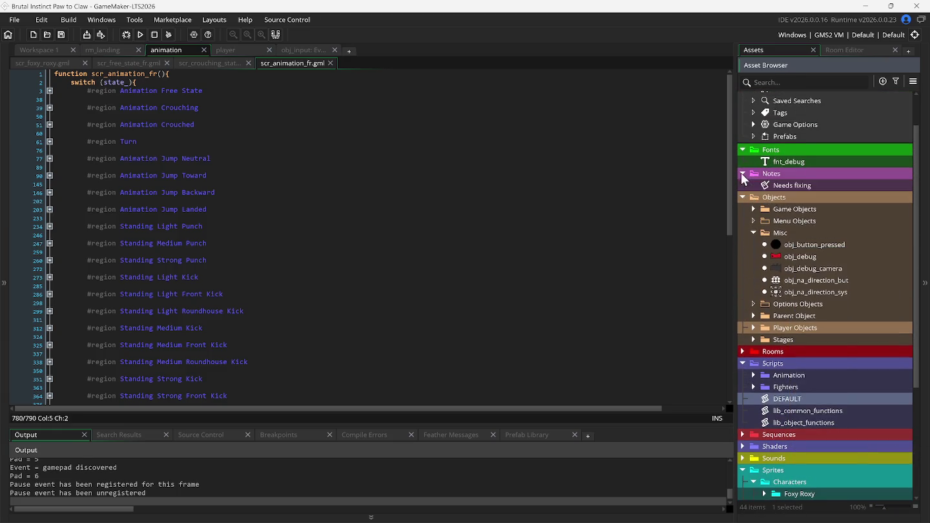
Create a note beside Needs fixing, name it 'To Do', and start a second line
{"action": "right_click", "coordinate": [782, 187]}
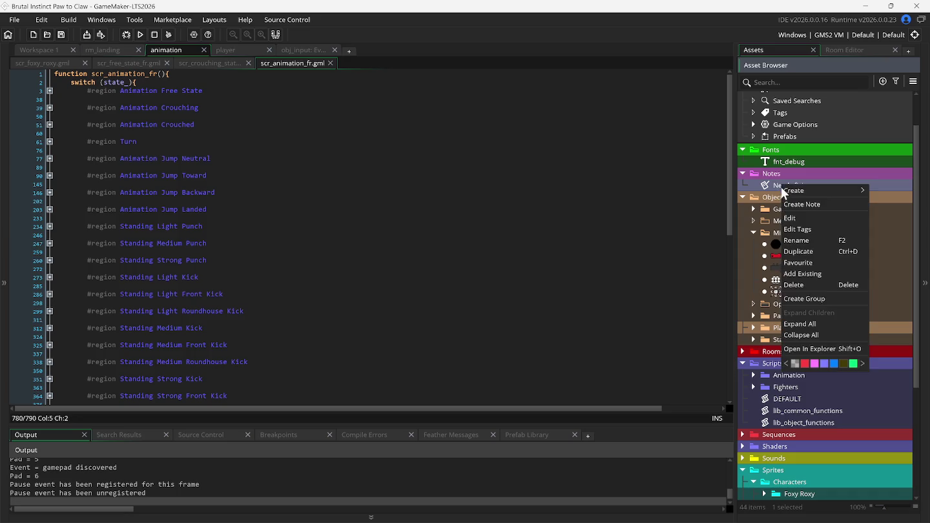
{"action": "left_click", "coordinate": [796, 205]}
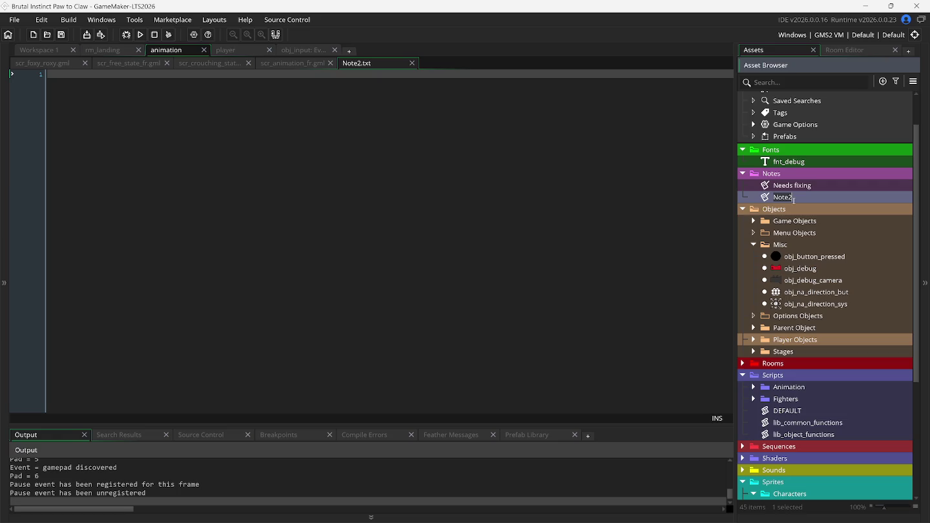
{"action": "type", "text": "To"}
{"action": "type", "text": " Do"}
{"action": "key", "text": "Return"}
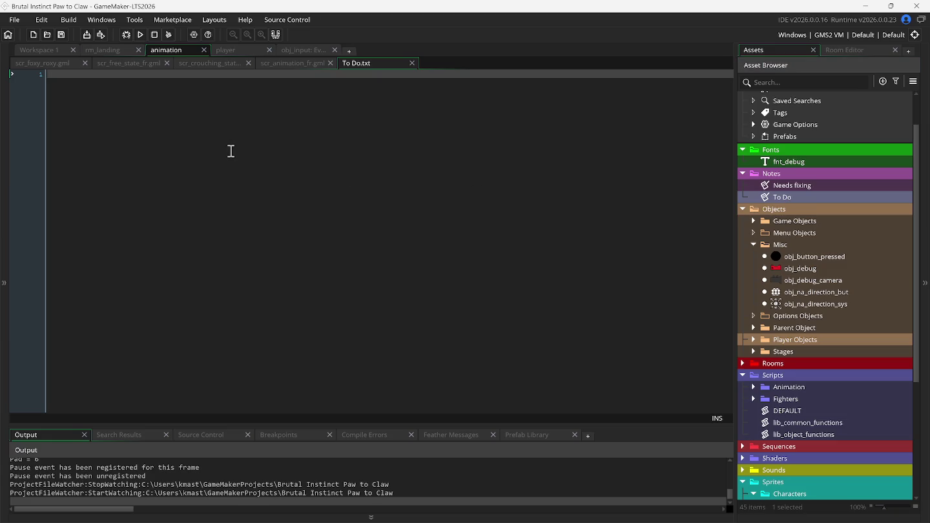
{"action": "key", "text": "Return"}
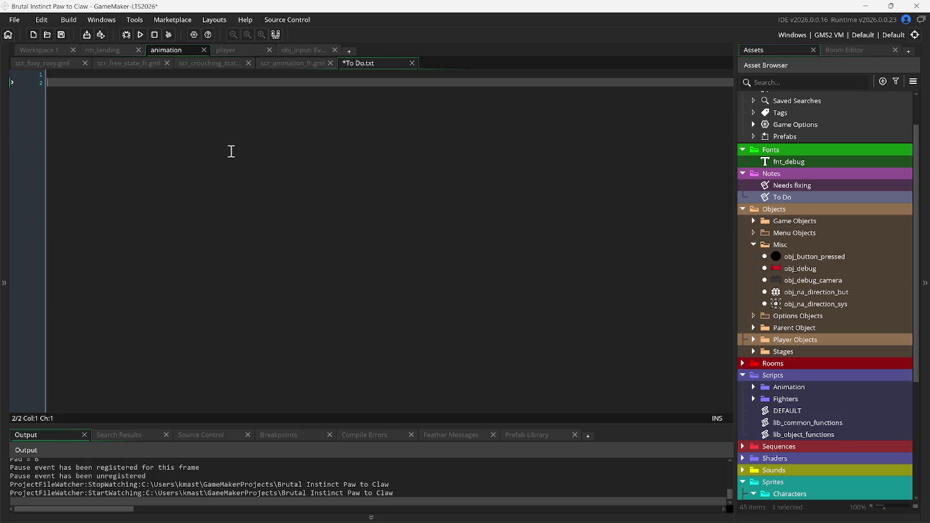
Type 'tweek the high of jumping kick' and 'current setting' on two lines
{"action": "type", "text": "tweek "}
{"action": "type", "text": "the "}
{"action": "type", "text": "high "}
{"action": "type", "text": "of "}
{"action": "type", "text": "jum"}
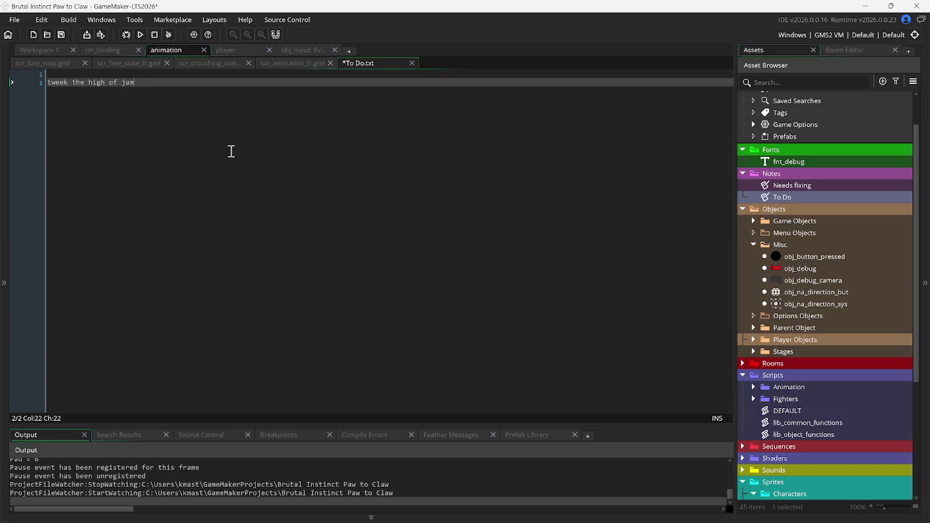
{"action": "type", "text": "ping "}
{"action": "type", "text": "kick"}
{"action": "key", "text": "Return"}
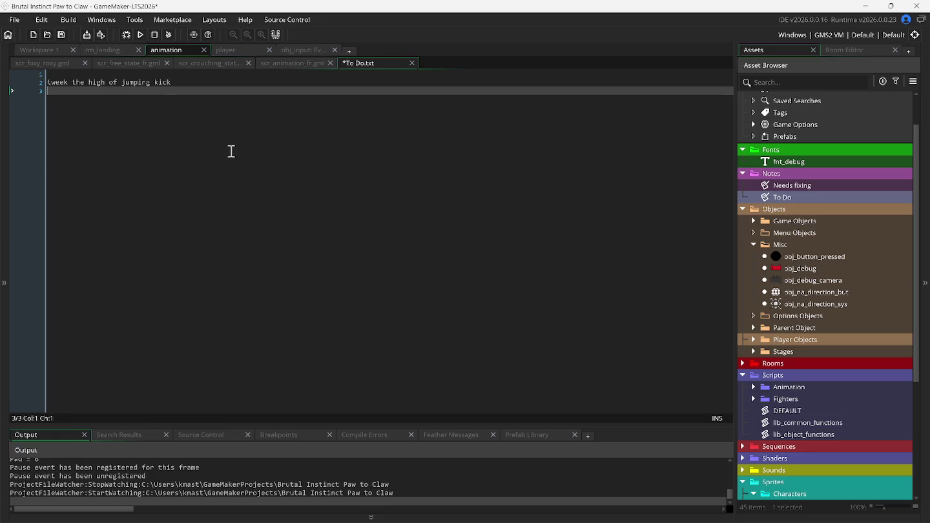
{"action": "type", "text": "ur"}
{"action": "type", "text": "rent"}
{"action": "type", "text": "config"}
{"action": "key", "text": "BackSpace"}
{"action": "key", "text": "BackSpace"}
{"action": "key", "text": "BackSpace"}
{"action": "type", "text": "se"}
{"action": "type", "text": "t"}
{"action": "key", "text": "BackSpace"}
{"action": "key", "text": "BackSpace"}
{"action": "type", "text": "etting"}
Add blank 'X:' and 'Y:' lines below current setting
{"action": "key", "text": "Return"}
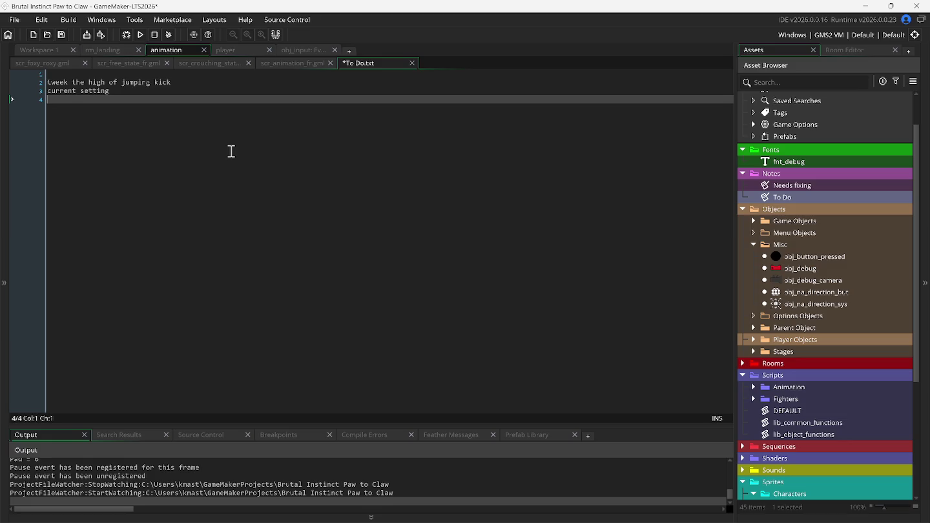
{"action": "type", "text": "X"}
{"action": "type", "text": ";"}
{"action": "key", "text": "Return"}
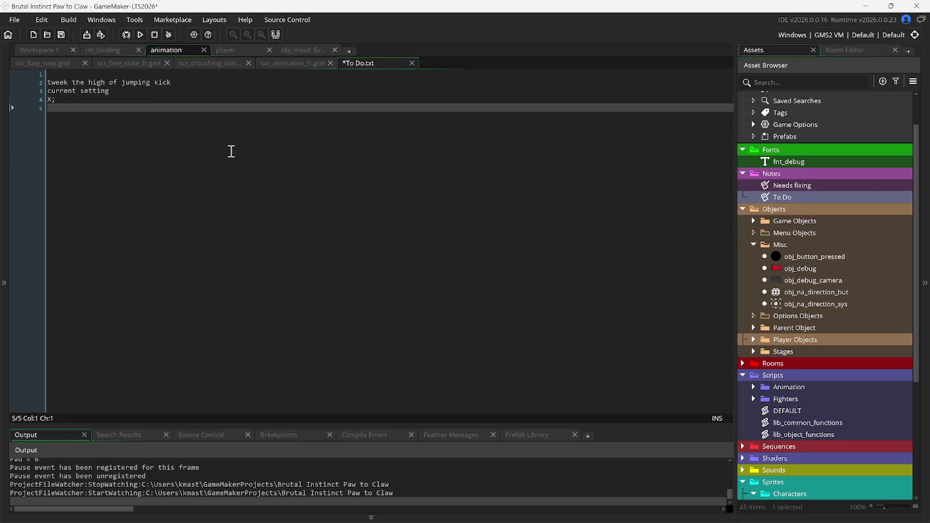
{"action": "key", "text": "BackSpace"}
{"action": "key", "text": "BackSpace"}
{"action": "type", "text": ":"}
{"action": "key", "text": "Return"}
{"action": "type", "text": "Y:"}
{"action": "scroll", "coordinate": [876, 402], "scroll_direction": "down", "scroll_amount": 4}
{"action": "scroll", "coordinate": [866, 403], "scroll_direction": "down", "scroll_amount": 2}
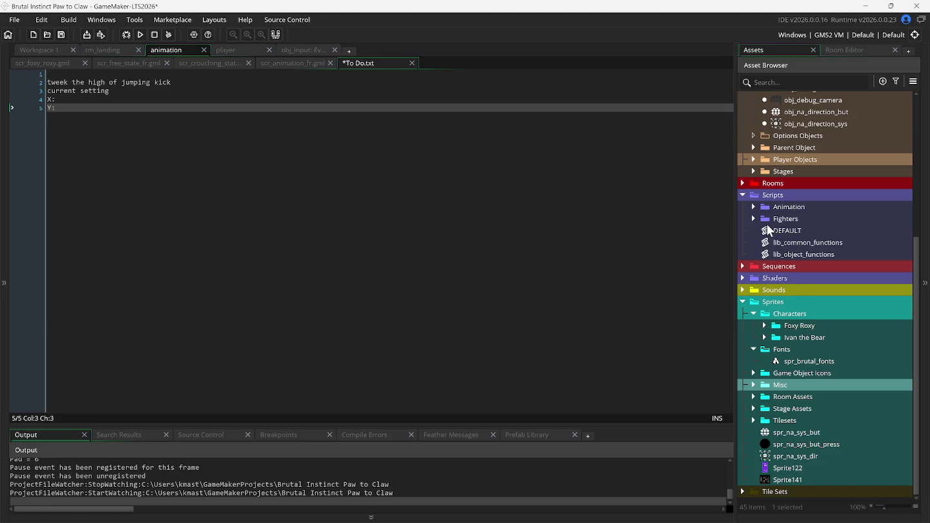
{"action": "left_click", "coordinate": [765, 326]}
{"action": "scroll", "coordinate": [802, 370], "scroll_direction": "down", "scroll_amount": 5}
{"action": "scroll", "coordinate": [801, 391], "scroll_direction": "down", "scroll_amount": 3}
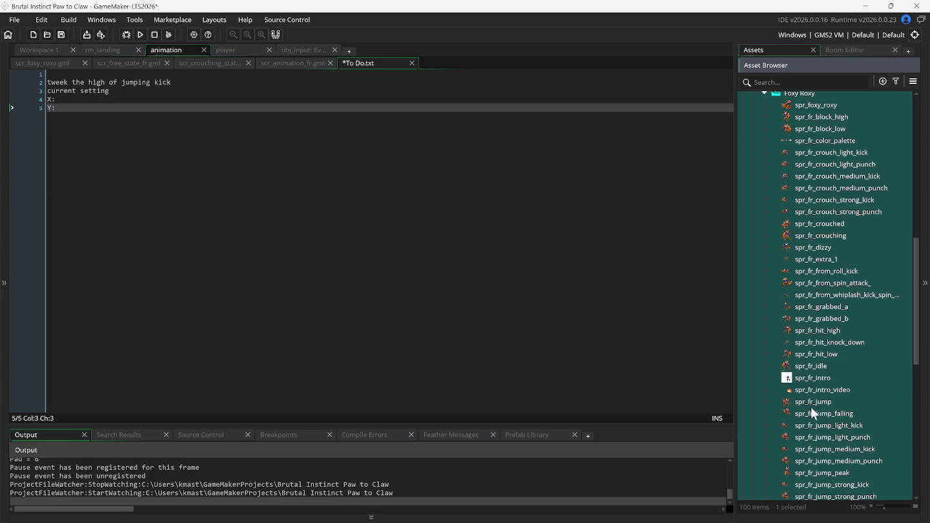
{"action": "double_click", "coordinate": [838, 451]}
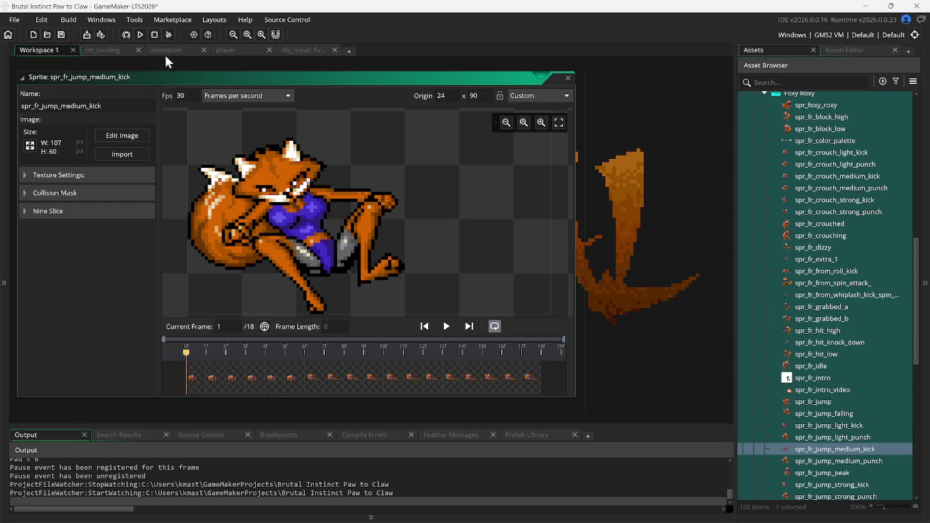
{"action": "right_click", "coordinate": [599, 258]}
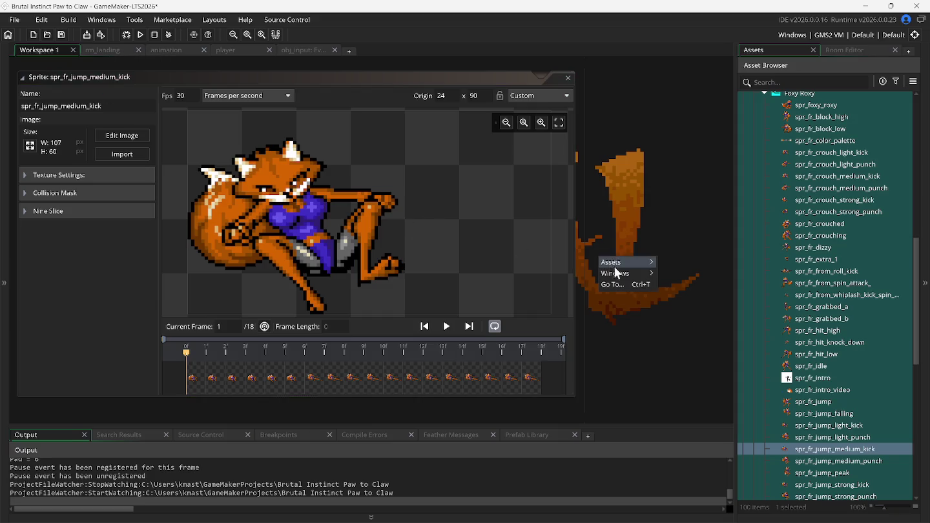
{"action": "mouse_move", "coordinate": [619, 271]}
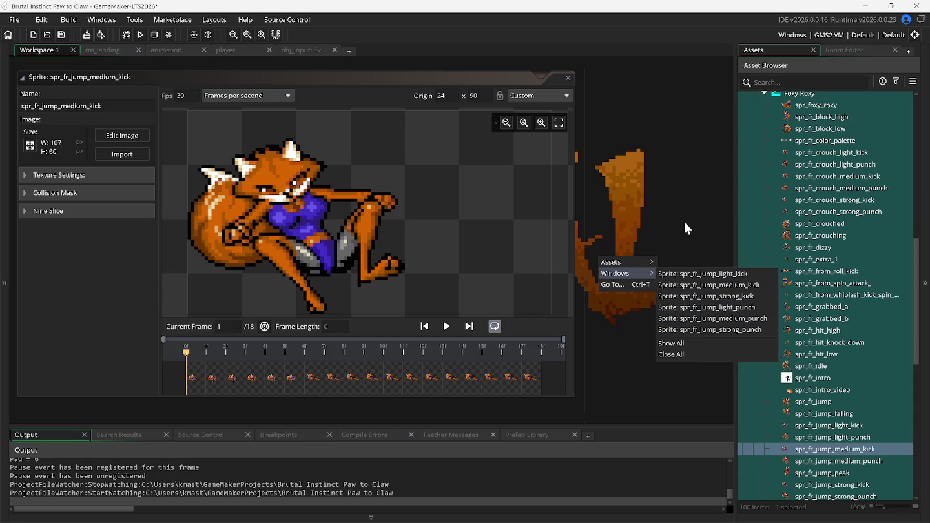
{"action": "scroll", "coordinate": [684, 222], "scroll_direction": "up", "scroll_amount": 2}
{"action": "scroll", "coordinate": [787, 216], "scroll_direction": "up", "scroll_amount": 4}
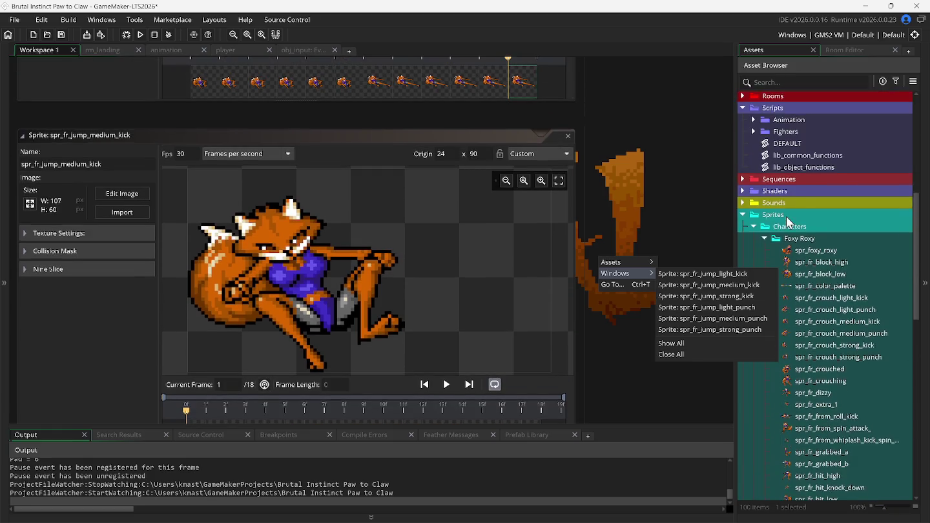
{"action": "scroll", "coordinate": [787, 217], "scroll_direction": "up", "scroll_amount": 7}
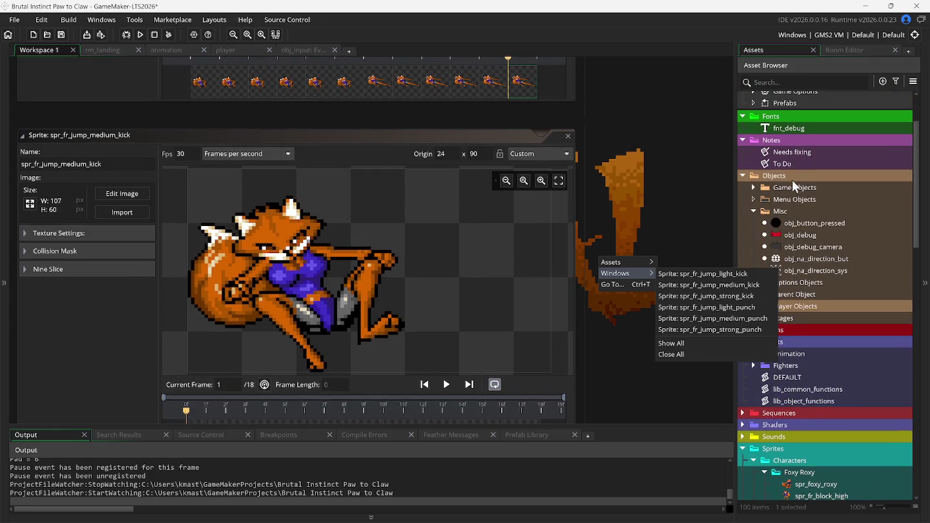
{"action": "double_click", "coordinate": [781, 164]}
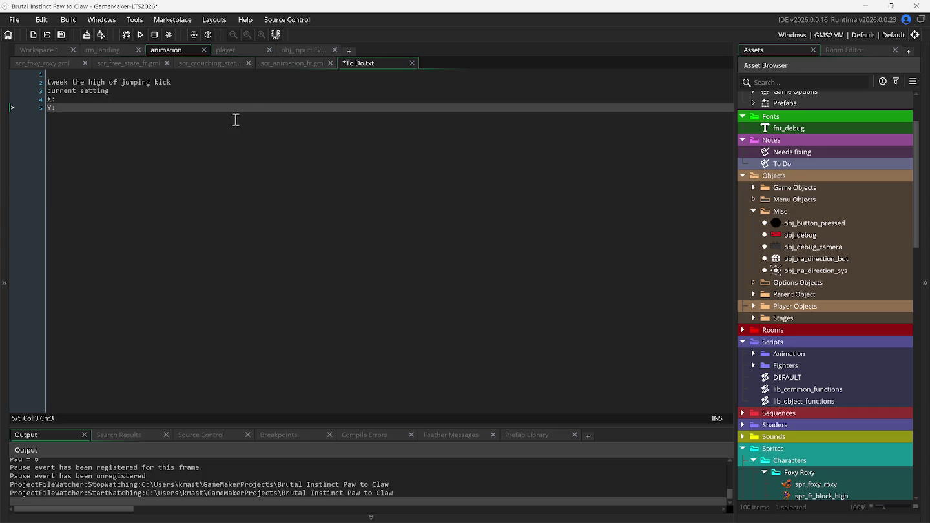
Remove the X: and Y: lines and add '24x90' after 'current setting'
{"action": "left_click", "coordinate": [51, 108]}
{"action": "key", "text": "BackSpace"}
{"action": "key", "text": "BackSpace"}
{"action": "key", "text": "BackSpace"}
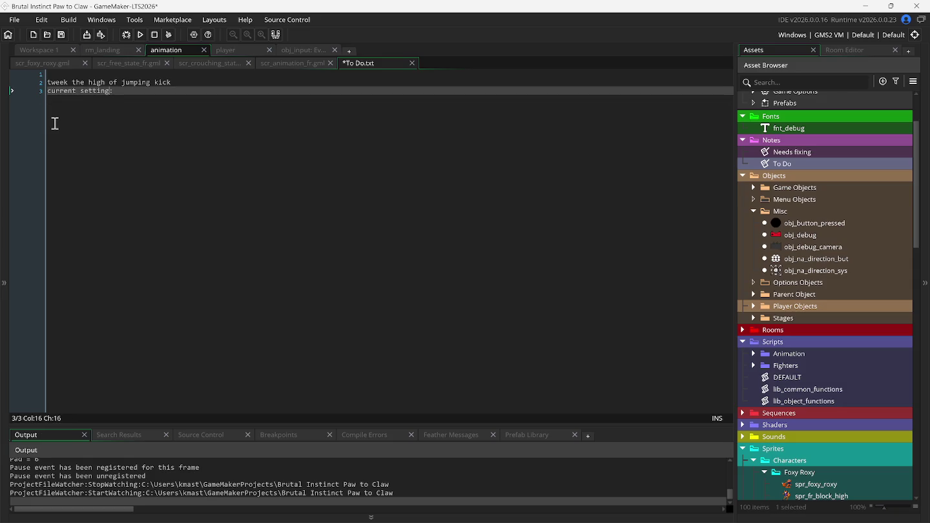
{"action": "type", "text": "24x"}
{"action": "type", "text": "90"}
{"action": "key", "text": "Left"}
{"action": "key", "text": "Left"}
{"action": "key", "text": "Left"}
Join it onto the kick line in parentheses, save the note, and rerun the game
{"action": "left_click", "coordinate": [178, 84]}
{"action": "key", "text": "Delete"}
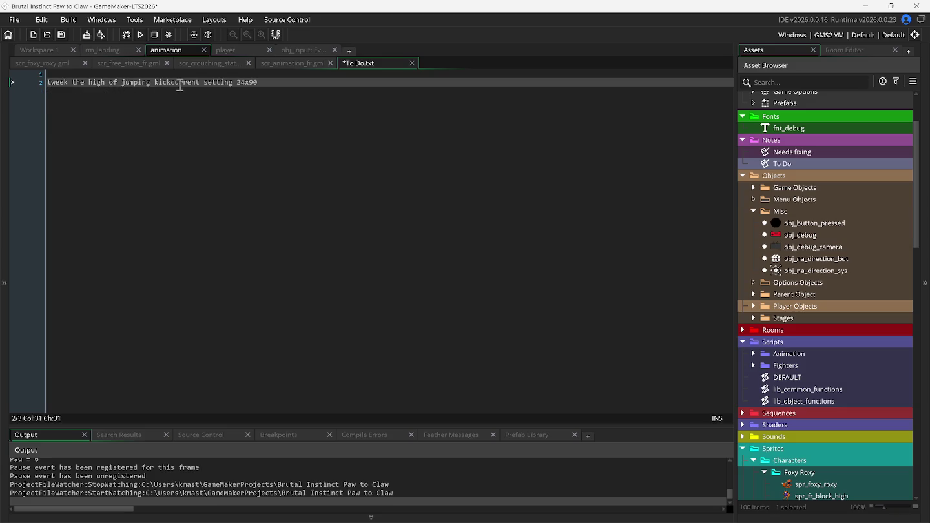
{"action": "type", "text": "("}
{"action": "key", "text": "Right"}
{"action": "key", "text": "Right"}
{"action": "key", "text": "Right"}
{"action": "key", "text": "Right"}
{"action": "key", "text": "Right"}
{"action": "type", "text": ")"}
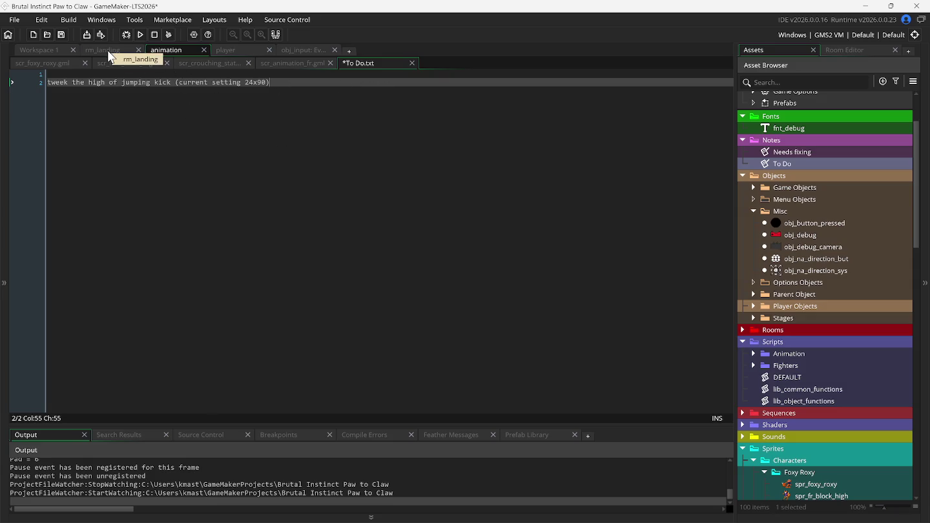
{"action": "left_click", "coordinate": [61, 36]}
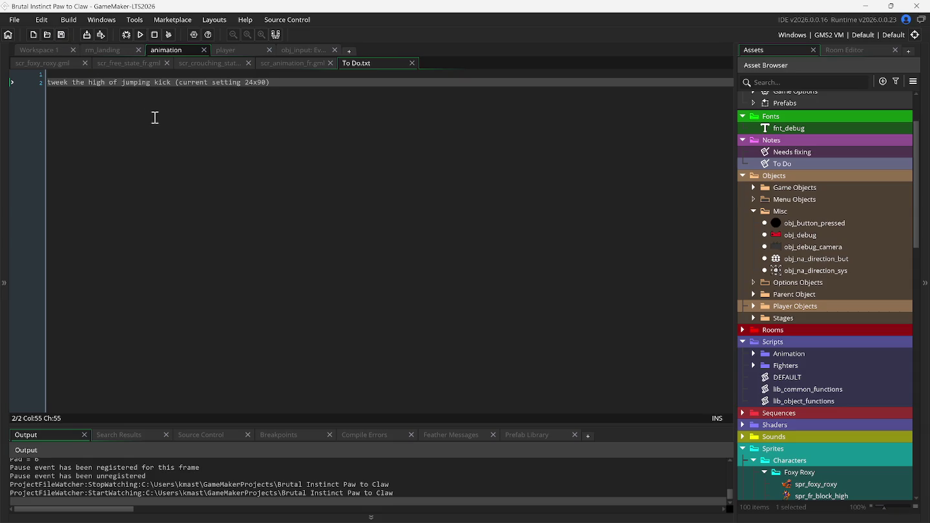
{"action": "key", "text": "F5"}
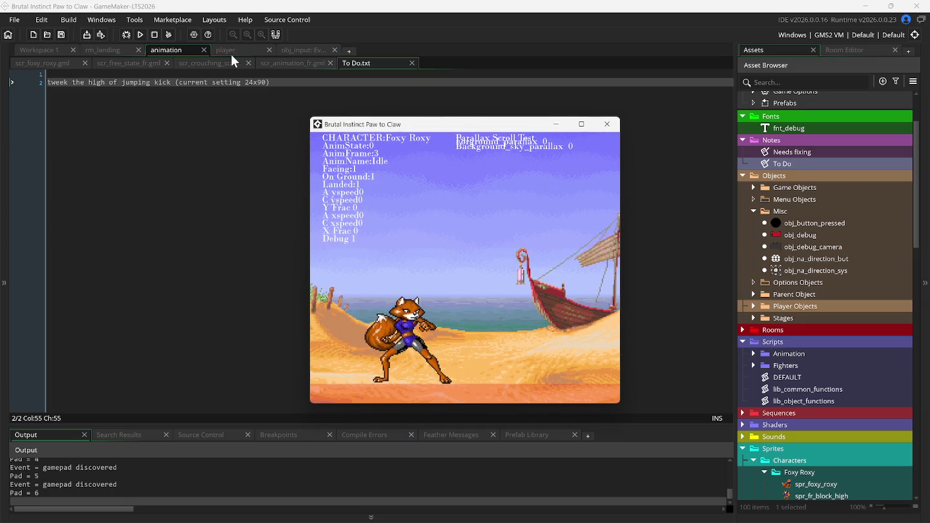
In rm_landing, briefly open obj_solid from the asset tree, then close it
{"action": "left_click", "coordinate": [126, 49]}
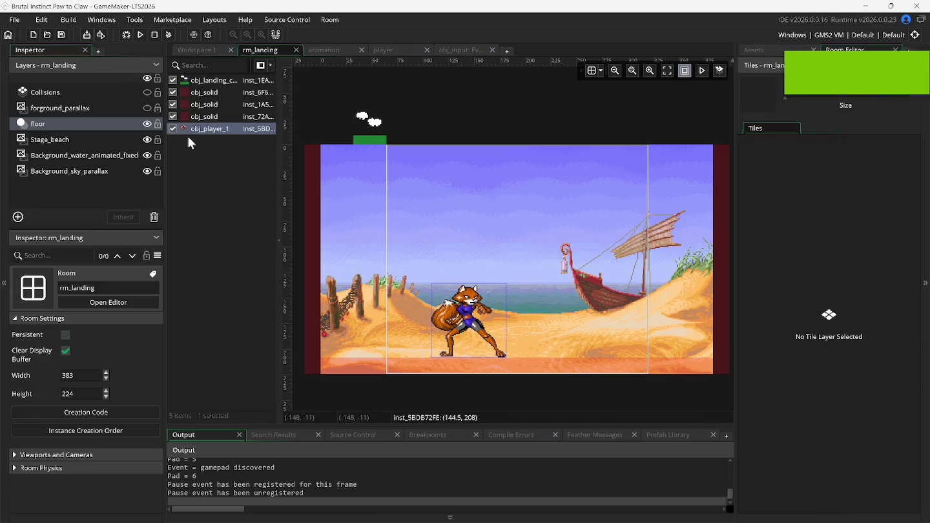
{"action": "left_click", "coordinate": [759, 49]}
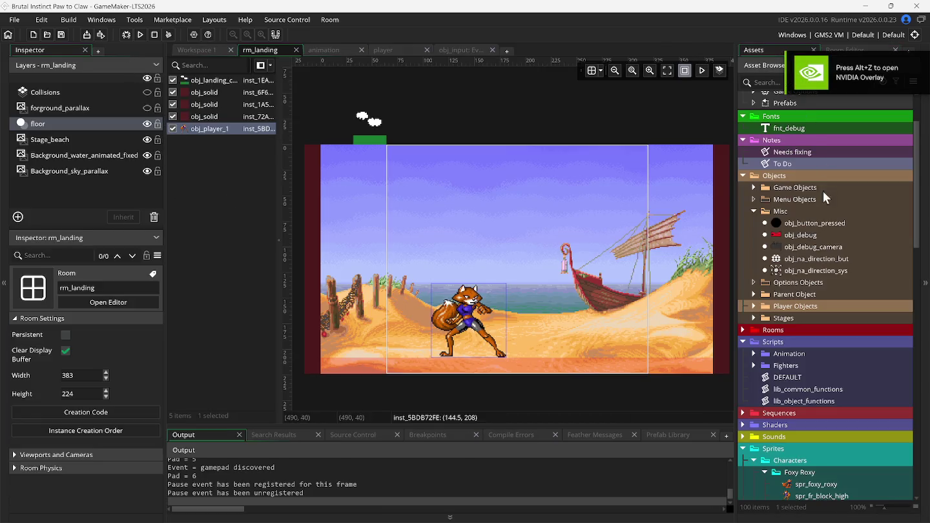
{"action": "left_click", "coordinate": [754, 294]}
{"action": "double_click", "coordinate": [770, 306]}
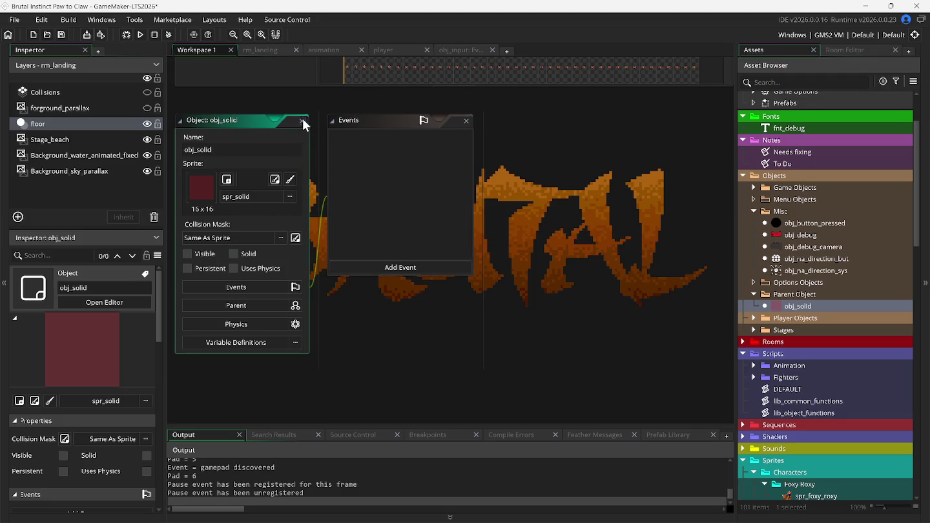
{"action": "left_click", "coordinate": [302, 121]}
Make rm_landing's forground_parallax layer visible and run the game again
{"action": "left_click", "coordinate": [279, 49]}
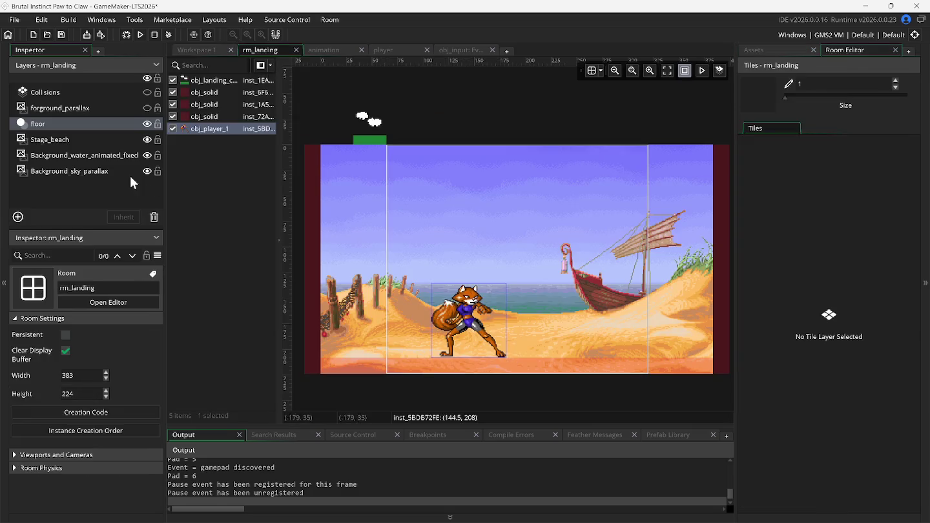
{"action": "left_click", "coordinate": [147, 107]}
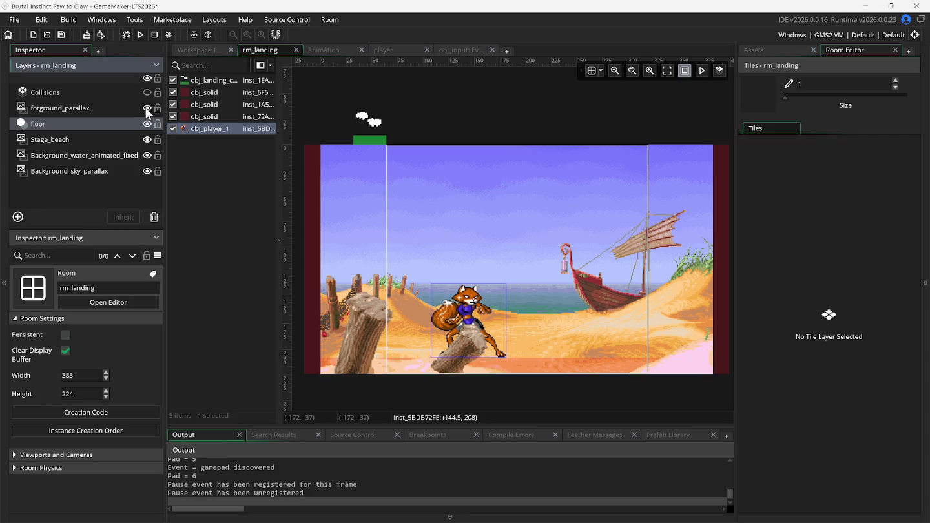
{"action": "left_click", "coordinate": [141, 35]}
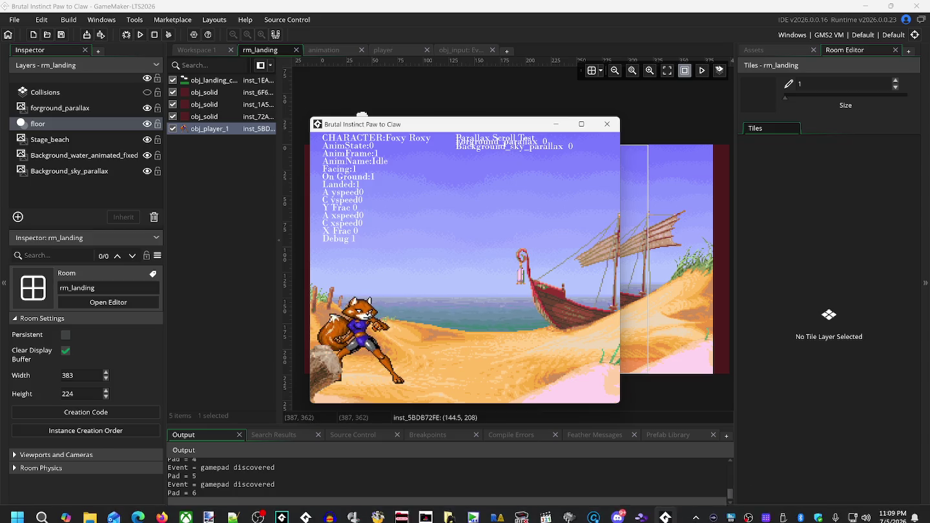
Close Snes9x, go fullscreen, and walk Foxy Roxy right and left, ending with a light kick
{"action": "left_click", "coordinate": [651, 512]}
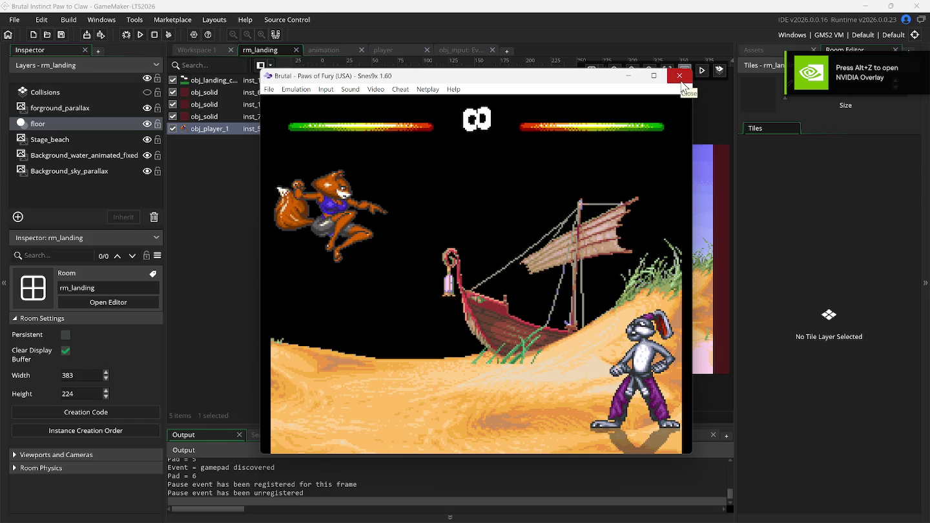
{"action": "left_click", "coordinate": [682, 83]}
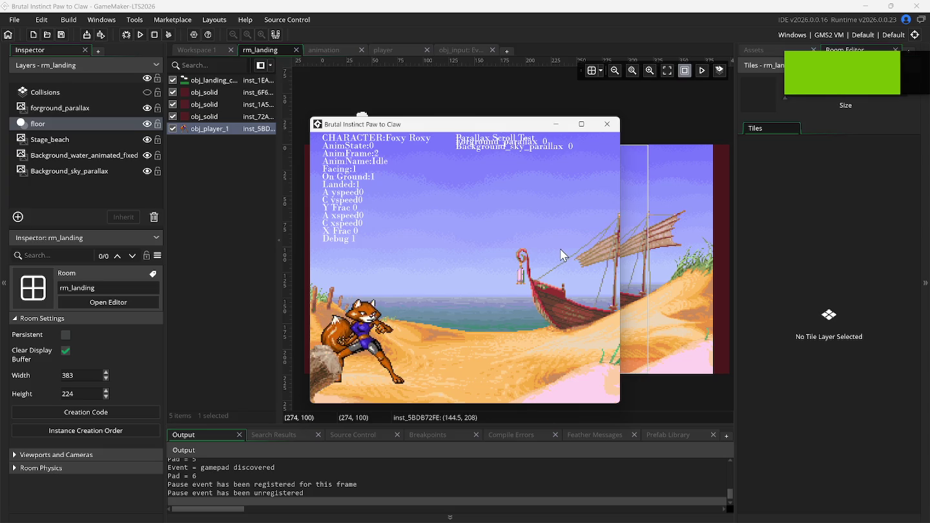
{"action": "key", "text": "F11"}
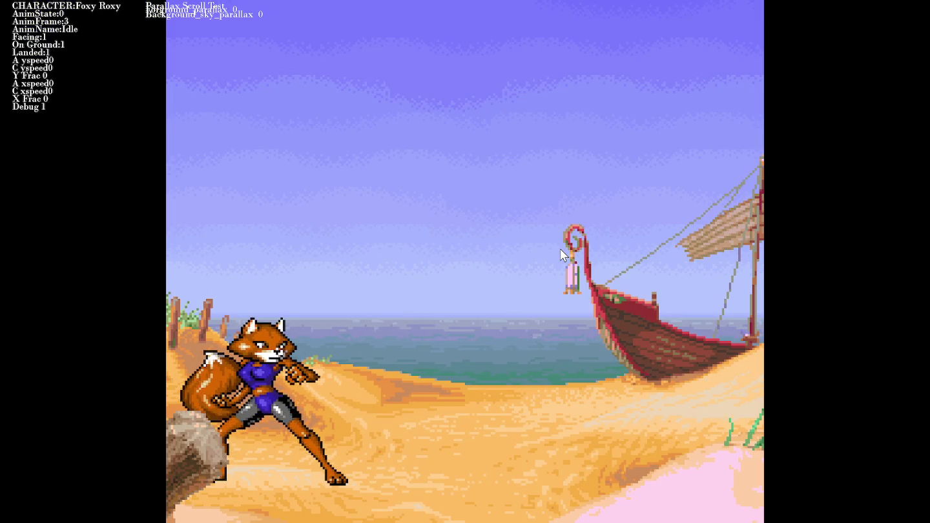
{"action": "key", "text": "Right"}
{"action": "key", "text": "Right"}
{"action": "key", "text": "Right"}
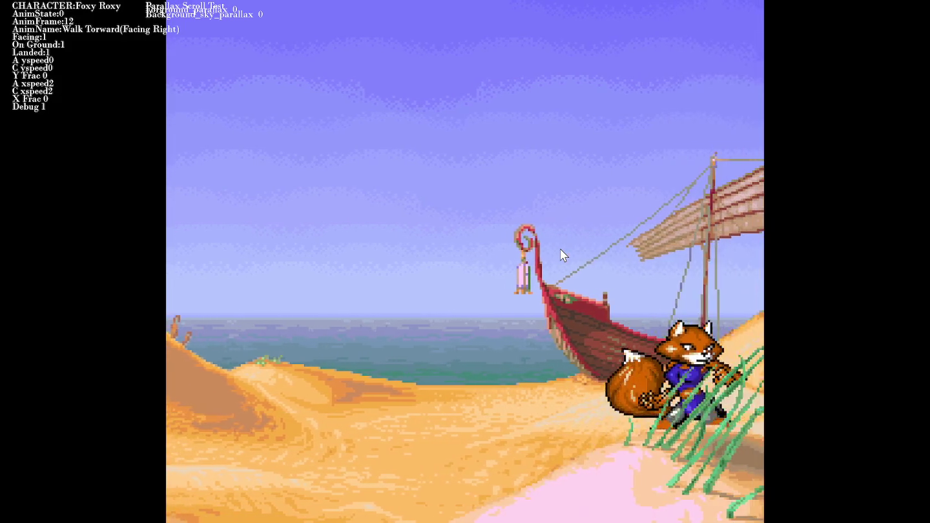
{"action": "key", "text": "Left"}
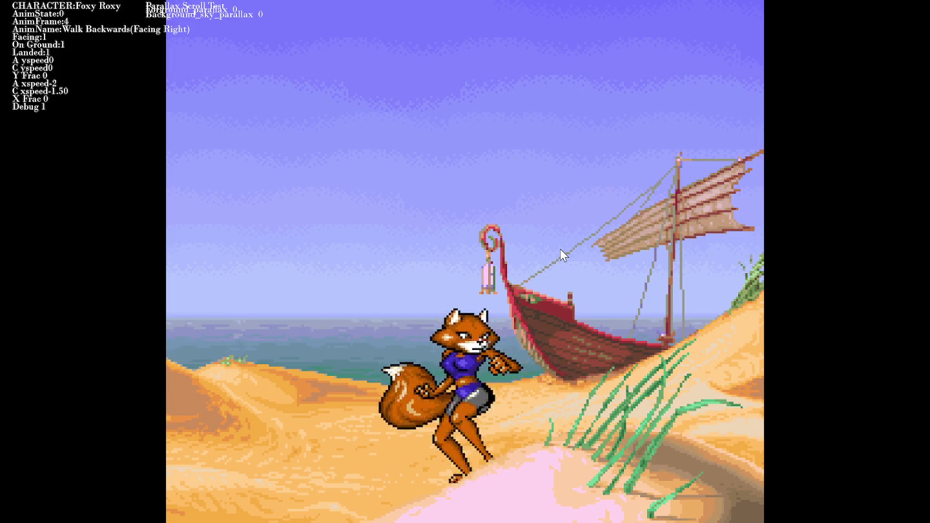
{"action": "key", "text": "z"}
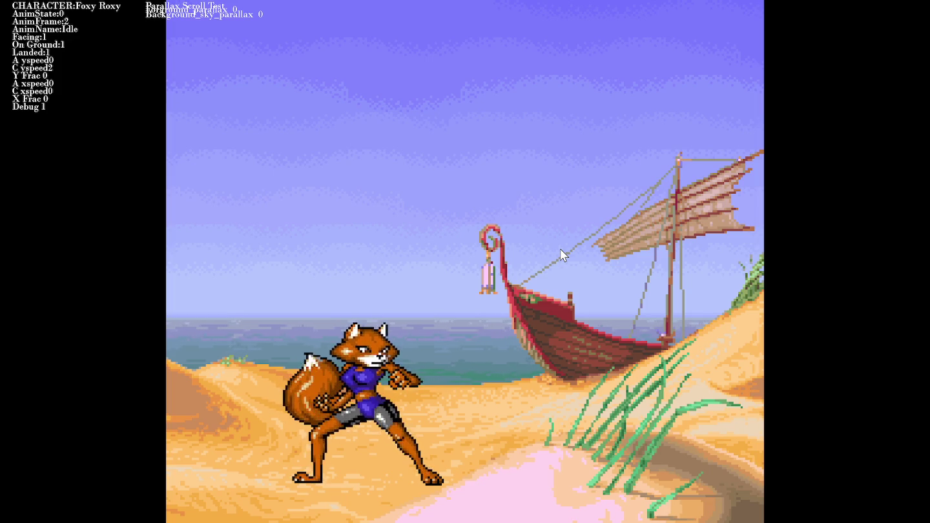
Make Foxy Roxy crouch in the running game
{"action": "key", "text": "Down"}
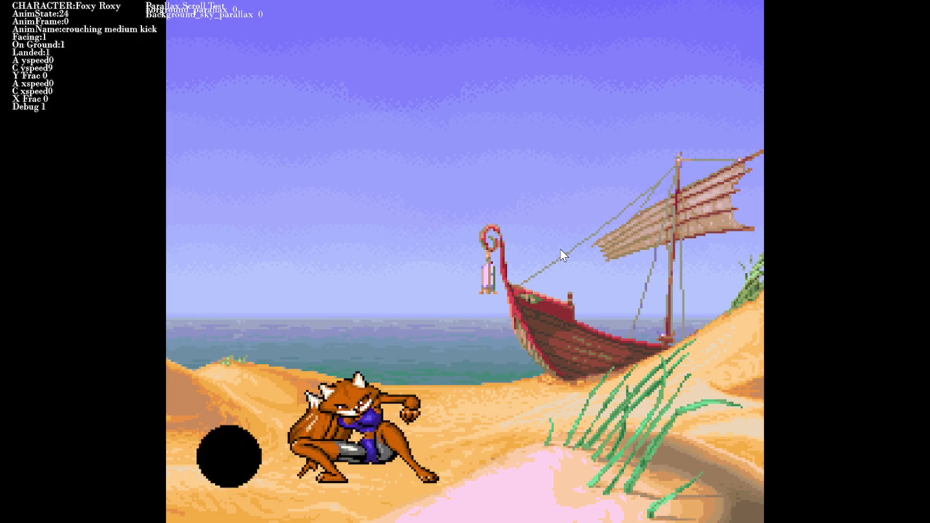
In fullscreen, test crouching, jumping and standing kicks while walking left and right
{"action": "key", "text": "k"}
{"action": "key", "text": "Right"}
{"action": "key", "text": "Right"}
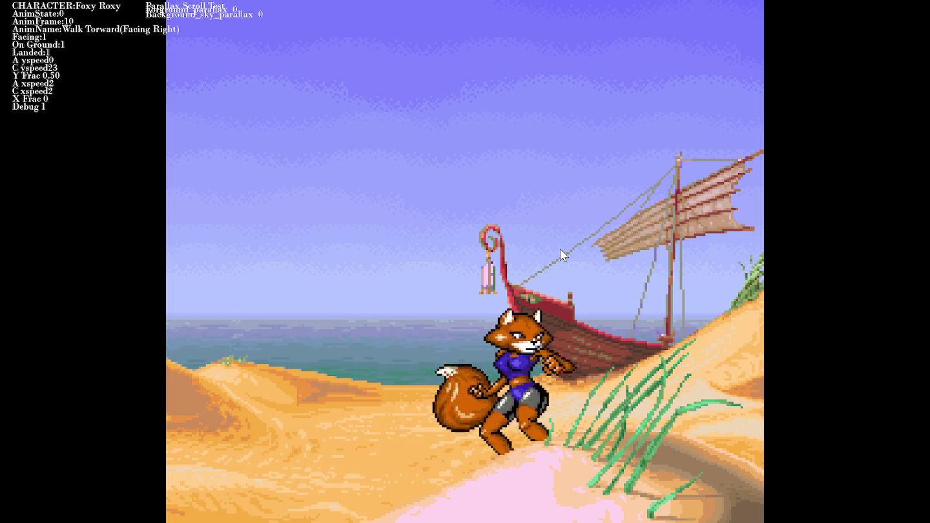
{"action": "key", "text": "Left"}
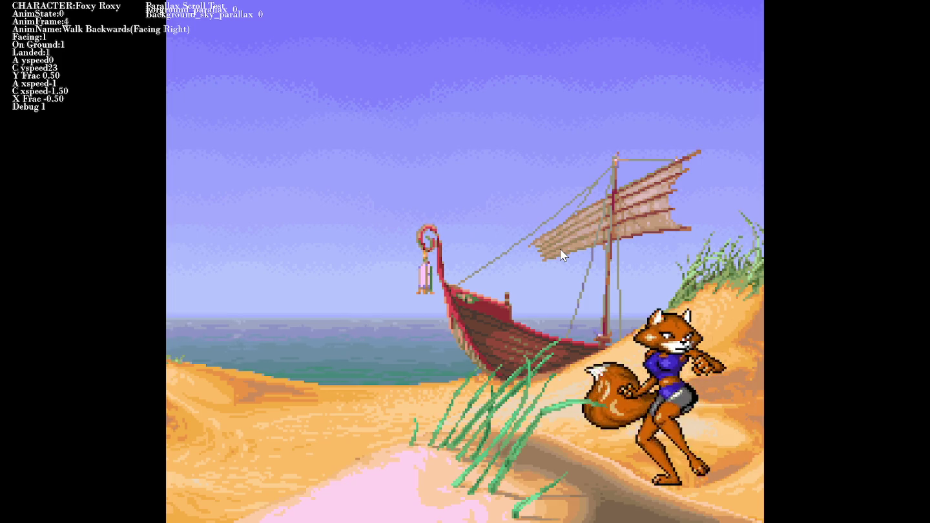
{"action": "key", "text": "Left"}
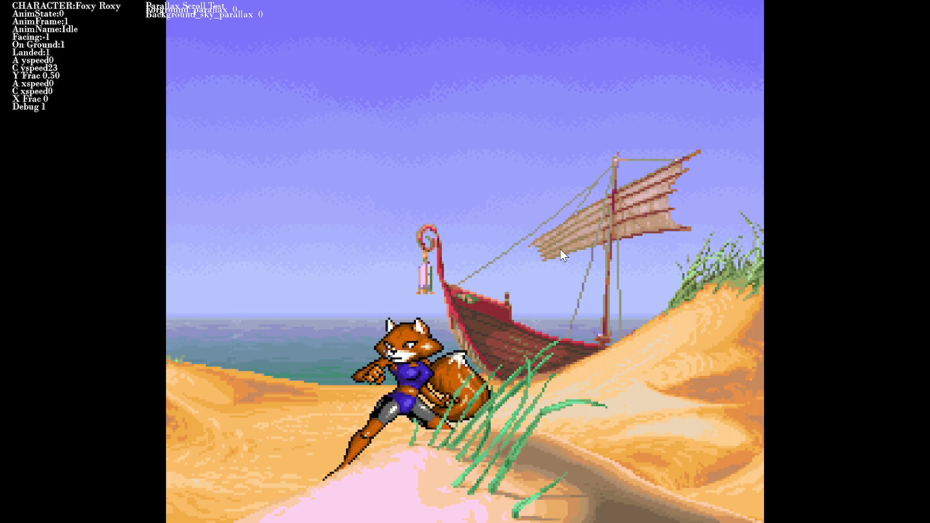
{"action": "key", "text": "Left"}
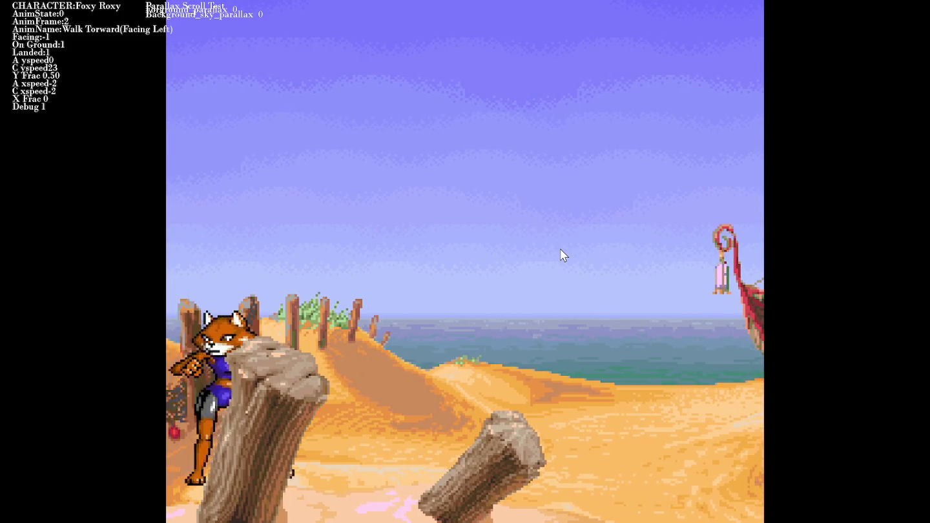
{"action": "key", "text": "Up"}
{"action": "key", "text": "Up"}
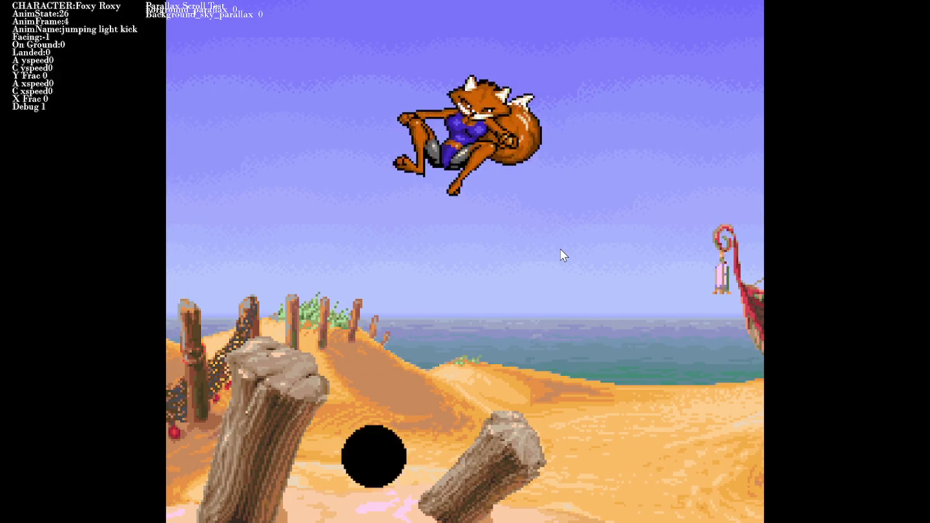
{"action": "key", "text": "Up"}
{"action": "key", "text": "Right"}
{"action": "key", "text": "Down"}
{"action": "key", "text": "z"}
{"action": "key", "text": "x"}
{"action": "key", "text": "Left"}
{"action": "key", "text": "z"}
{"action": "key", "text": "z"}
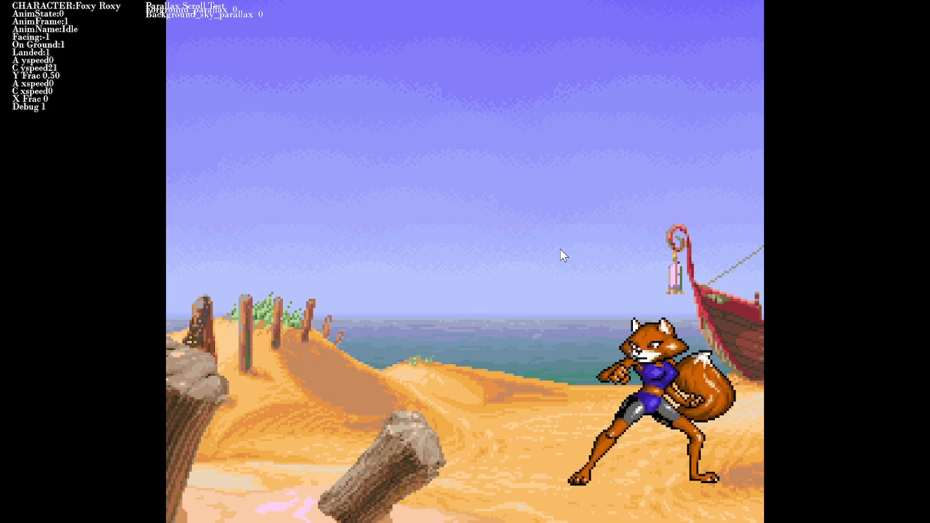
Exit fullscreen, then test standing kicks facing both ways and crouching kicks and punches
{"action": "key", "text": "alt+Return"}
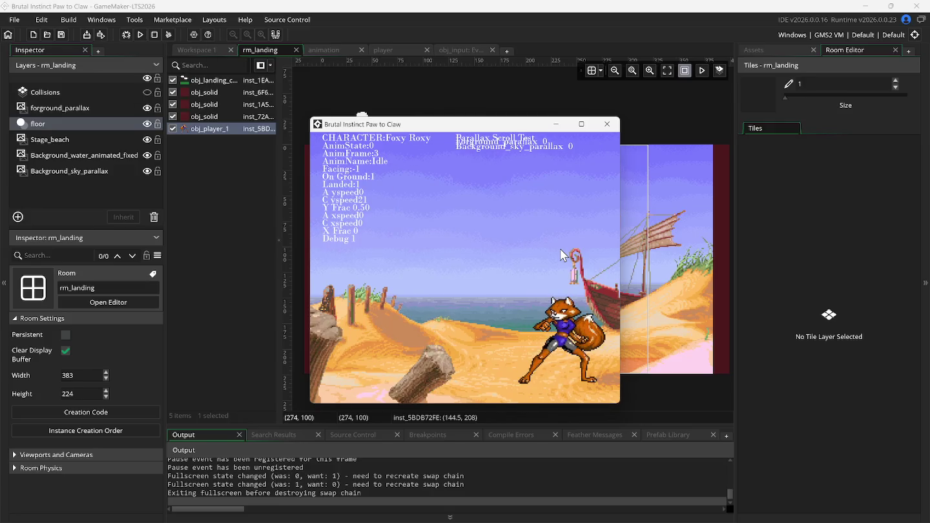
{"action": "key", "text": "Left"}
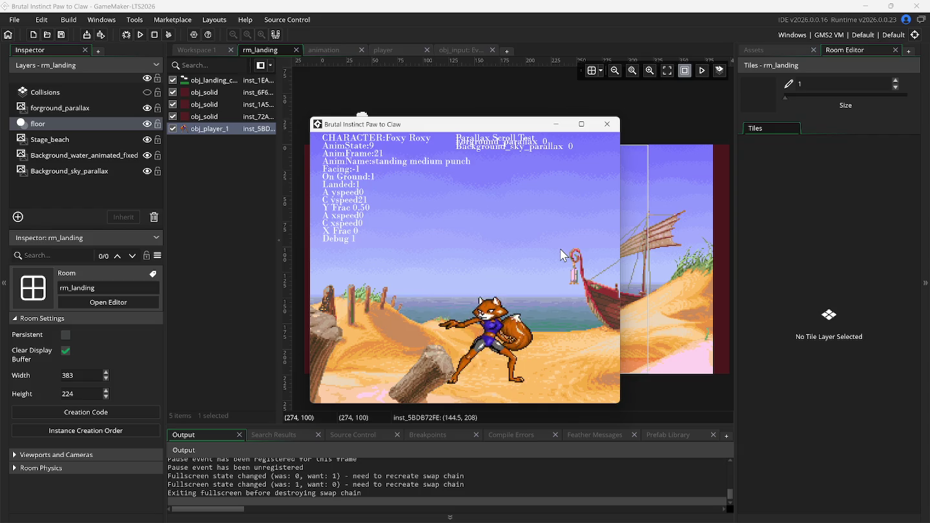
{"action": "key", "text": "x"}
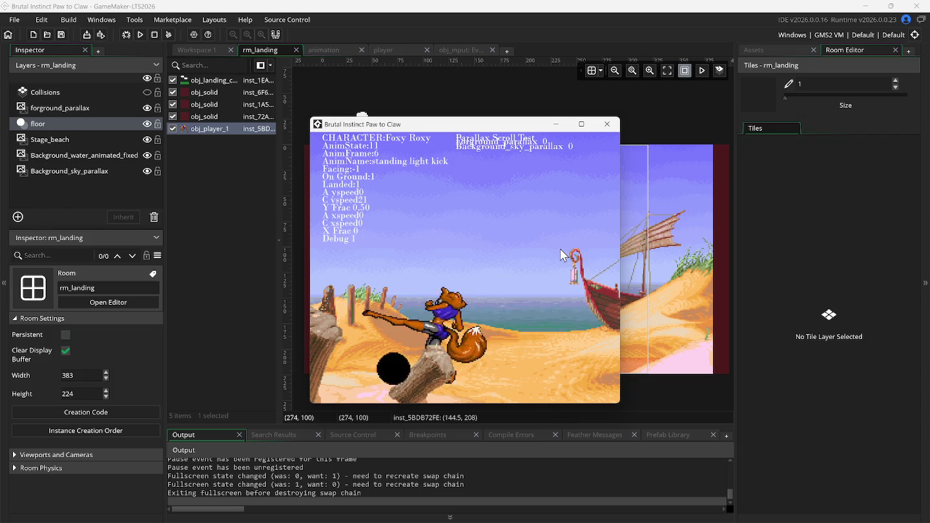
{"action": "key", "text": "z"}
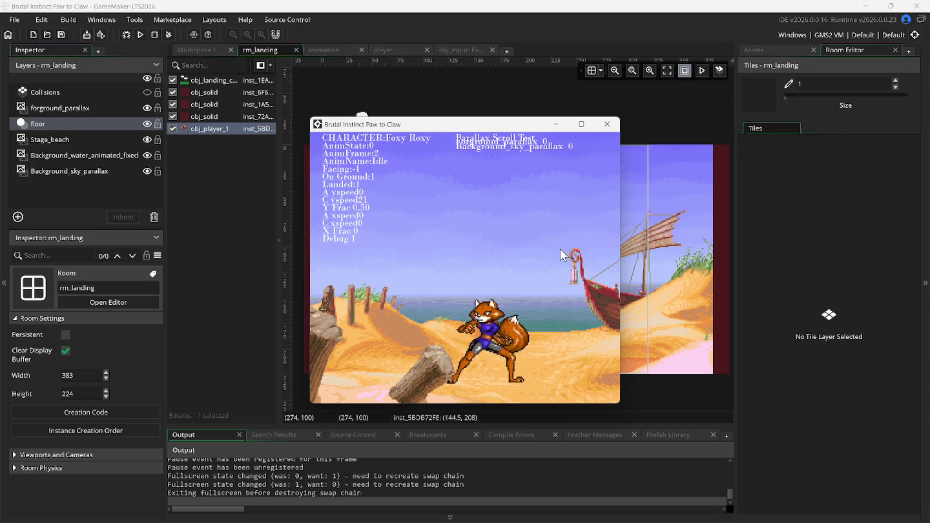
{"action": "key", "text": "Right+z"}
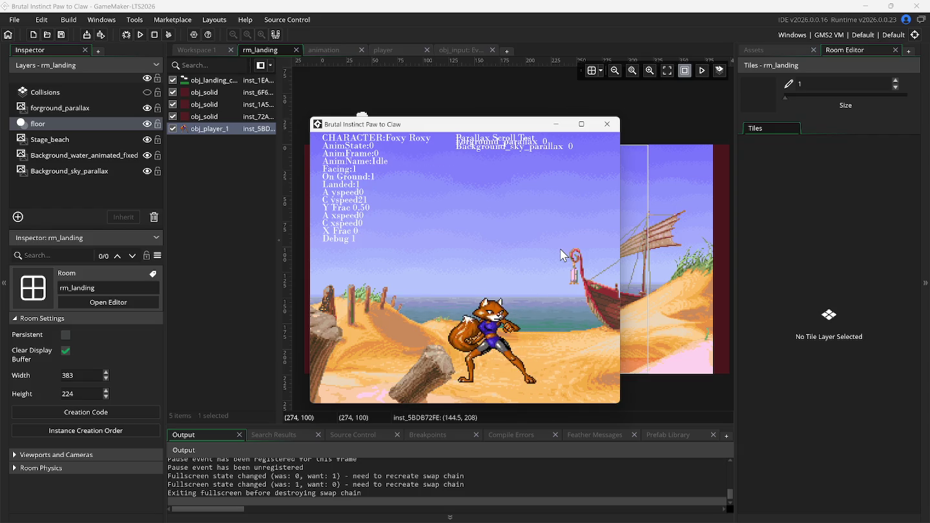
{"action": "key", "text": "Left"}
{"action": "key", "text": "z"}
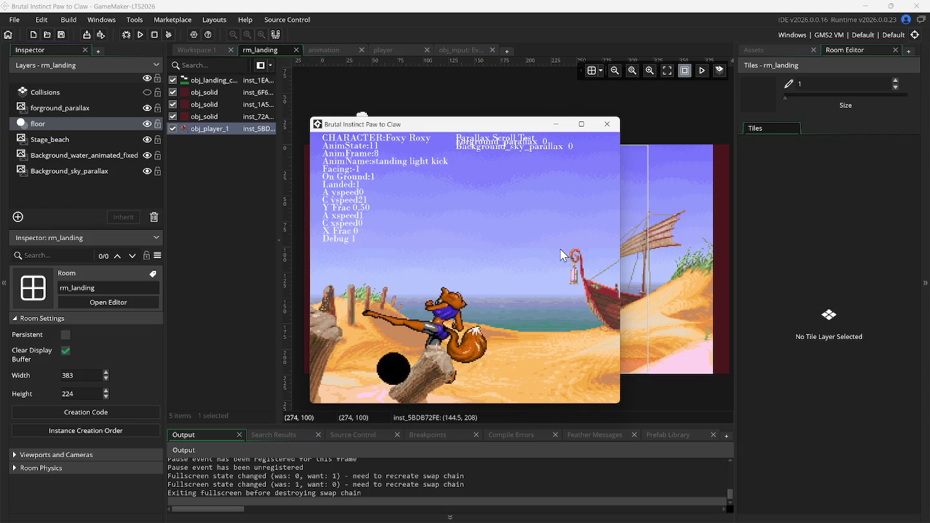
{"action": "key", "text": "Down"}
{"action": "key", "text": "x"}
{"action": "key", "text": "s"}
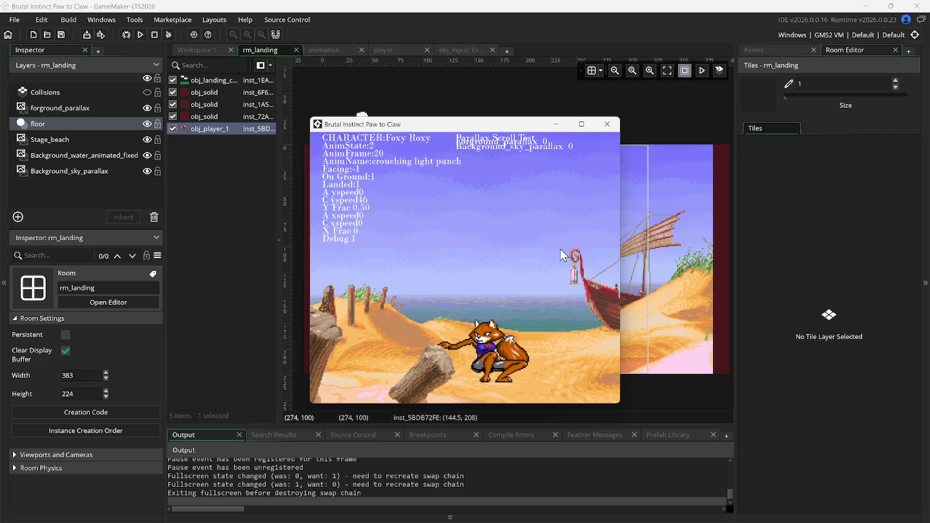
{"action": "key", "text": "d"}
Test jumping medium and flying kicks, then return to the animation workspace
{"action": "key", "text": "Up"}
{"action": "key", "text": "Up"}
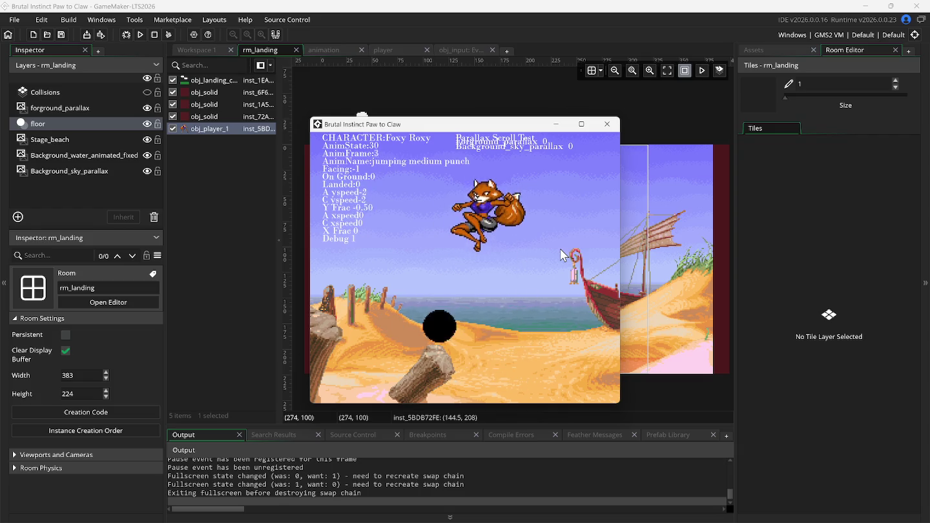
{"action": "key", "text": "Up"}
{"action": "key", "text": "x"}
{"action": "key", "text": "Up"}
{"action": "key", "text": "c"}
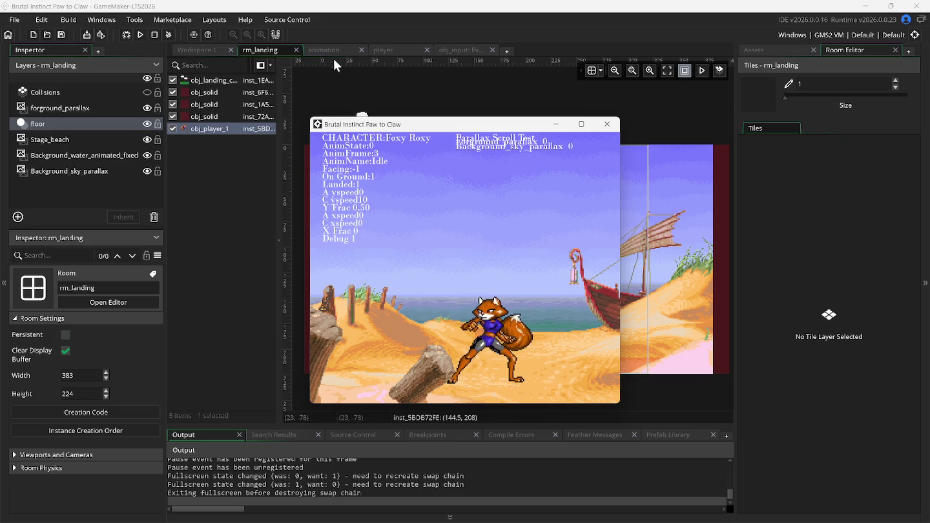
{"action": "left_click", "coordinate": [318, 49]}
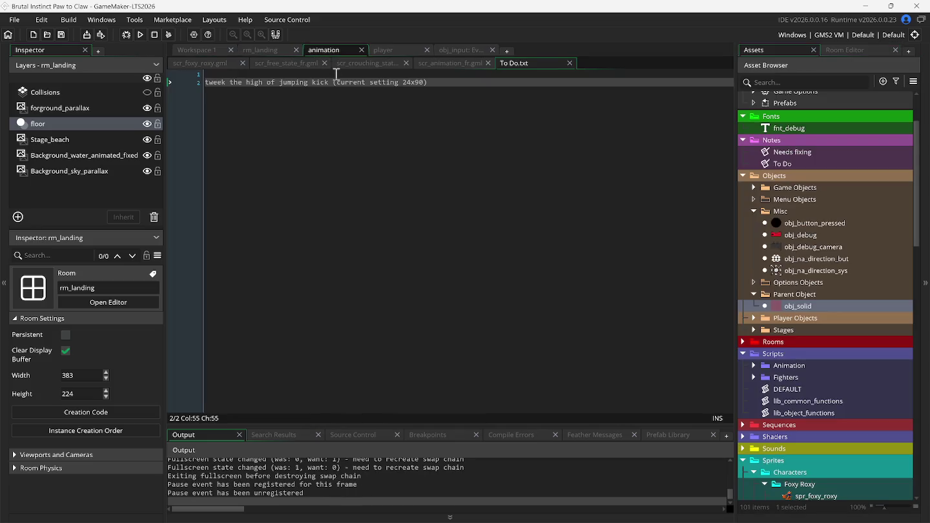
Open scr_free_state_fr.gml, unfold Standing Attacks and Kicks, and go to the light kick lines
{"action": "left_click", "coordinate": [283, 62]}
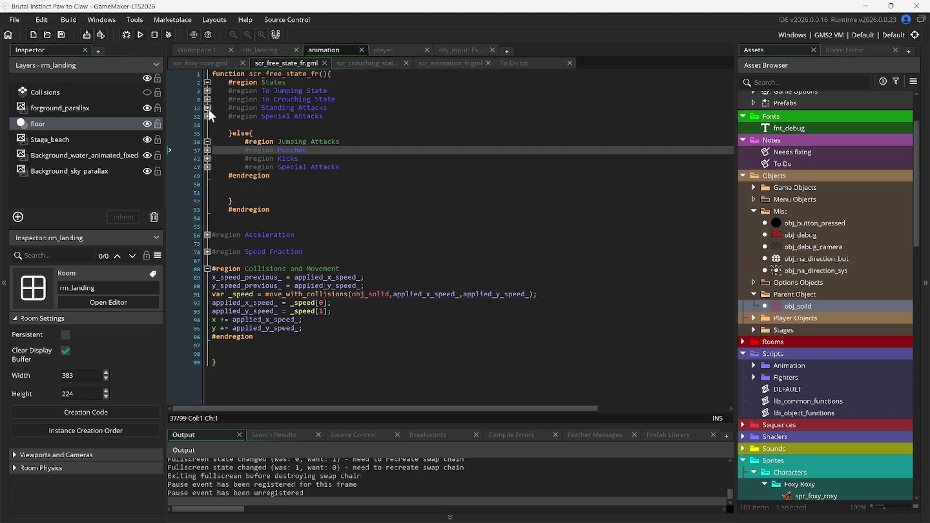
{"action": "left_click", "coordinate": [208, 107]}
{"action": "left_click", "coordinate": [207, 125]}
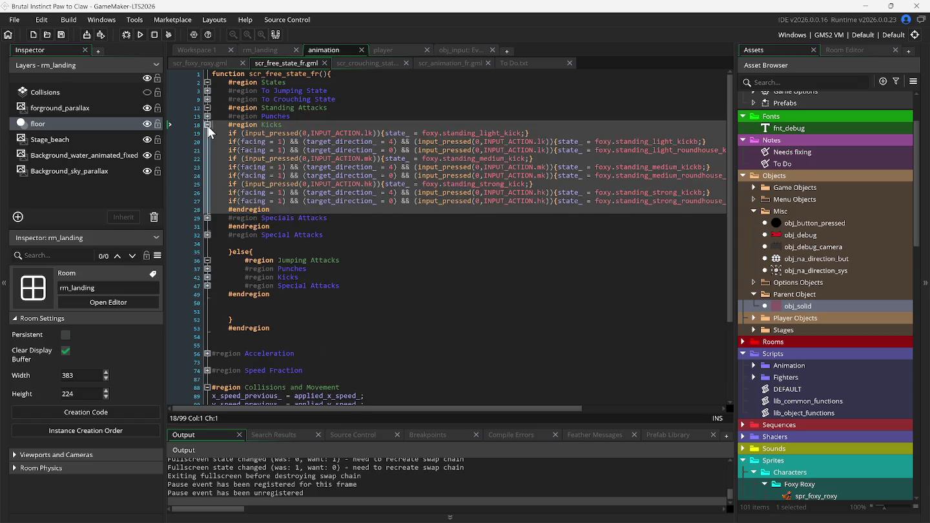
{"action": "left_click", "coordinate": [243, 133]}
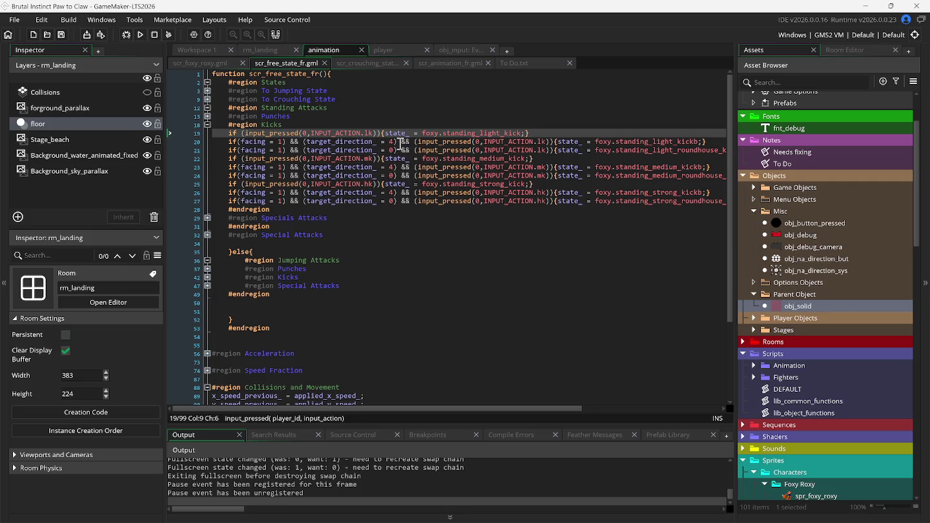
{"action": "left_click", "coordinate": [401, 142]}
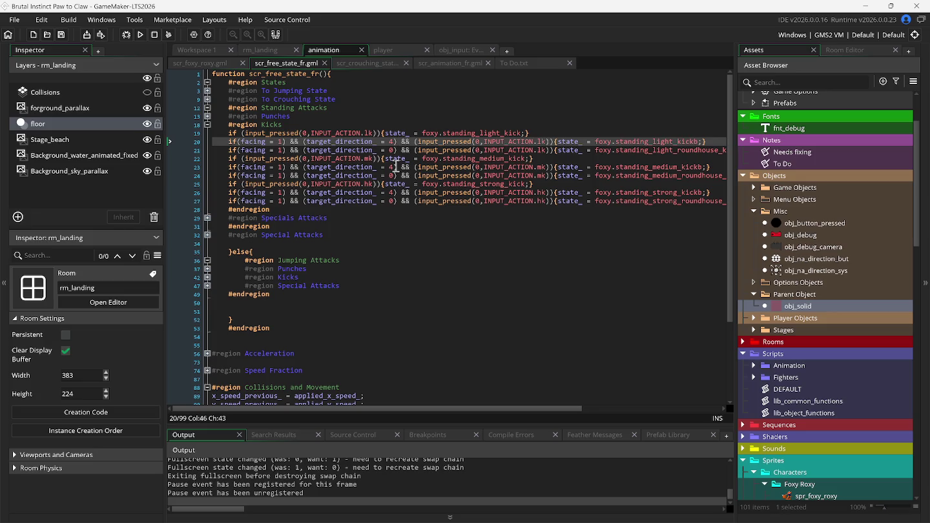
Copy line 20's facing/direction condition and paste it after a new '|| if'
{"action": "left_click", "coordinate": [241, 142]}
{"action": "left_click_drag", "start_coordinate": [243, 142], "coordinate": [392, 145]}
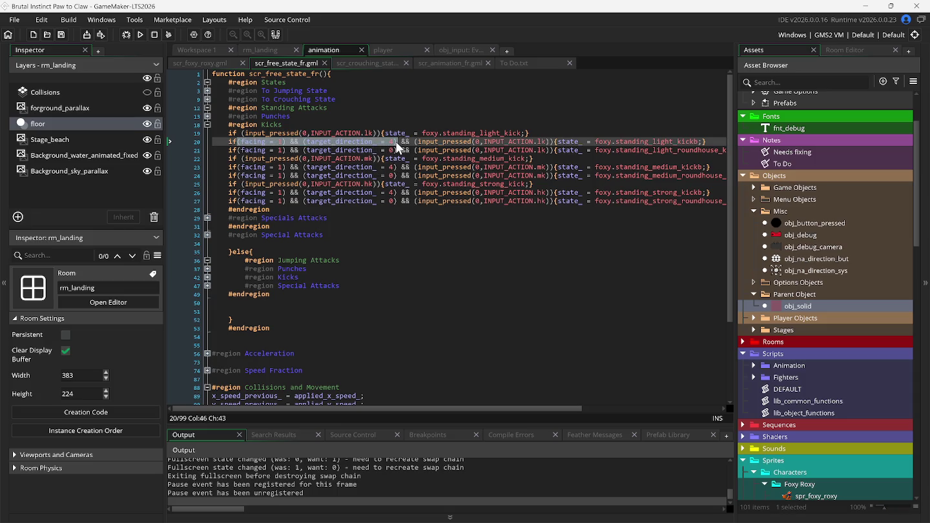
{"action": "right_click", "coordinate": [394, 142]}
{"action": "left_click", "coordinate": [407, 162]}
{"action": "left_click", "coordinate": [397, 145]}
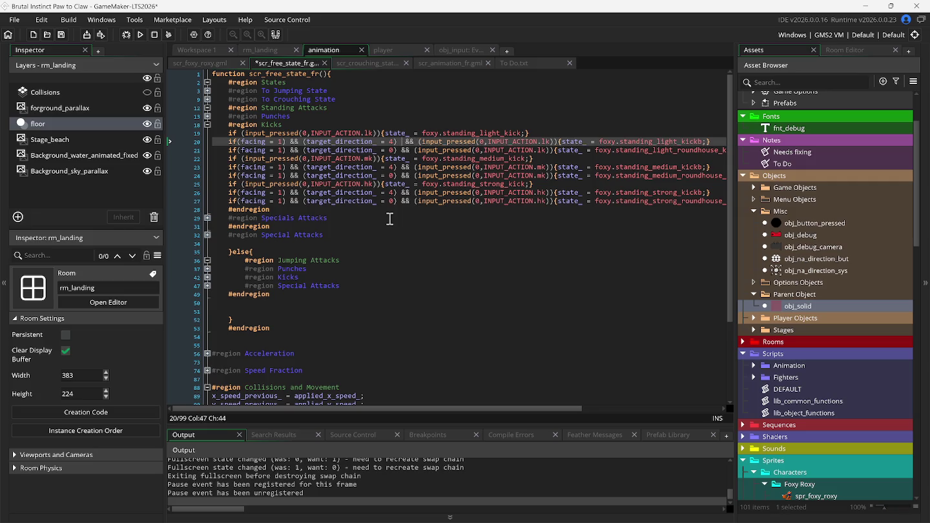
{"action": "type", "text": "||"}
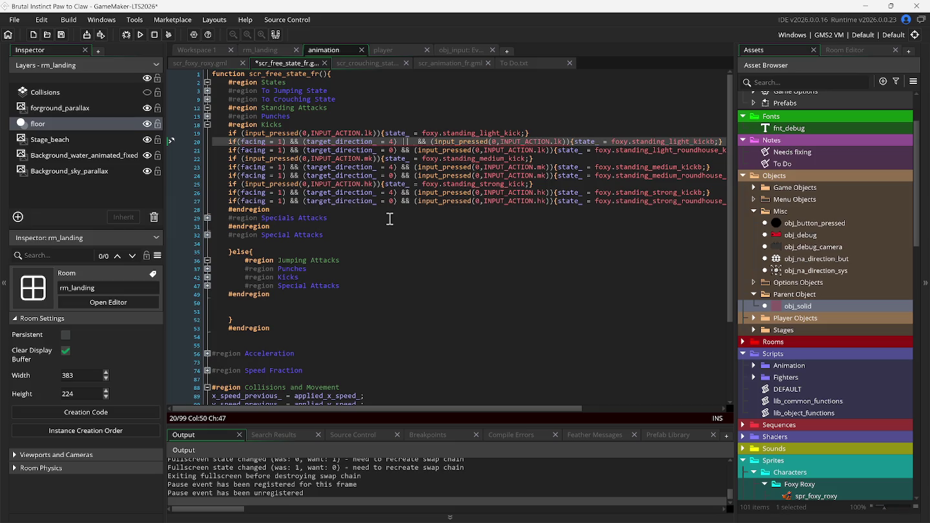
{"action": "type", "text": " if"}
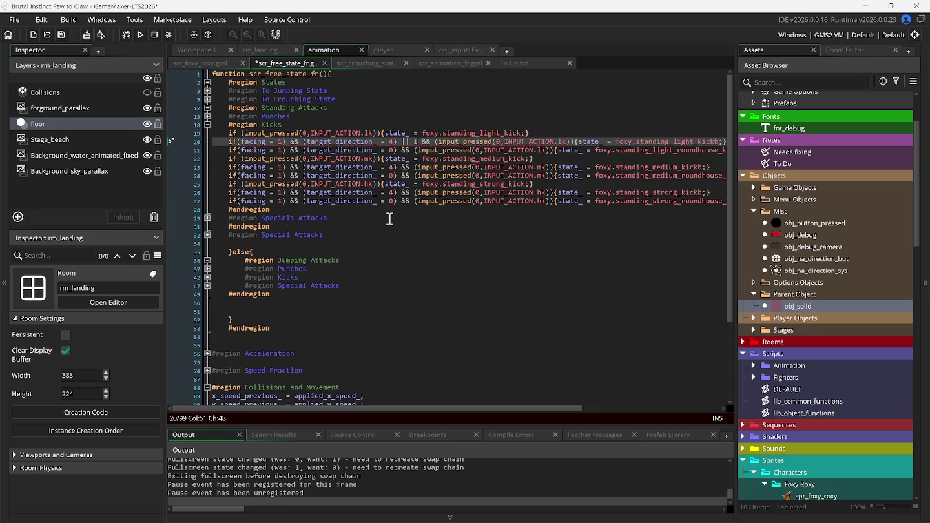
{"action": "key", "text": "ctrl+v"}
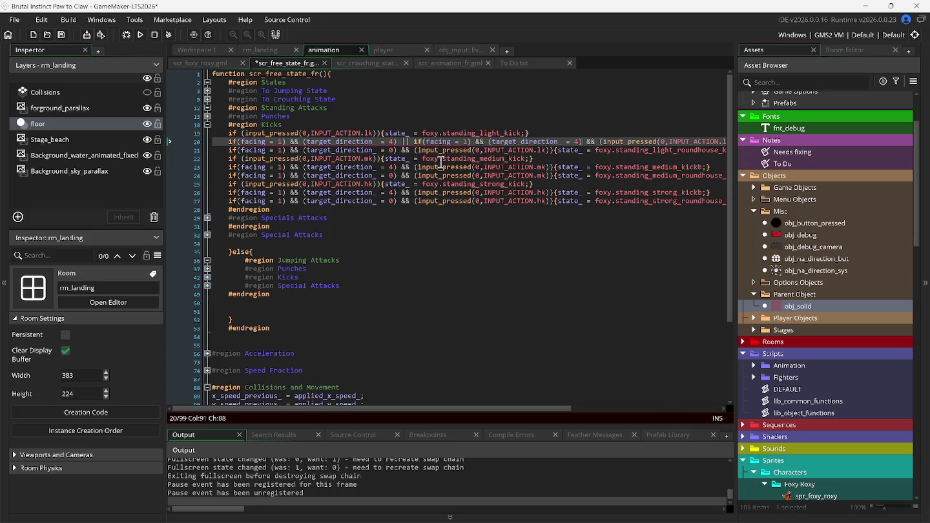
Change the pasted copy to facing = -1 and target_direction_ = 0, then maximize the code editor
{"action": "left_click", "coordinate": [463, 141]}
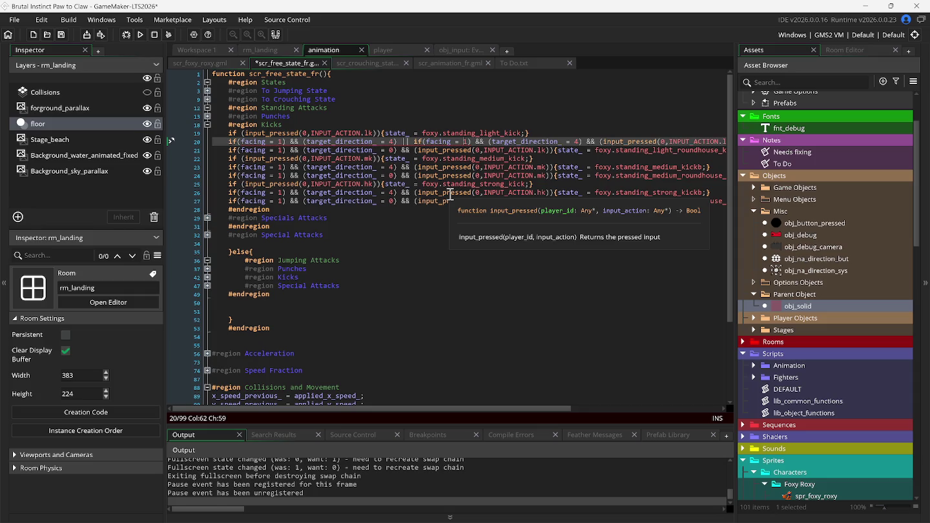
{"action": "type", "text": "-"}
{"action": "left_click", "coordinate": [579, 142]}
{"action": "type", "text": "0"}
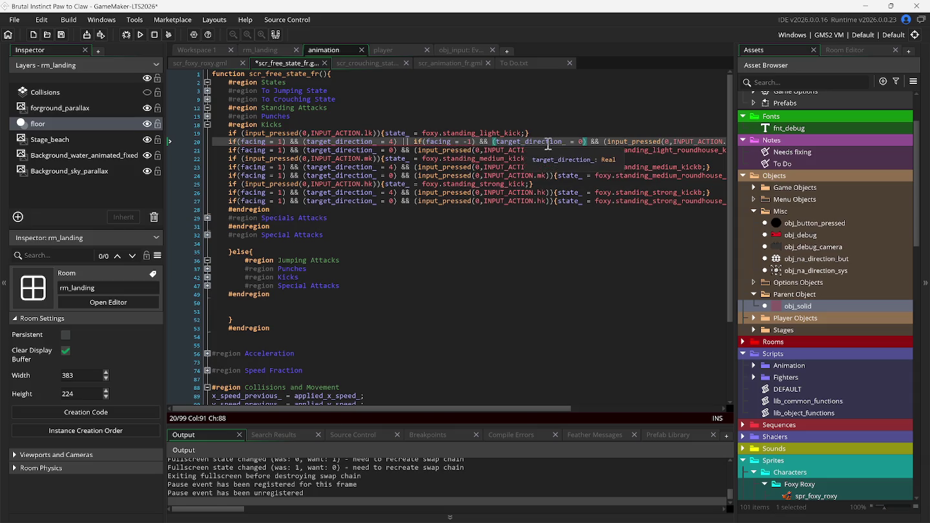
{"action": "left_click", "coordinate": [589, 141]}
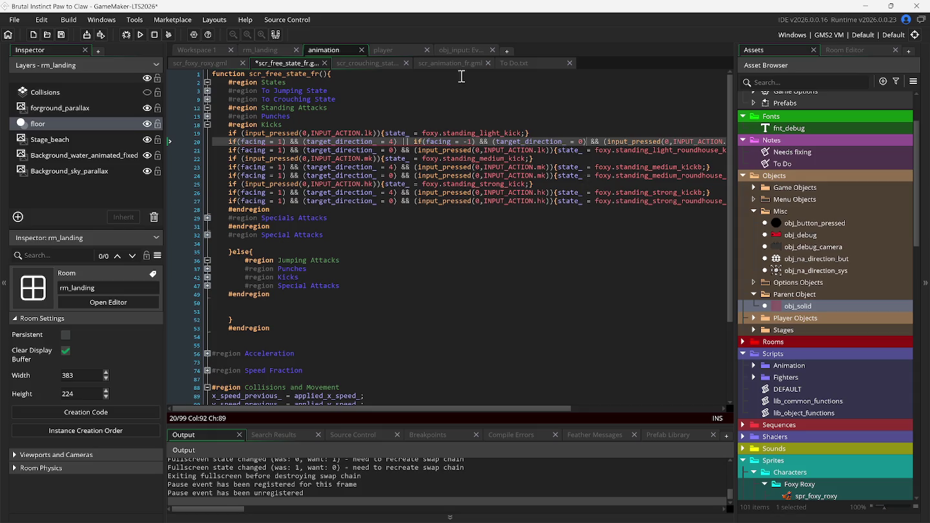
{"action": "left_click", "coordinate": [280, 36]}
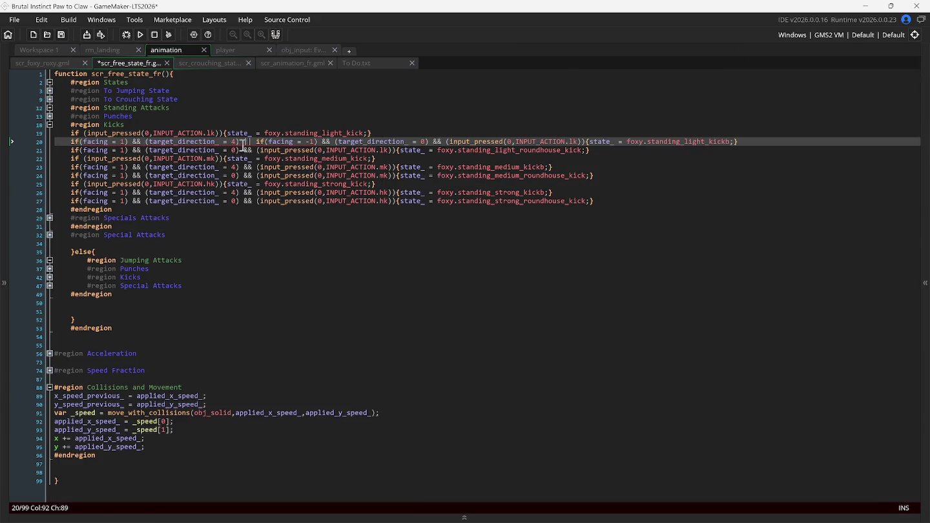
Cut the facing = -1 condition and paste it back after a single '|| ' separator
{"action": "left_click_drag", "start_coordinate": [244, 142], "coordinate": [430, 147]}
{"action": "right_click", "coordinate": [422, 143]}
{"action": "left_click", "coordinate": [434, 150]}
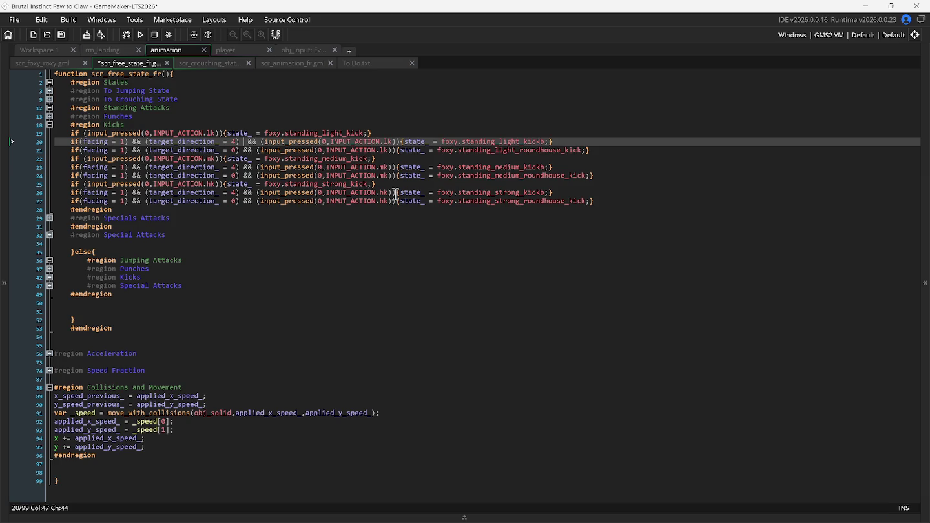
{"action": "type", "text": "||"}
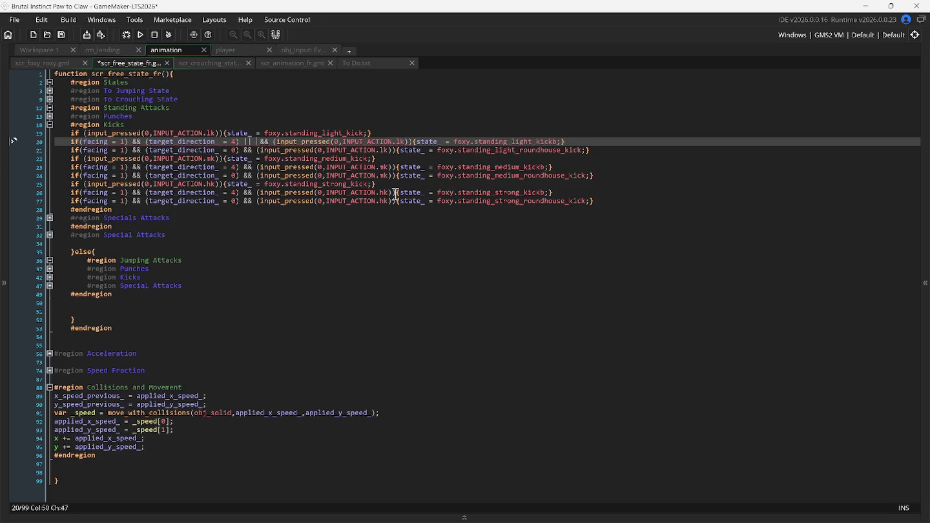
{"action": "key", "text": "ctrl+v"}
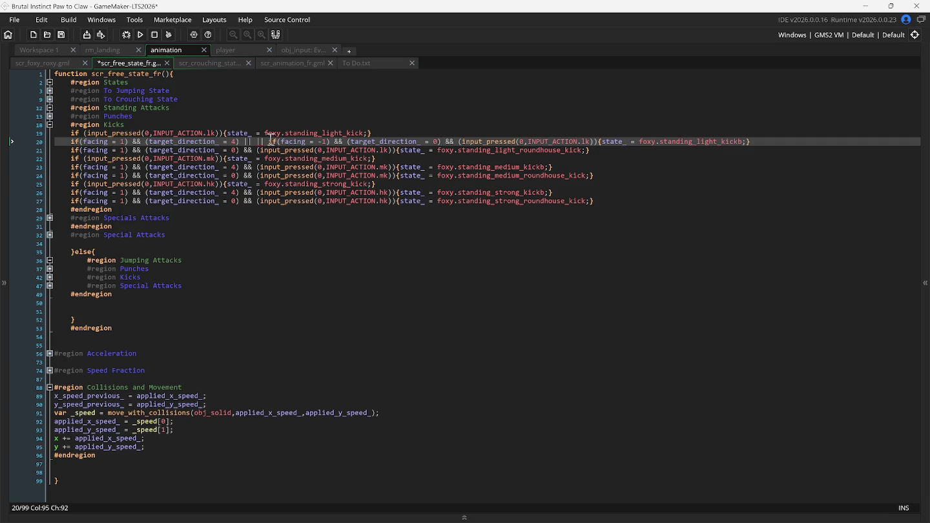
{"action": "left_click", "coordinate": [261, 141]}
{"action": "key", "text": "BackSpace"}
{"action": "key", "text": "Delete"}
{"action": "key", "text": "Delete"}
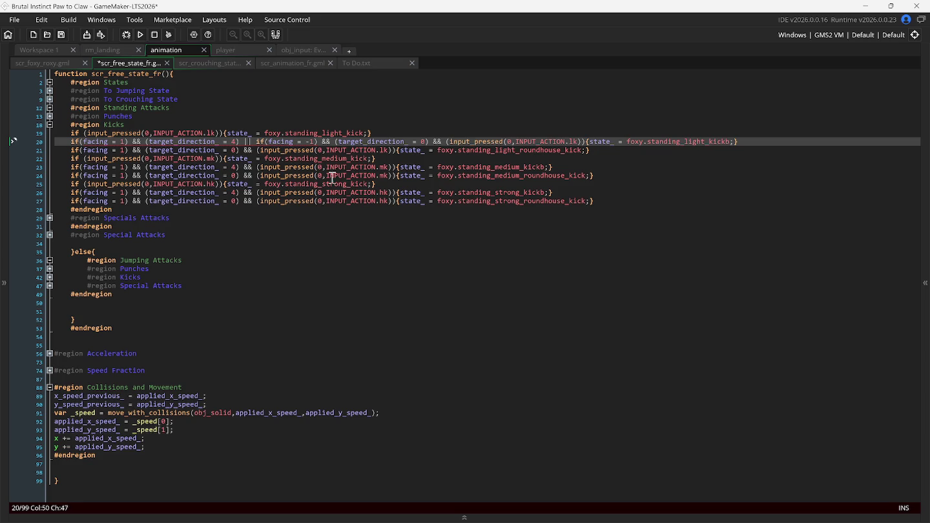
Check the bracket pairs and remove the extra bracket after facing = 1
{"action": "left_click", "coordinate": [312, 147]}
{"action": "left_click", "coordinate": [267, 141]}
{"action": "left_click", "coordinate": [336, 140]}
{"action": "mouse_move", "coordinate": [257, 146]}
{"action": "mouse_move", "coordinate": [127, 146]}
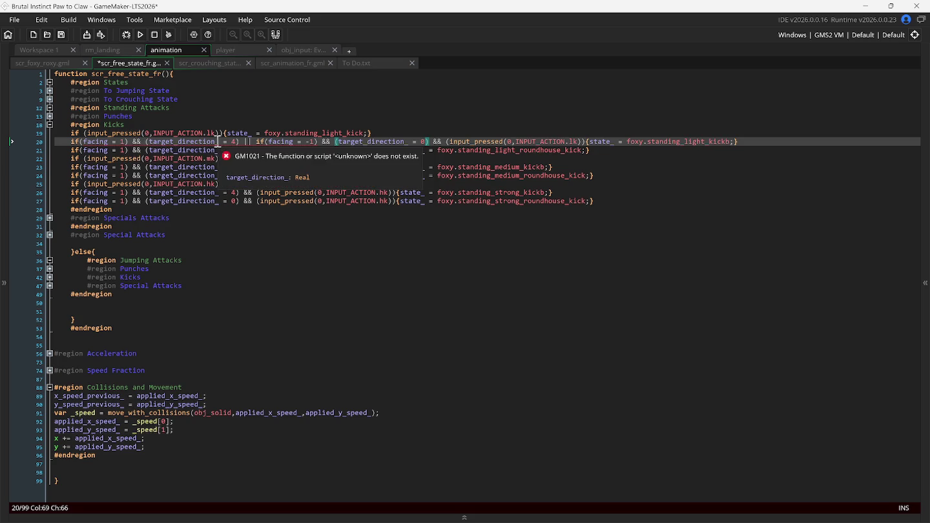
{"action": "left_click", "coordinate": [129, 143]}
Delete the facing = -1 condition from line 20 and restore the closing parenthesis
{"action": "key", "text": "BackSpace"}
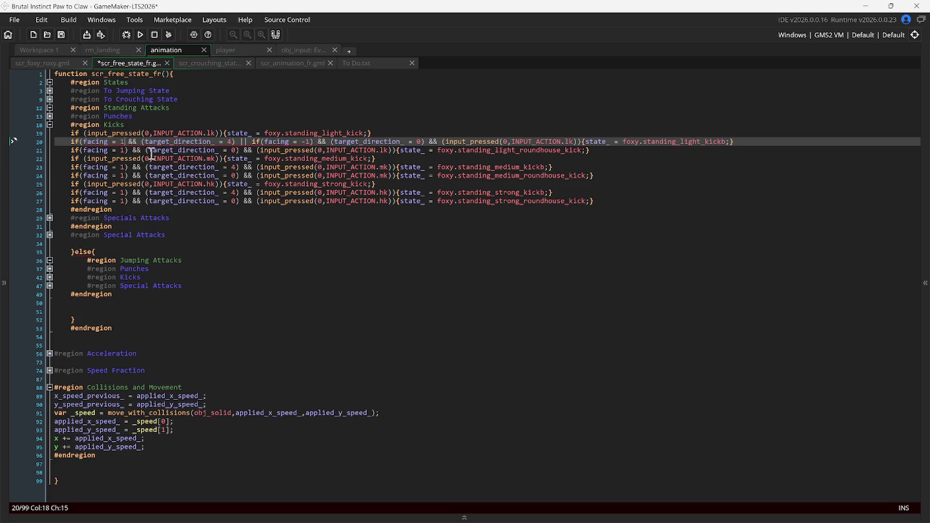
{"action": "left_click_drag", "start_coordinate": [236, 142], "coordinate": [427, 147]}
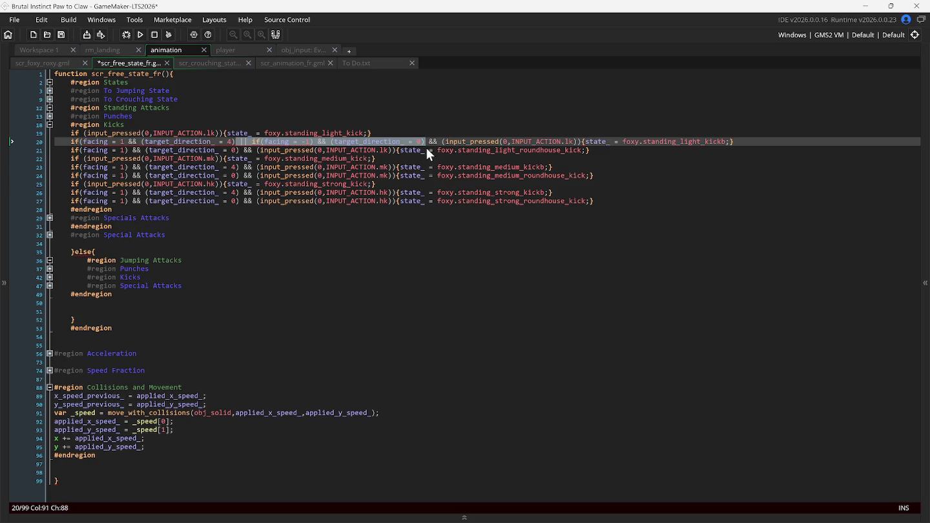
{"action": "key", "text": "BackSpace"}
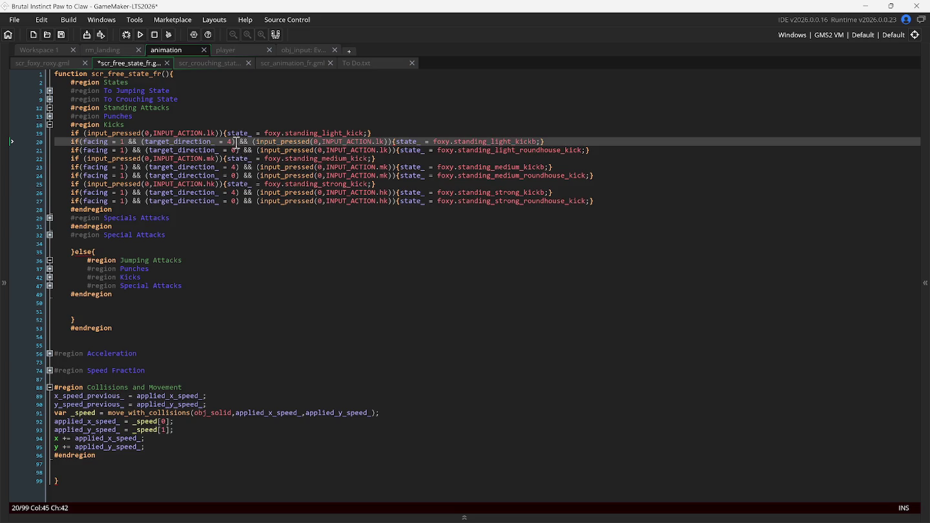
{"action": "type", "text": ")"}
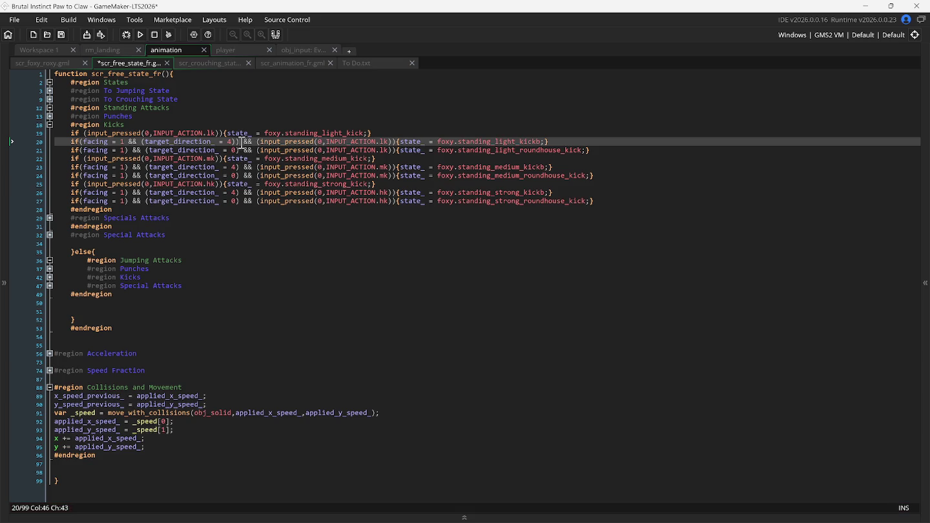
Paste a second facing = 1, target_direction_ = 4 check after '||' and remove the stray bracket
{"action": "left_click_drag", "start_coordinate": [242, 143], "coordinate": [71, 143]}
{"action": "right_click", "coordinate": [78, 143]}
{"action": "left_click", "coordinate": [101, 158]}
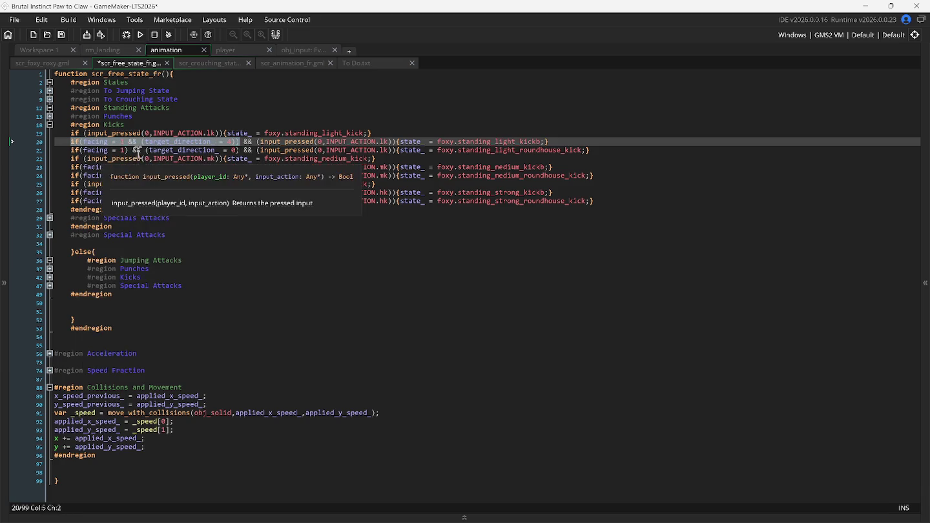
{"action": "left_click", "coordinate": [241, 142]}
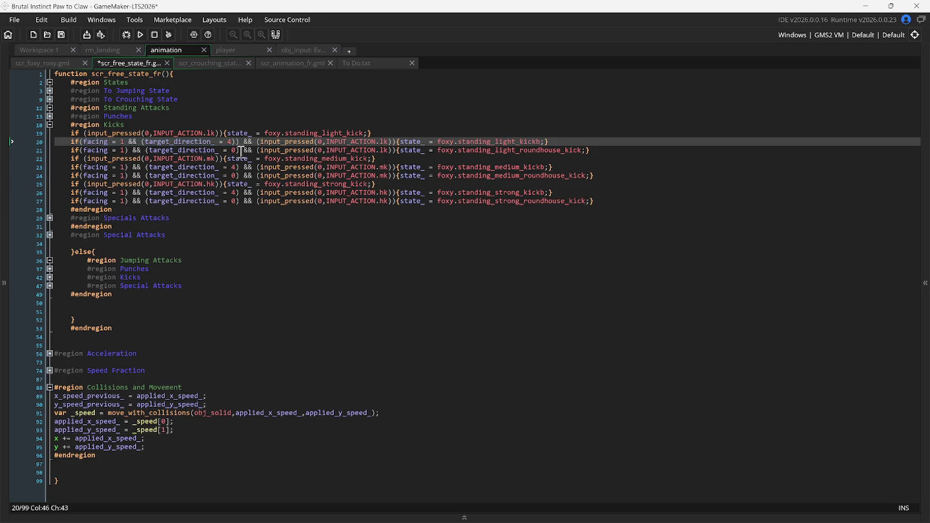
{"action": "type", "text": "||"}
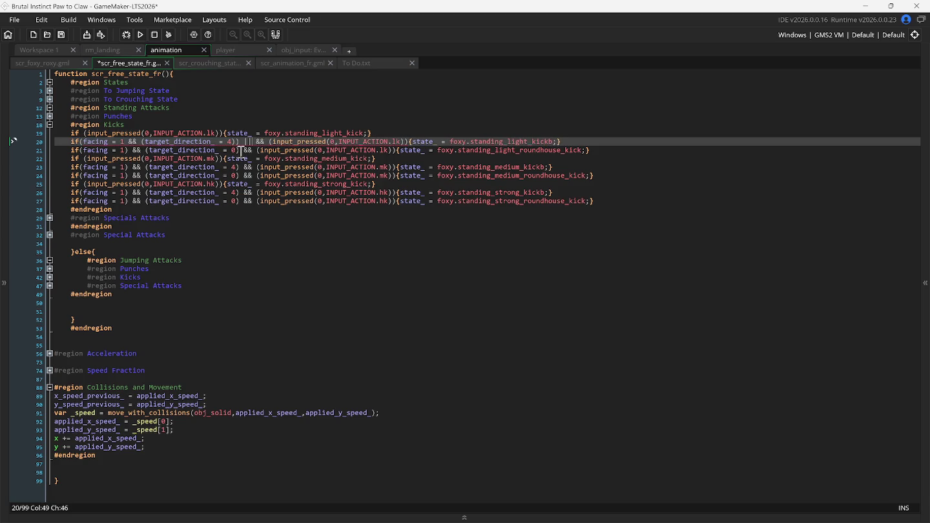
{"action": "key", "text": "ctrl+v"}
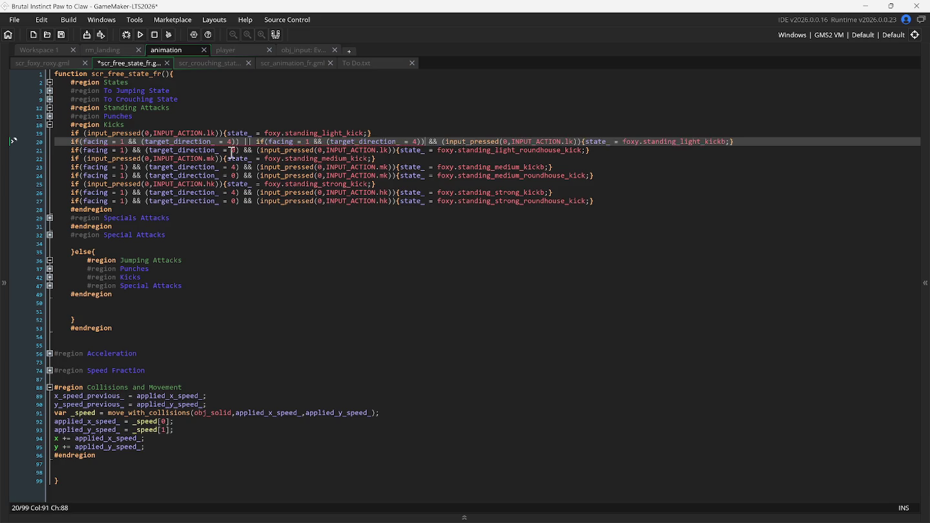
{"action": "left_click", "coordinate": [256, 142]}
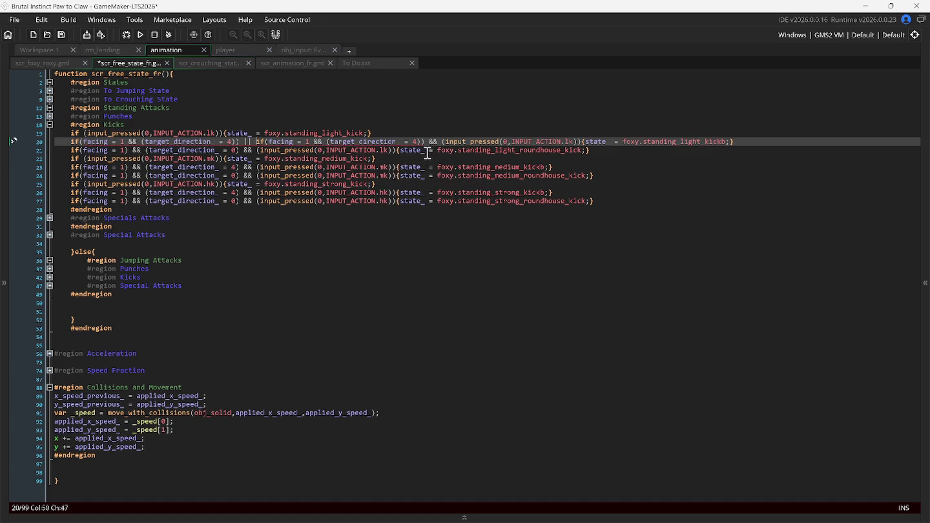
{"action": "left_click", "coordinate": [442, 143]}
{"action": "key", "text": "BackSpace"}
{"action": "left_click", "coordinate": [501, 142]}
Open the obj_input object from the Game Objects folder in the Asset Browser
{"action": "left_click", "coordinate": [31, 46]}
{"action": "right_click", "coordinate": [345, 244]}
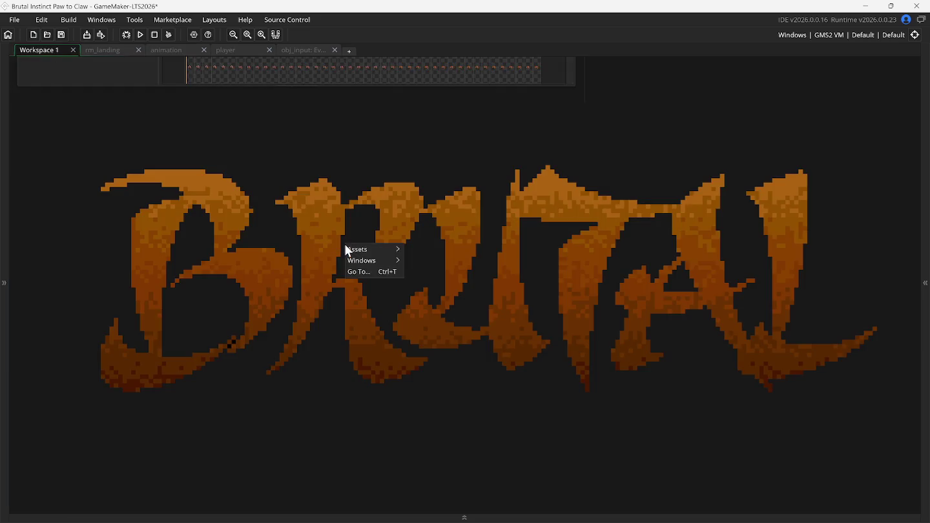
{"action": "mouse_move", "coordinate": [378, 260]}
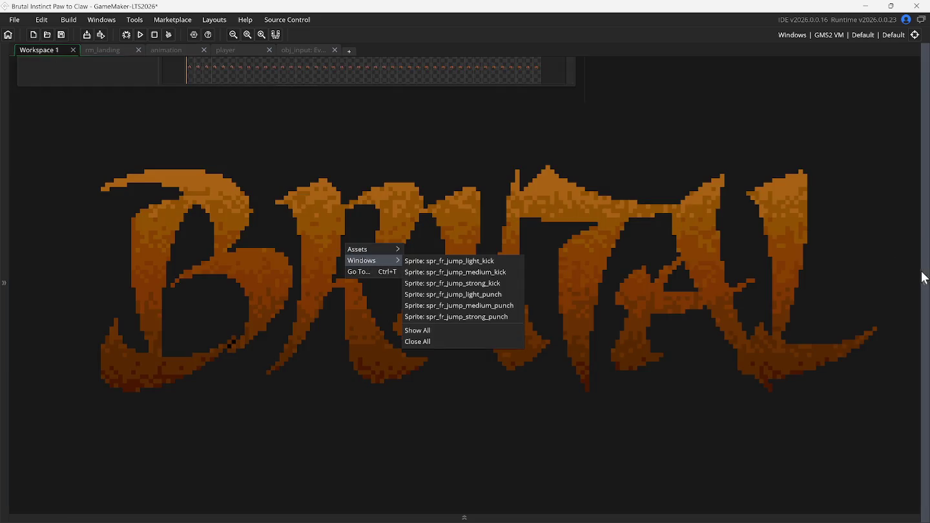
{"action": "left_click", "coordinate": [926, 283]}
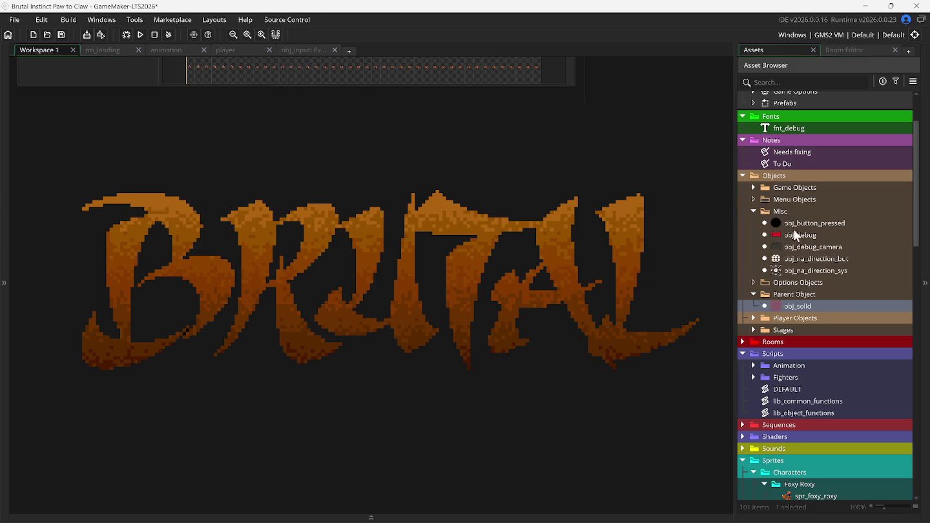
{"action": "left_click", "coordinate": [753, 188]}
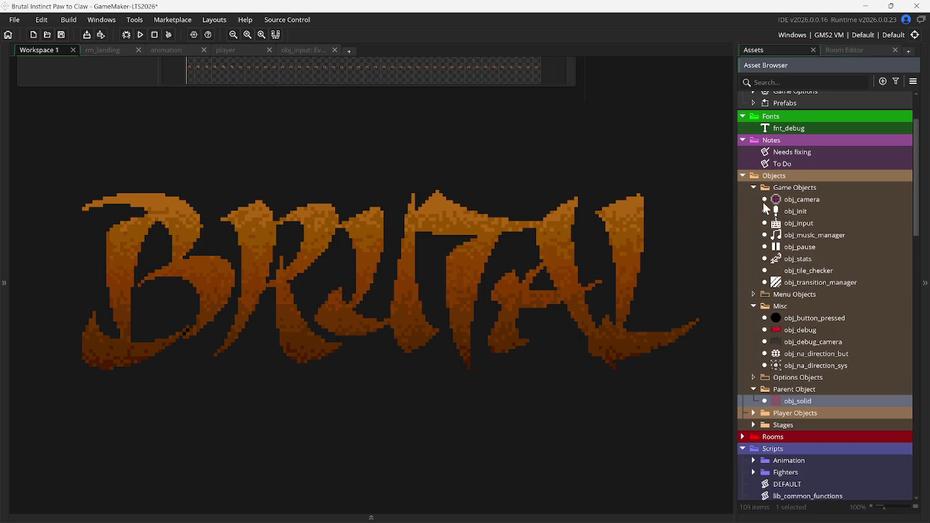
{"action": "left_click", "coordinate": [788, 224]}
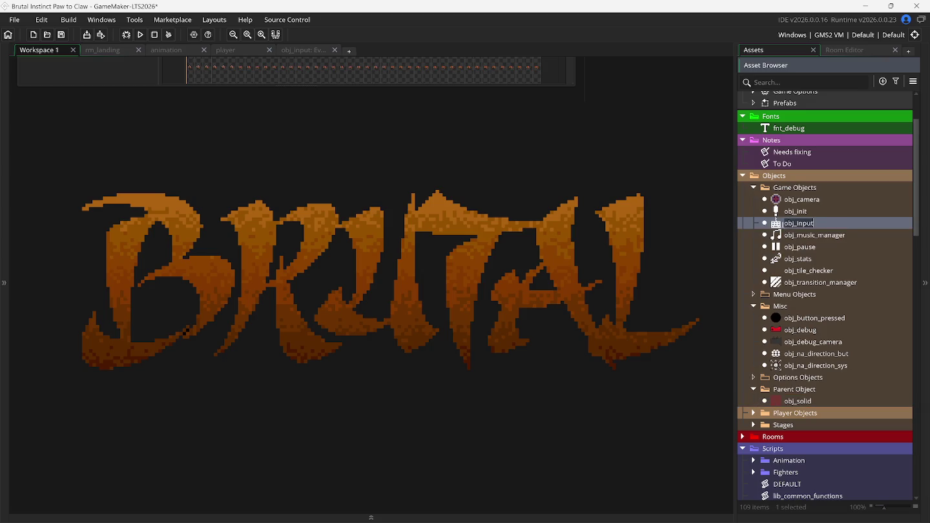
{"action": "double_click", "coordinate": [791, 226]}
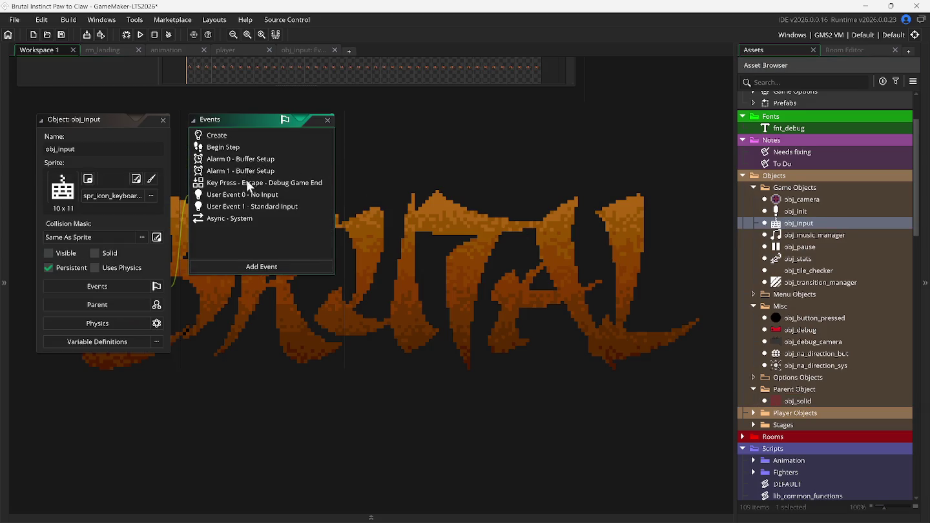
Review obj_input's Create, Alarm 1, Standard Input and Async - System code, then return to scr_free_state_fr
{"action": "double_click", "coordinate": [245, 208]}
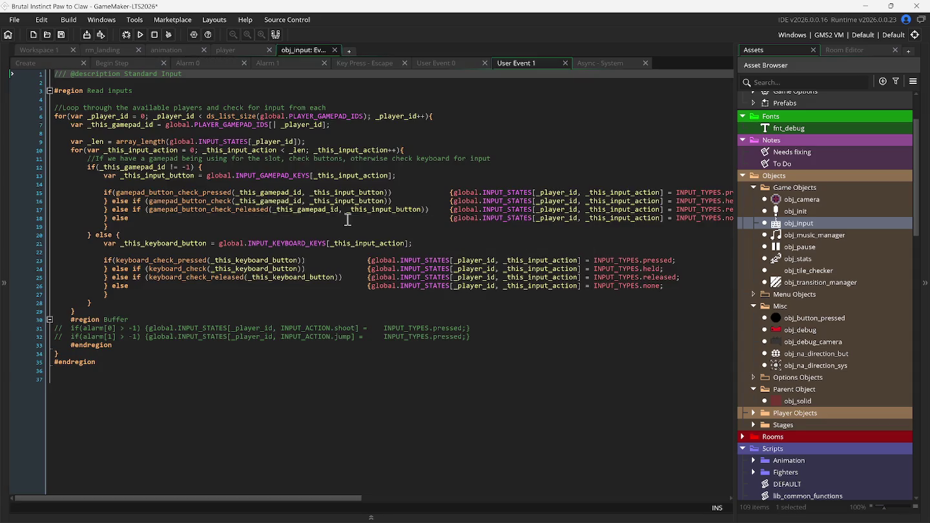
{"action": "left_click", "coordinate": [133, 63]}
{"action": "left_click", "coordinate": [196, 62]}
{"action": "left_click", "coordinate": [277, 62]}
{"action": "left_click", "coordinate": [381, 64]}
{"action": "left_click", "coordinate": [428, 63]}
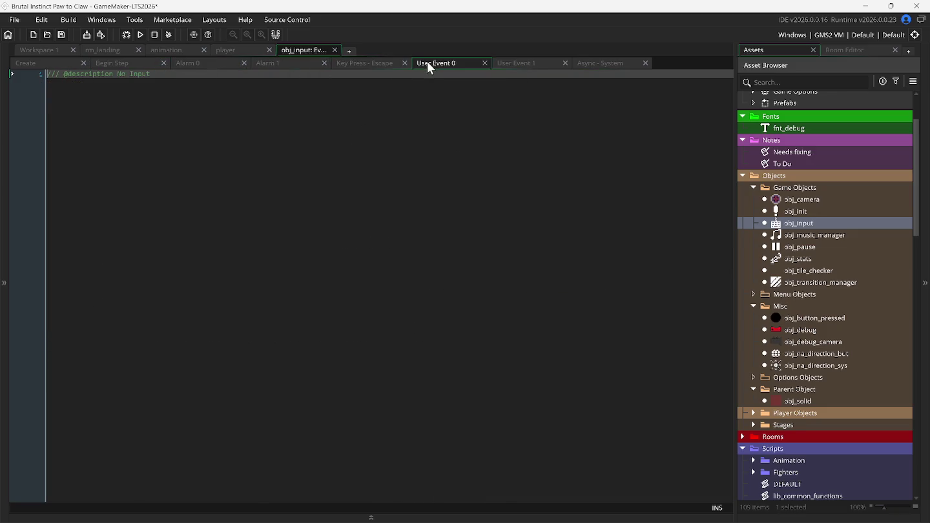
{"action": "left_click", "coordinate": [526, 63]}
{"action": "left_click", "coordinate": [592, 62]}
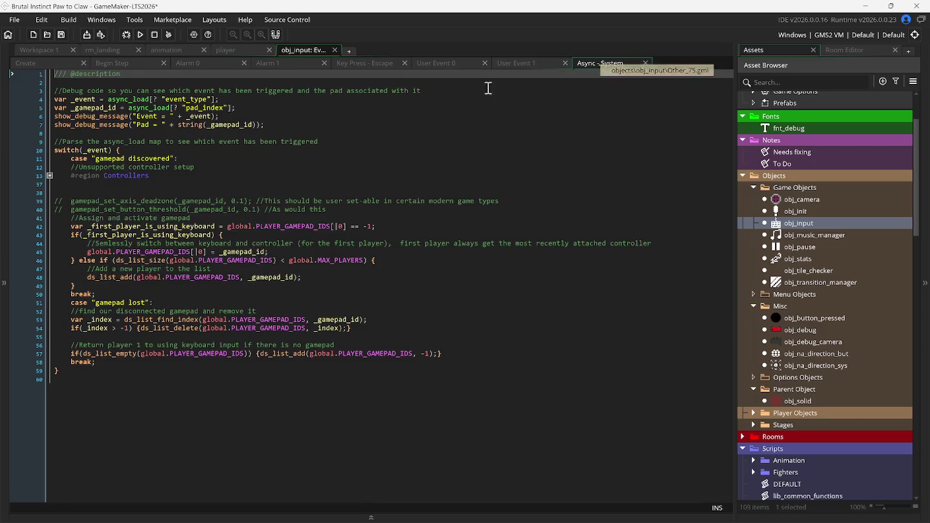
{"action": "left_click", "coordinate": [47, 64]}
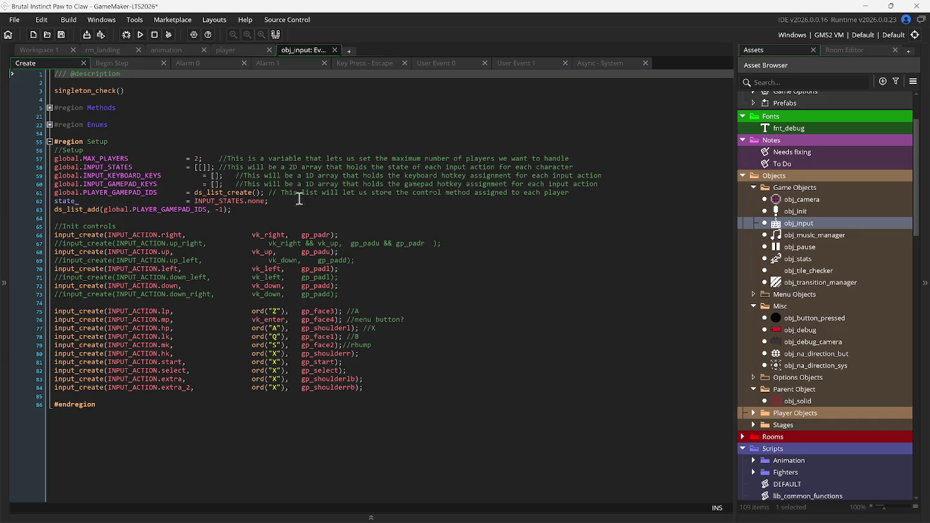
{"action": "left_click", "coordinate": [170, 49]}
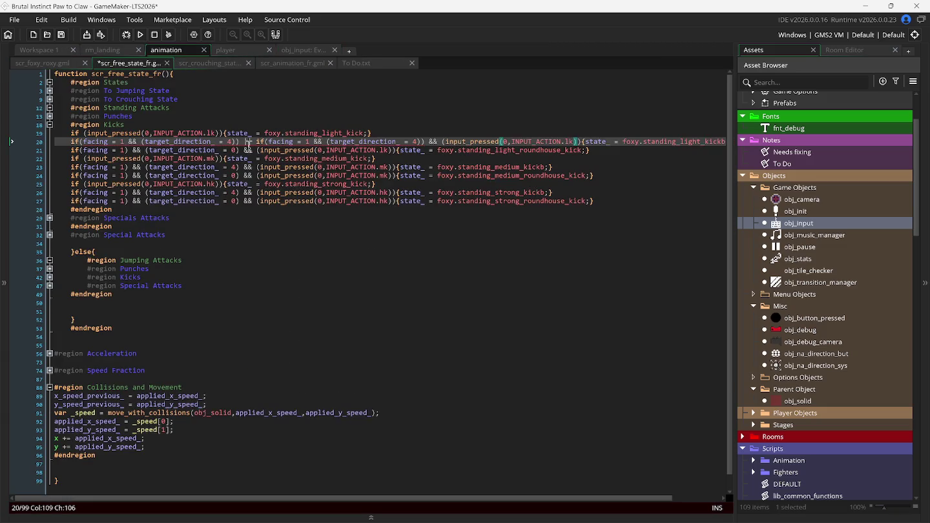
Undo the edits until line 20 again holds a single facing = 1, target_direction_ = 4 check
{"action": "mouse_move", "coordinate": [256, 147]}
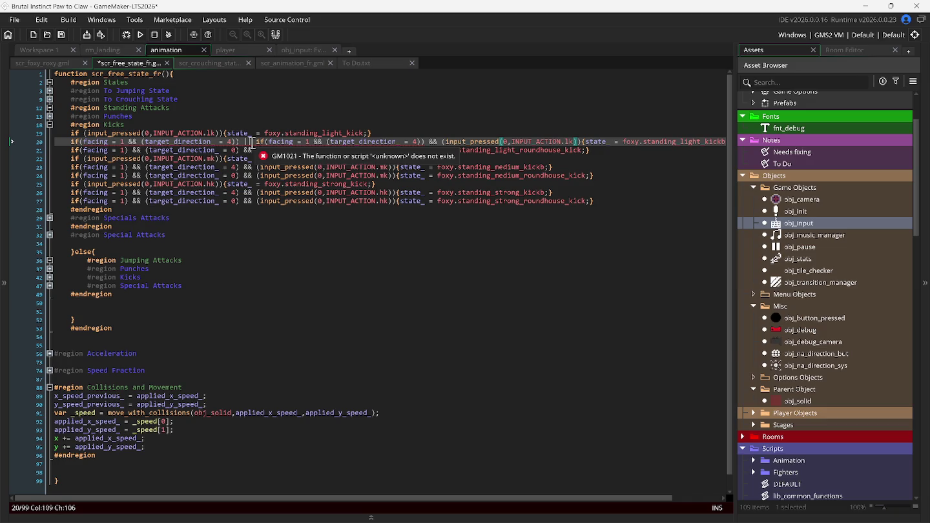
{"action": "left_click_drag", "start_coordinate": [252, 142], "coordinate": [425, 142]}
{"action": "key", "text": "BackSpace"}
{"action": "key", "text": "BackSpace"}
{"action": "key", "text": "BackSpace"}
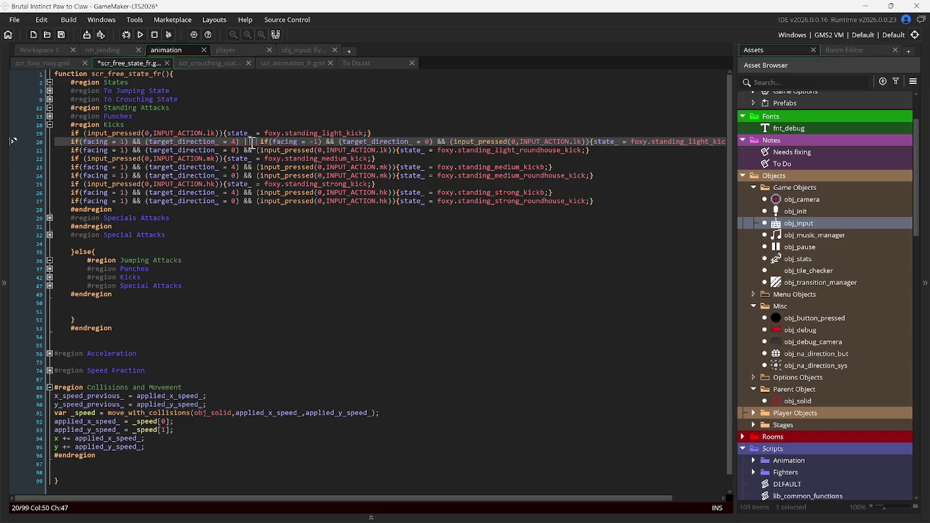
{"action": "key", "text": "ctrl+z"}
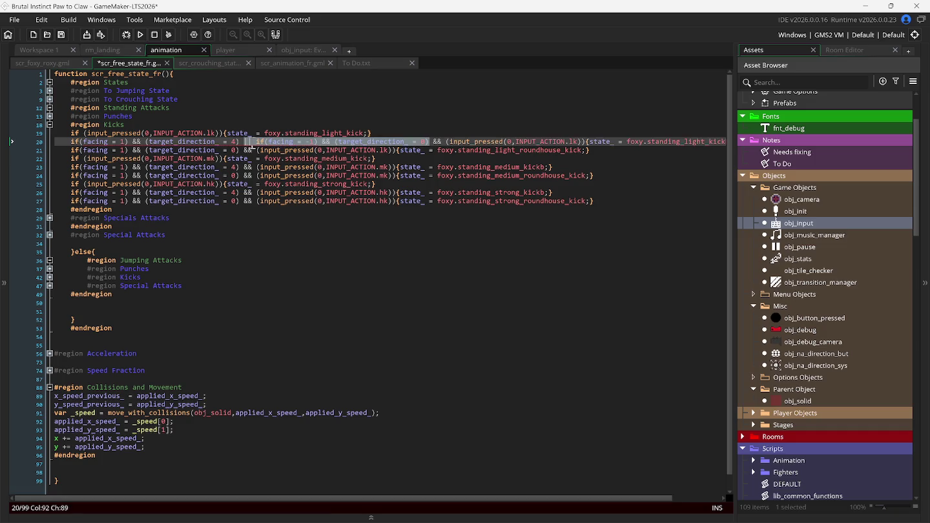
{"action": "key", "text": "ctrl+z"}
{"action": "key", "text": "ctrl+z"}
{"action": "key", "text": "ctrl+z"}
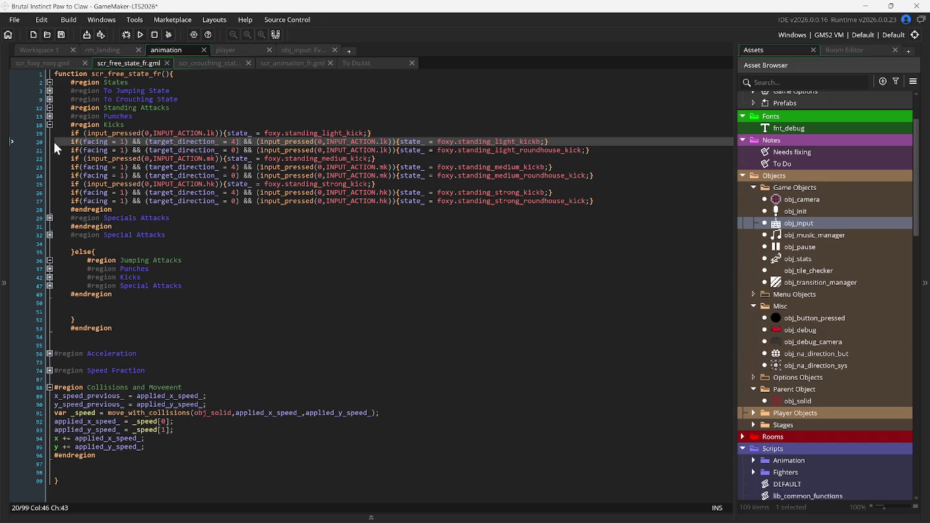
{"action": "left_click", "coordinate": [54, 142]}
Duplicate the light kickb line as a facing = -1, target_direction_ = 0 variant and add blank lines
{"action": "key", "text": "ctrl+d"}
{"action": "left_click", "coordinate": [120, 150]}
{"action": "type", "text": "-"}
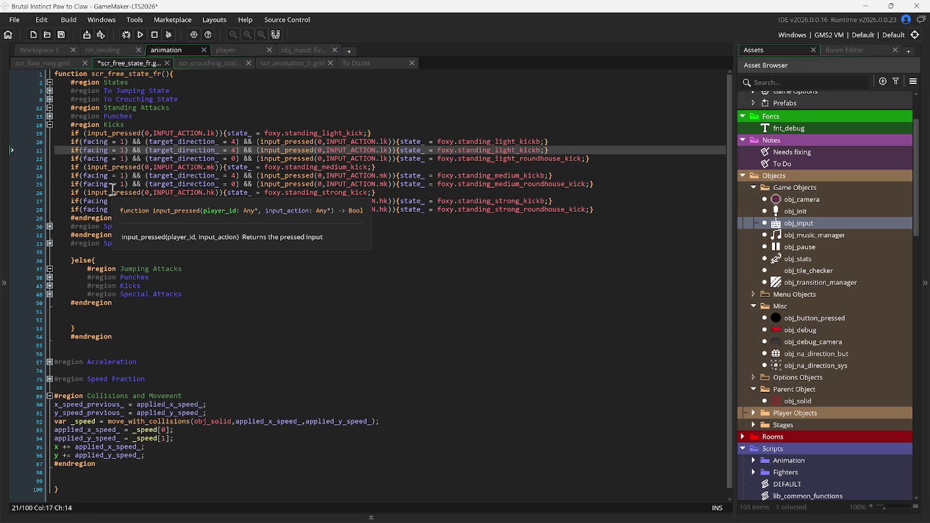
{"action": "left_click", "coordinate": [236, 150]}
{"action": "key", "text": "BackSpace"}
{"action": "type", "text": "0"}
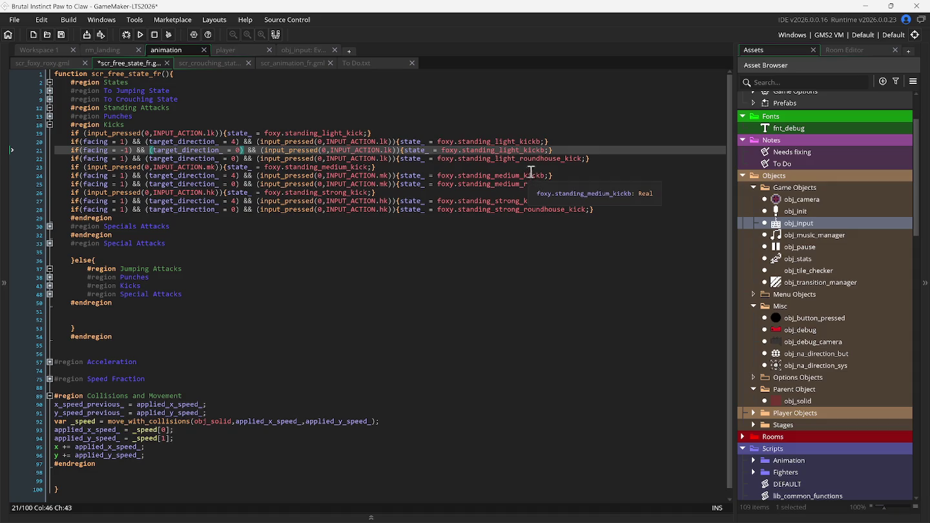
{"action": "left_click", "coordinate": [560, 151]}
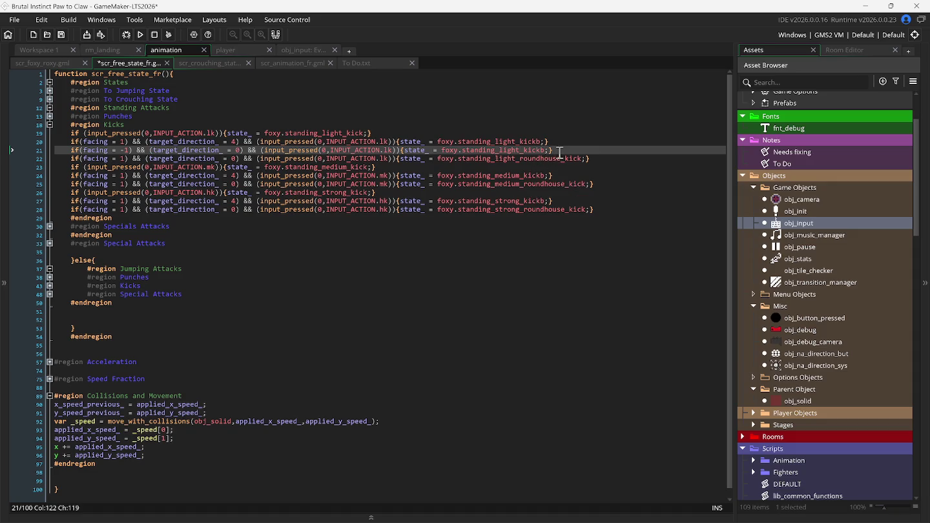
{"action": "key", "text": "Return"}
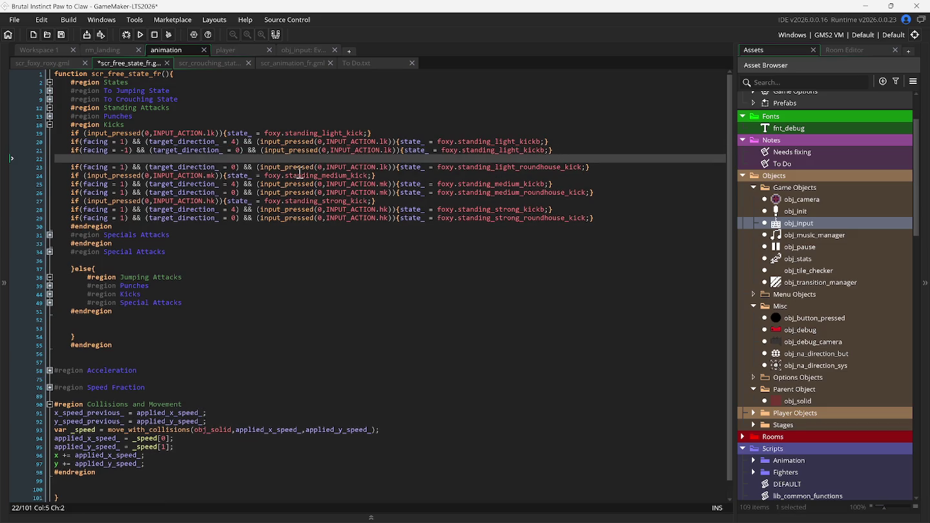
{"action": "left_click", "coordinate": [606, 167]}
{"action": "key", "text": "Return"}
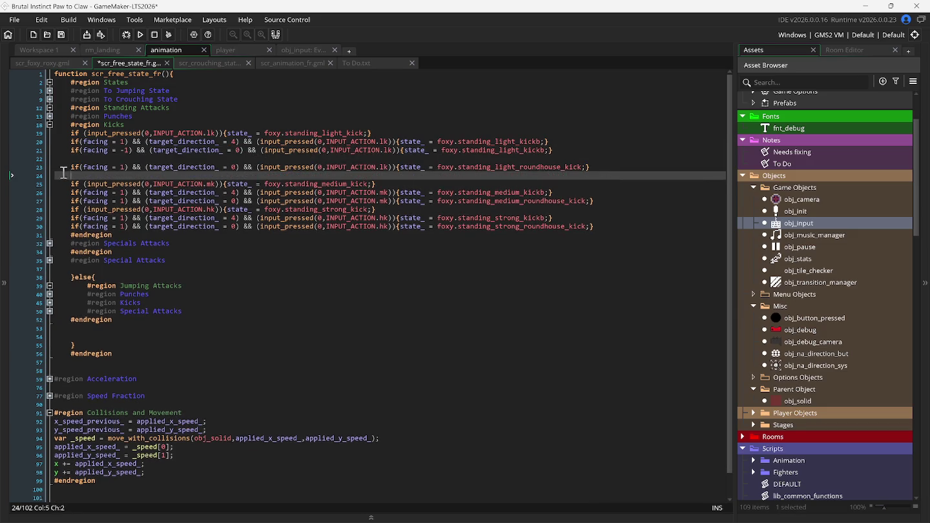
Duplicate the light roundhouse line as a facing = -1, target_direction_ = 4 variant
{"action": "left_click", "coordinate": [57, 170]}
{"action": "key", "text": "ctrl+d"}
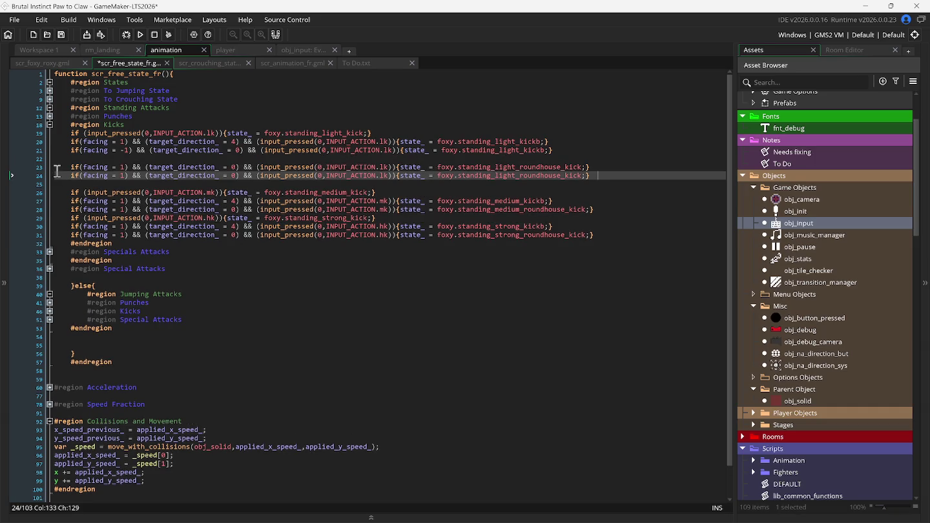
{"action": "left_click", "coordinate": [121, 175]}
{"action": "type", "text": "-"}
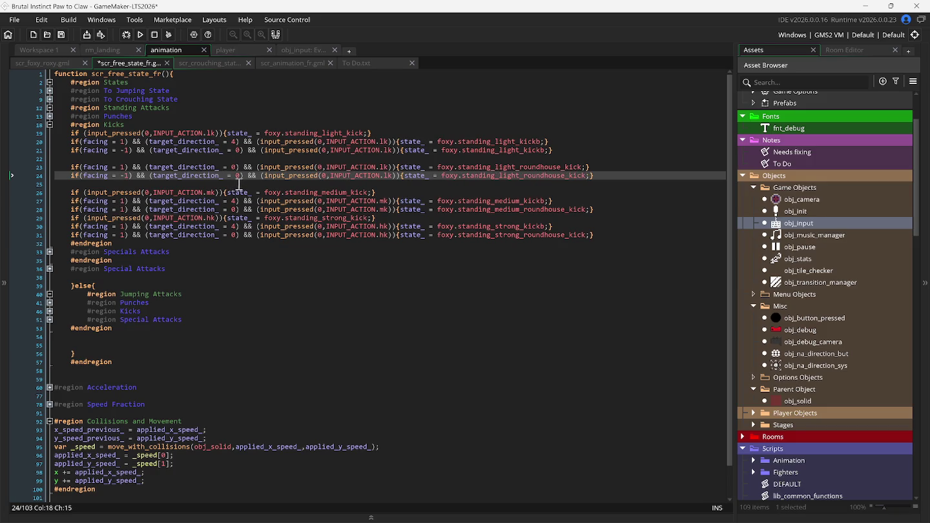
{"action": "left_click", "coordinate": [240, 176]}
{"action": "key", "text": "BackSpace"}
{"action": "type", "text": "4"}
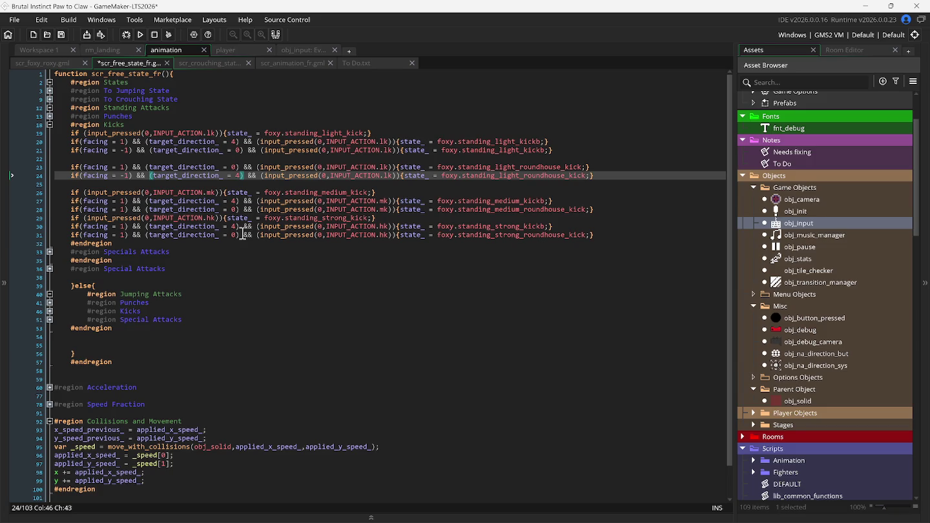
Delete the blank lines after lines 21 and 23 to group the light kick checks, then run
{"action": "left_click", "coordinate": [566, 150]}
{"action": "key", "text": "Delete"}
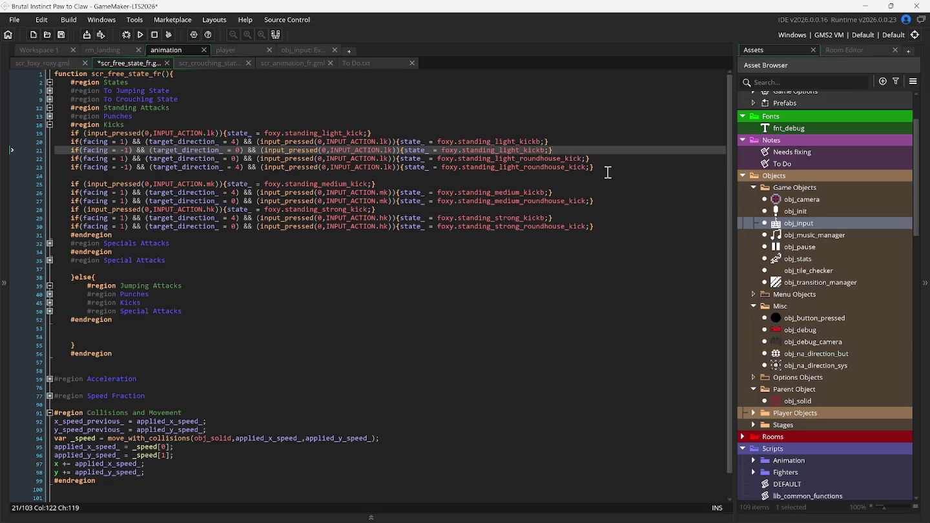
{"action": "left_click", "coordinate": [608, 170]}
{"action": "key", "text": "Delete"}
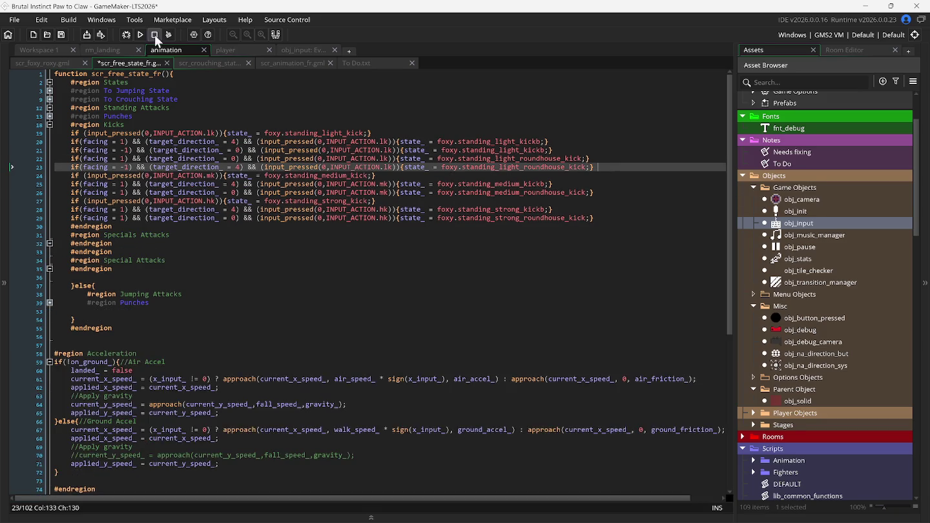
{"action": "left_click", "coordinate": [141, 36]}
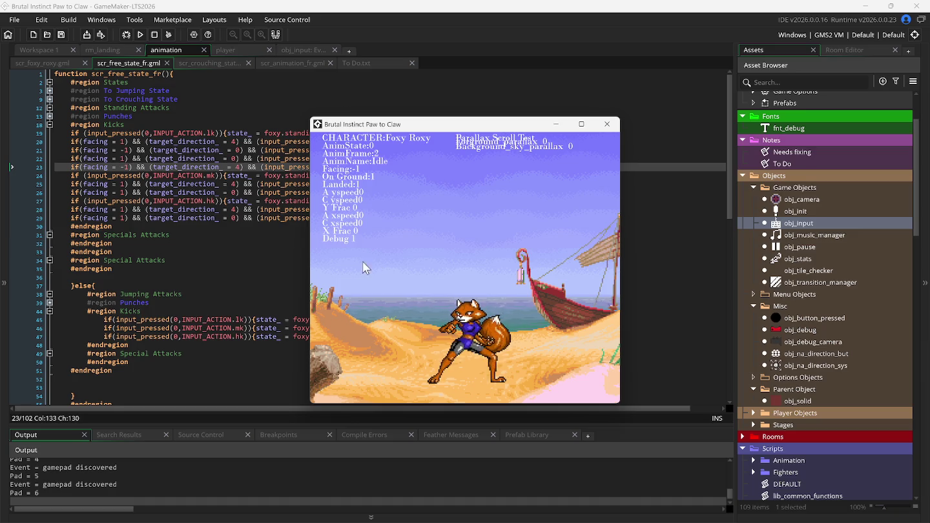
Bring the scr_free_state_fr code editor back in front of the running beach-stage game
{"action": "left_click", "coordinate": [257, 126]}
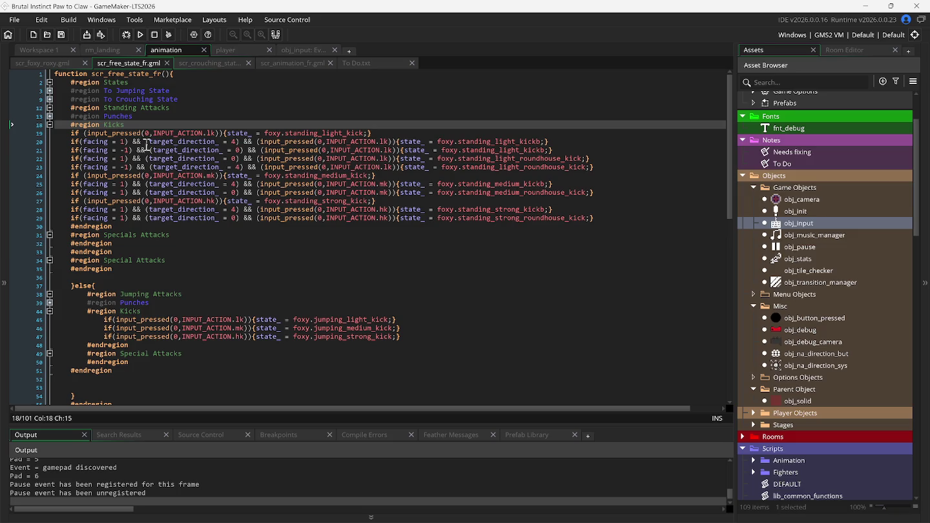
Insert blank lines after the standing medium kickb and medium roundhouse kick checks
{"action": "left_click", "coordinate": [146, 143]}
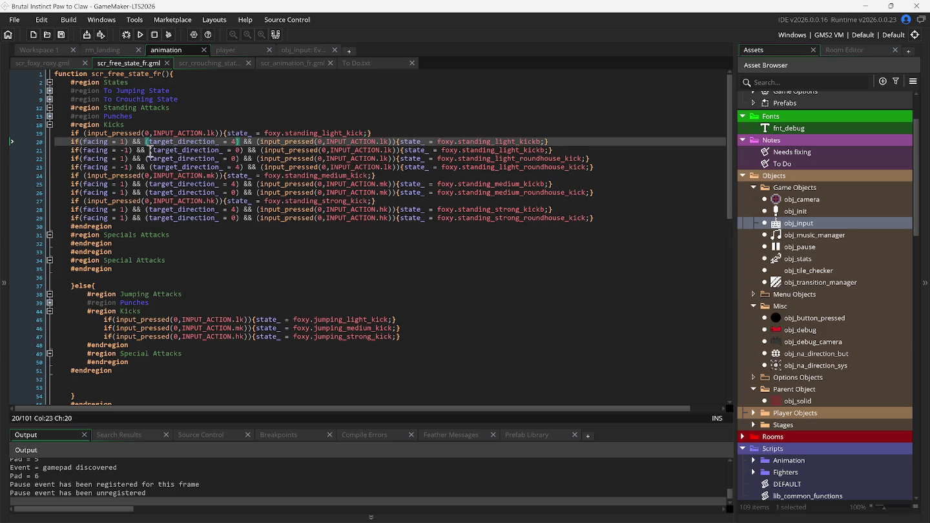
{"action": "left_click", "coordinate": [154, 159]}
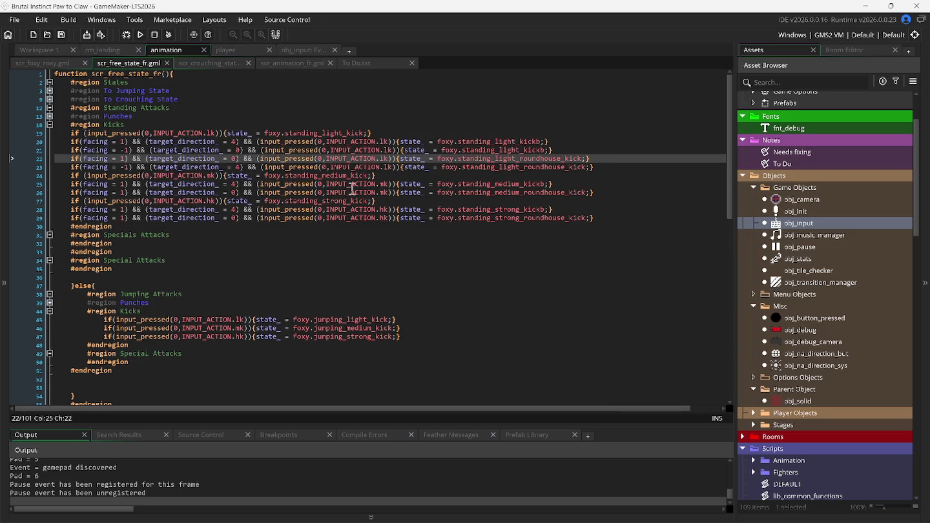
{"action": "left_click", "coordinate": [557, 186]}
{"action": "key", "text": "Return"}
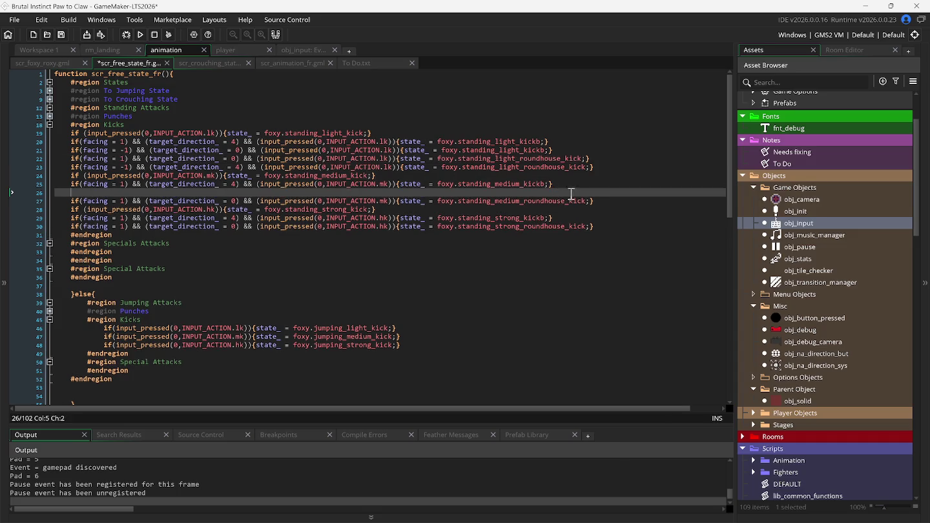
{"action": "left_click", "coordinate": [599, 201]}
{"action": "key", "text": "Return"}
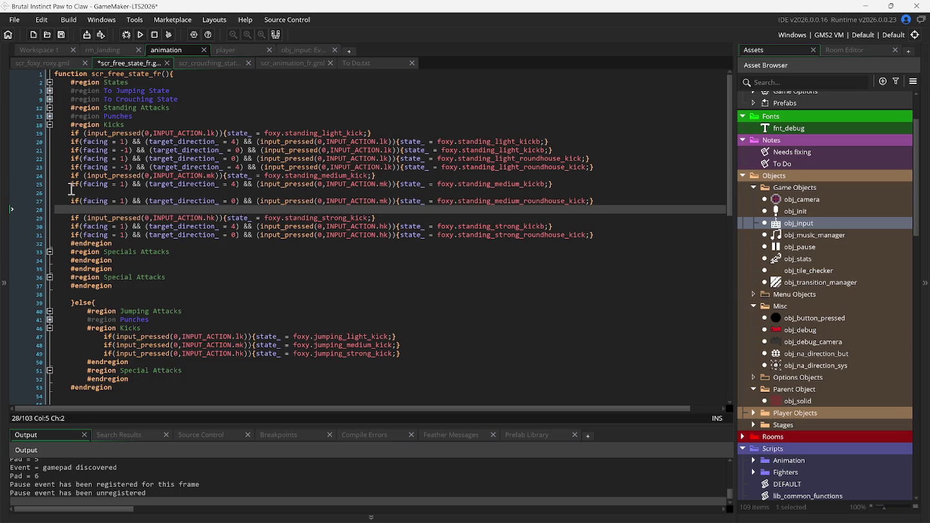
Duplicate the medium kickb check as a facing = -1 copy with target_direction_ 0
{"action": "left_click", "coordinate": [57, 186]}
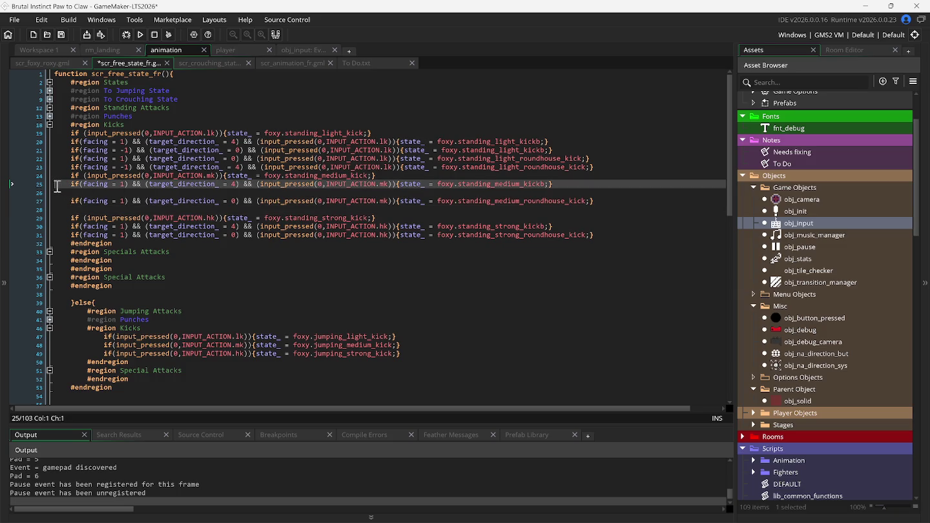
{"action": "key", "text": "ctrl+d"}
{"action": "left_click", "coordinate": [121, 192]}
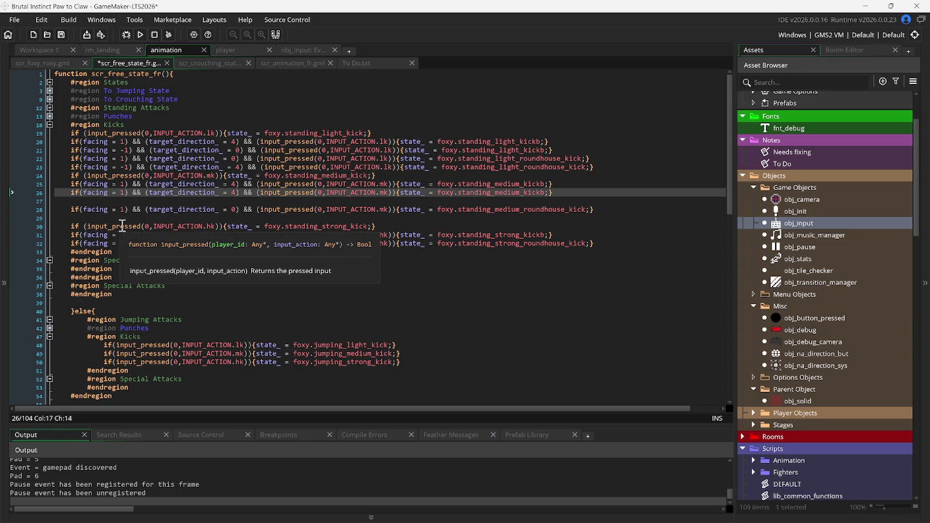
{"action": "type", "text": "-"}
{"action": "left_click", "coordinate": [234, 193]}
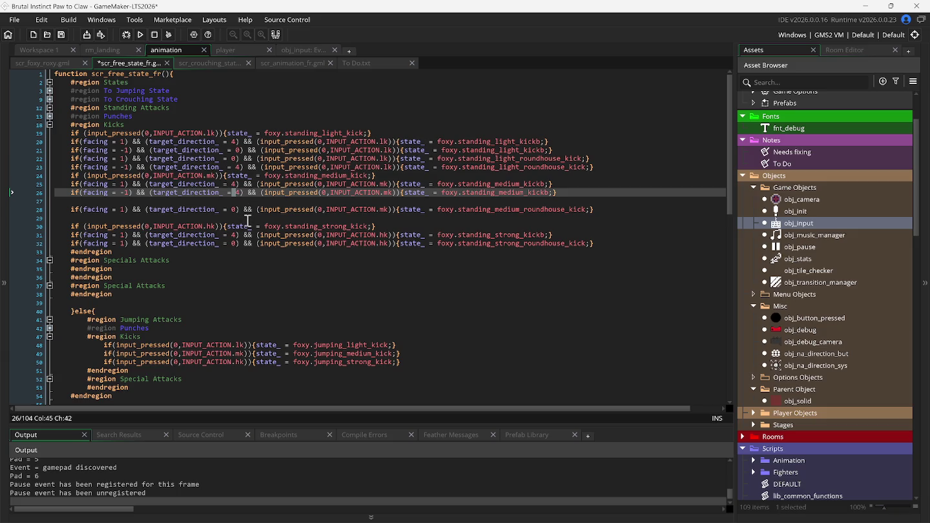
{"action": "key", "text": "Delete"}
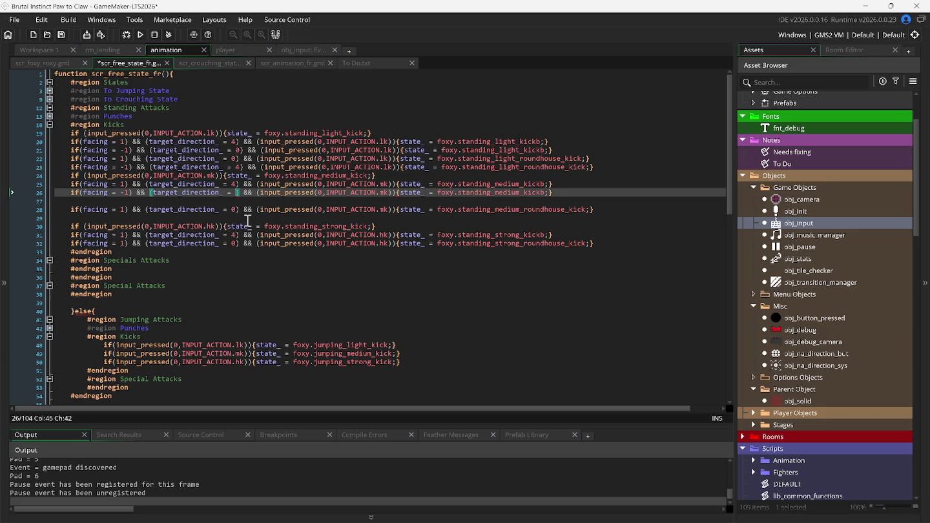
{"action": "type", "text": "0"}
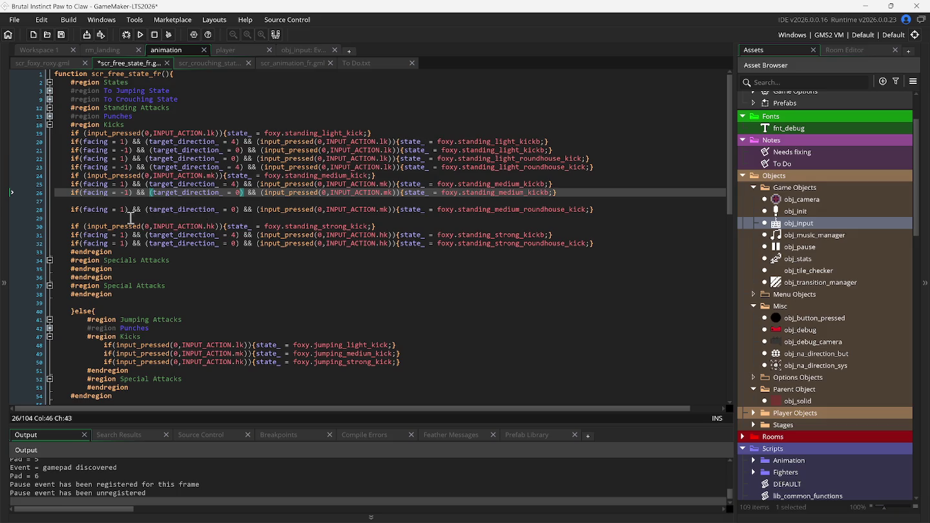
Duplicate the medium roundhouse check as a facing = -1 copy with target_direction_ 4
{"action": "left_click", "coordinate": [57, 211]}
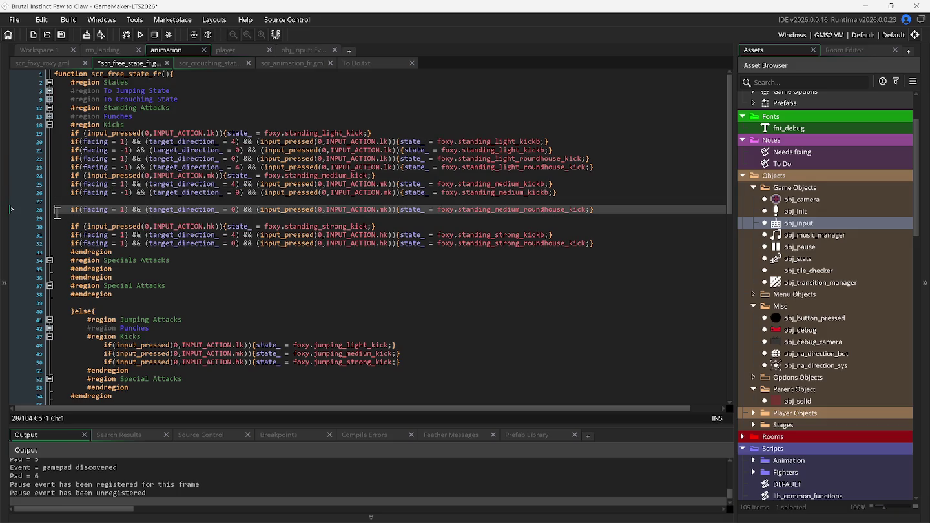
{"action": "key", "text": "ctrl+d"}
{"action": "left_click", "coordinate": [119, 218]}
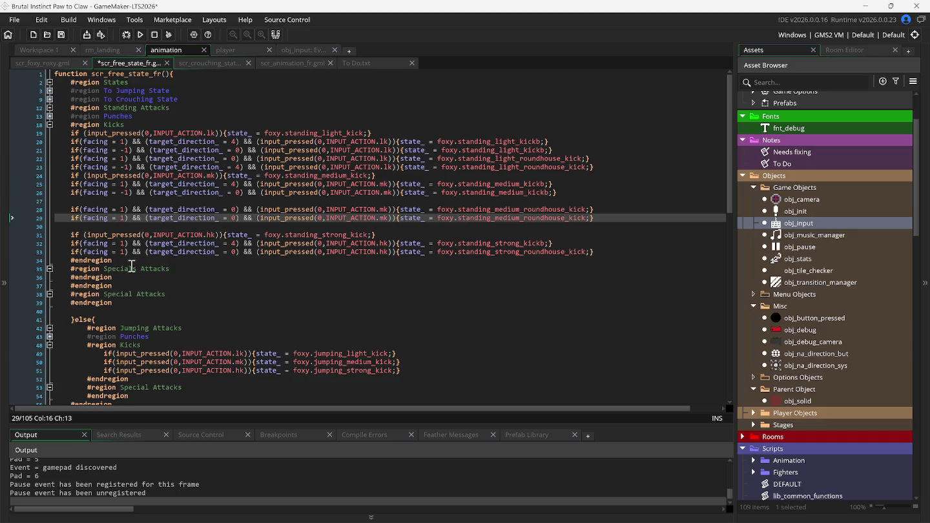
{"action": "type", "text": "-"}
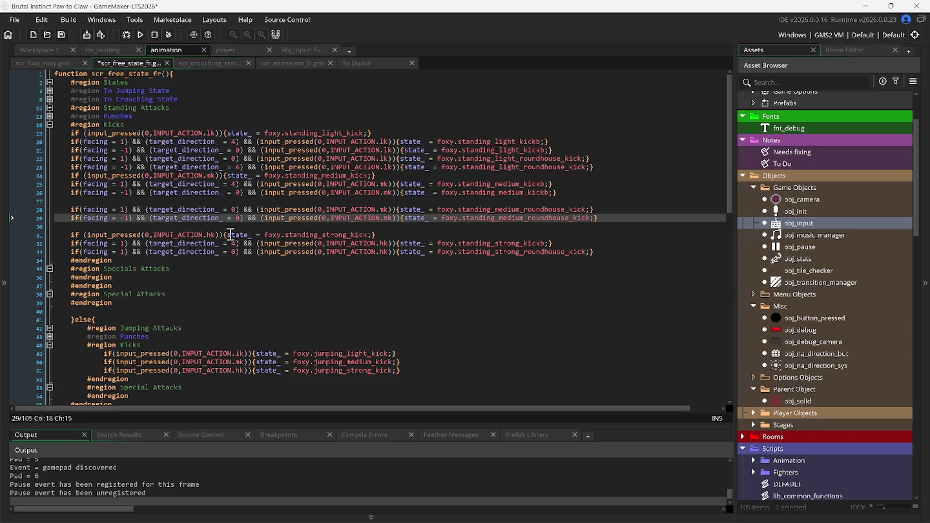
{"action": "left_click", "coordinate": [235, 219]}
{"action": "key", "text": "BackSpace"}
{"action": "type", "text": "4"}
Remove the leftover blank lines below lines 26 and 28 and run the updated game
{"action": "left_click", "coordinate": [562, 192]}
{"action": "key", "text": "Delete"}
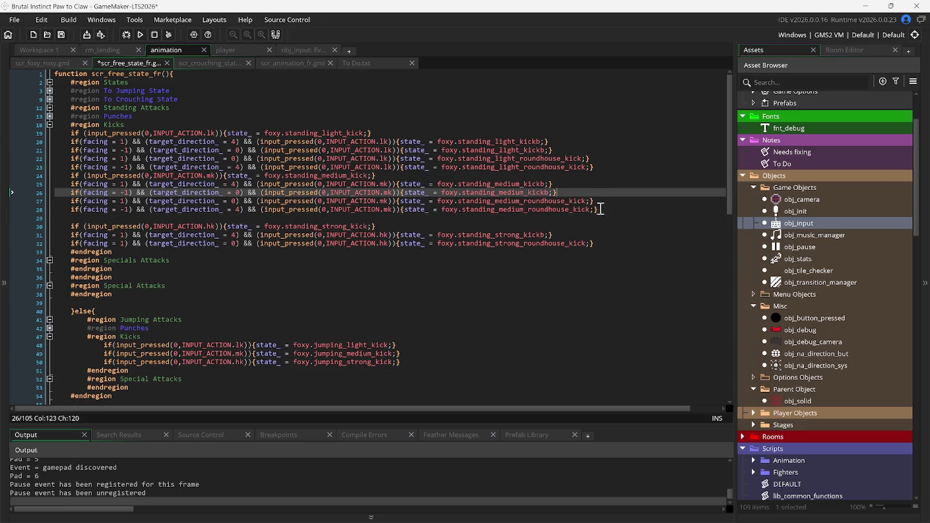
{"action": "left_click", "coordinate": [602, 209]}
{"action": "key", "text": "Delete"}
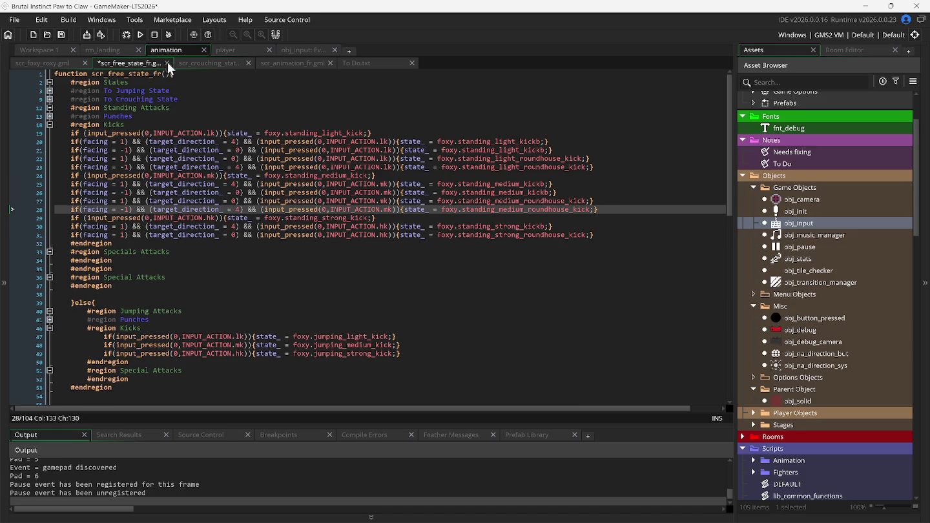
{"action": "left_click", "coordinate": [143, 38]}
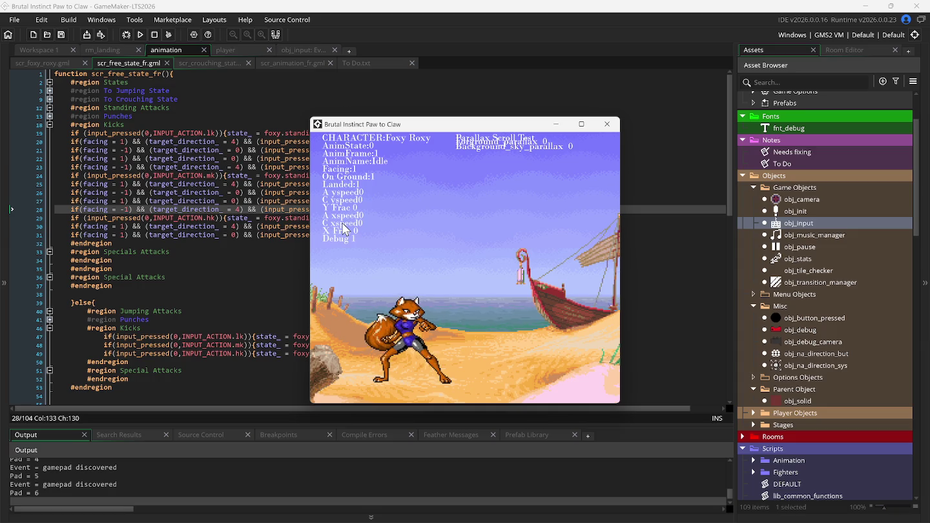
Test Foxy Roxy's light, medium front and strong kicks facing left, then return to the code
{"action": "key", "text": "Right"}
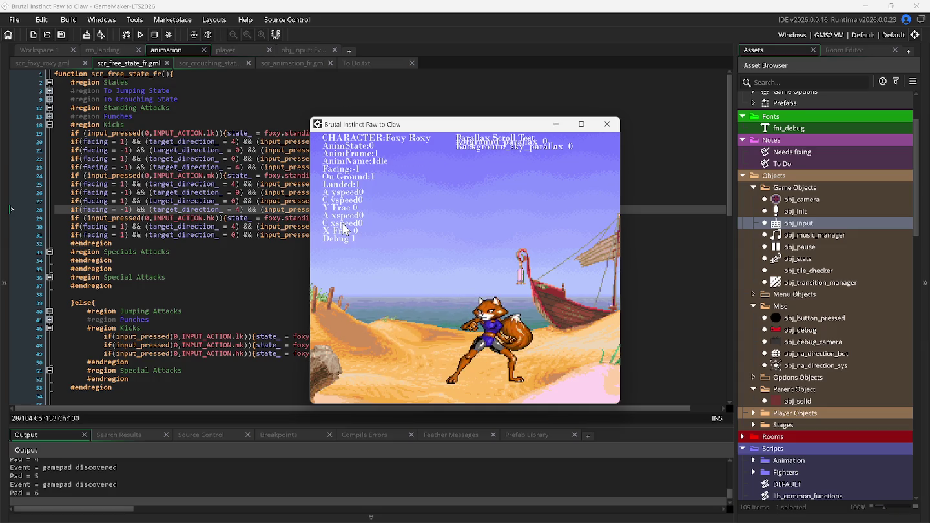
{"action": "key", "text": "z"}
{"action": "key", "text": "z"}
{"action": "key", "text": "x"}
{"action": "key", "text": "x"}
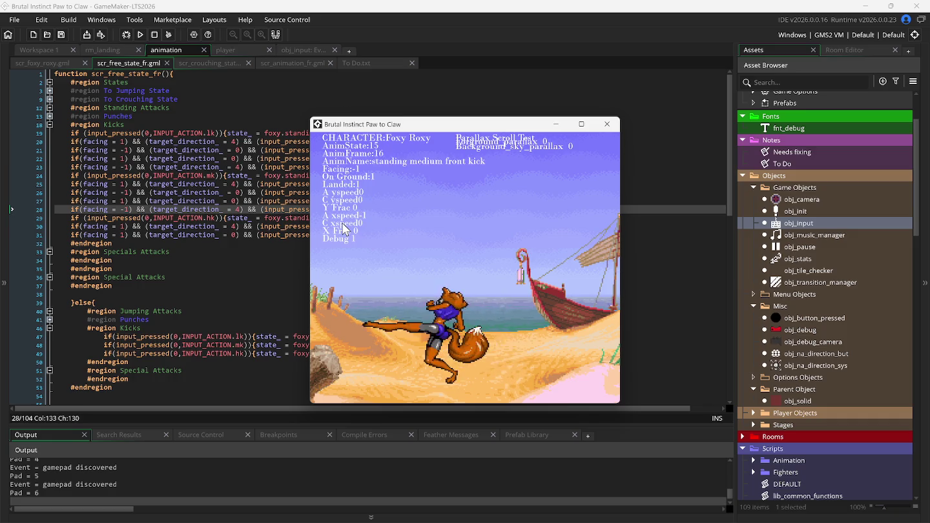
{"action": "key", "text": "c"}
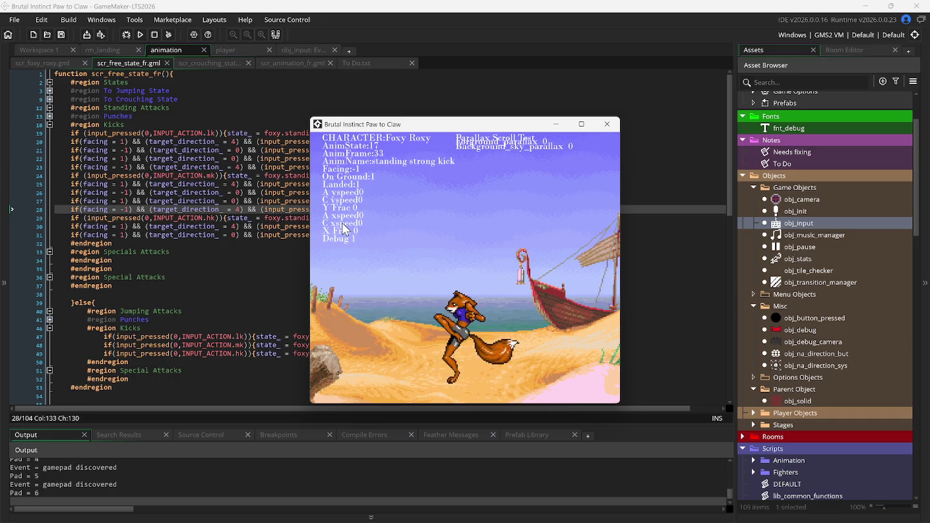
{"action": "key", "text": "c"}
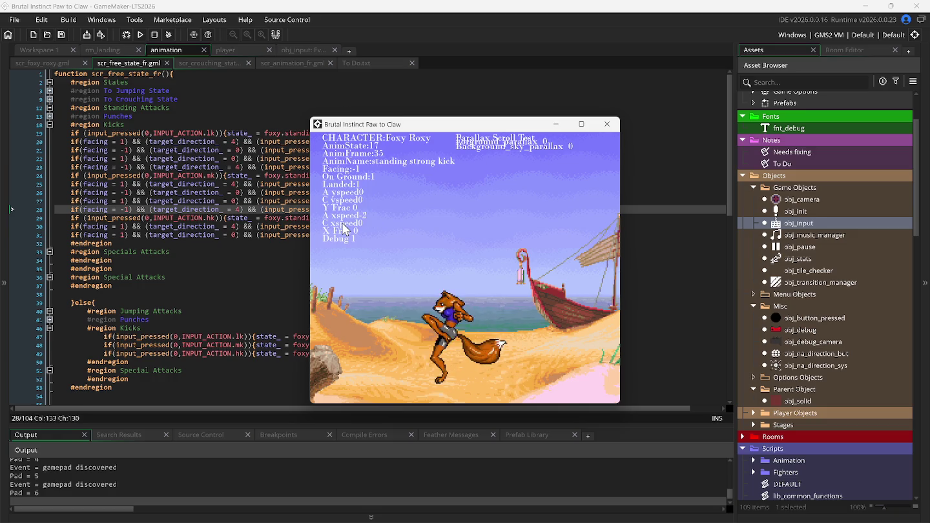
{"action": "key", "text": "c"}
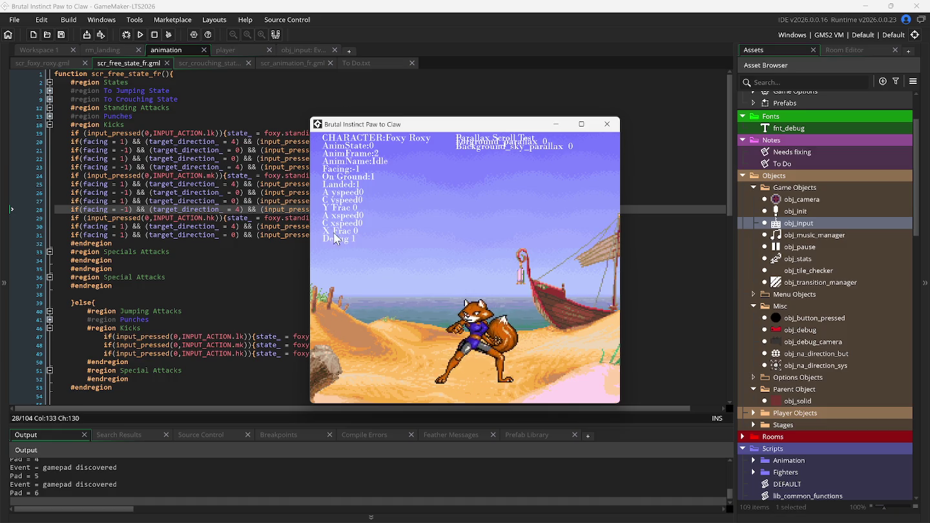
{"action": "left_click", "coordinate": [170, 159]}
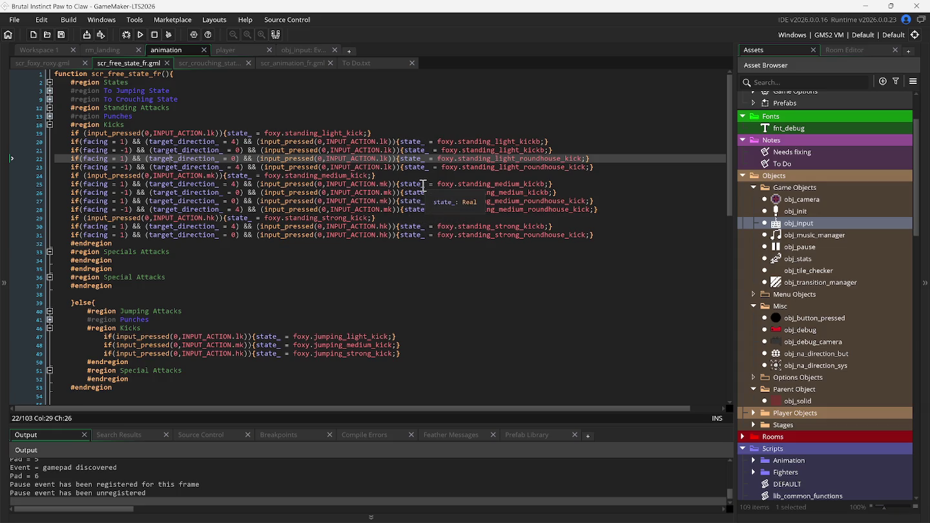
Review the medium and strong kick condition lines 25 through 30
{"action": "left_click", "coordinate": [423, 185]}
{"action": "left_click", "coordinate": [424, 193]}
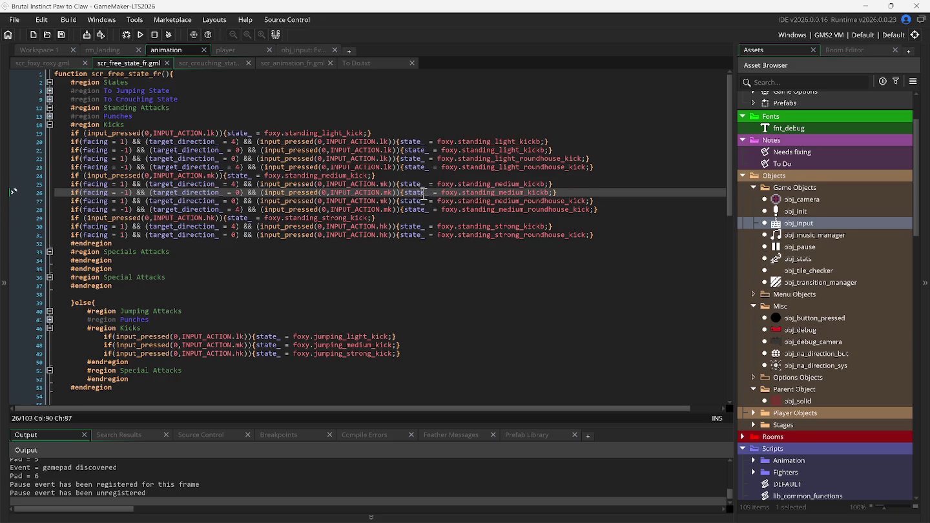
{"action": "left_click", "coordinate": [426, 201]}
{"action": "left_click", "coordinate": [426, 210]}
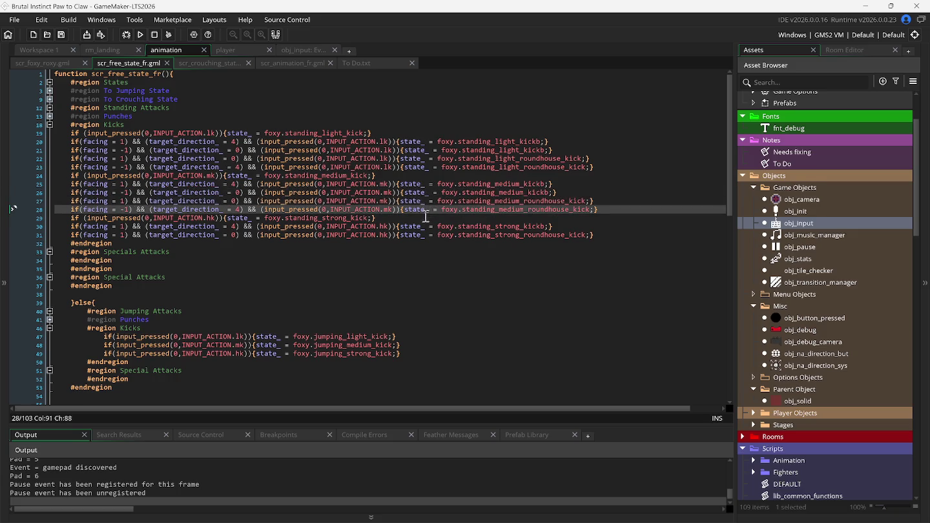
{"action": "left_click", "coordinate": [405, 219]}
{"action": "left_click", "coordinate": [562, 225]}
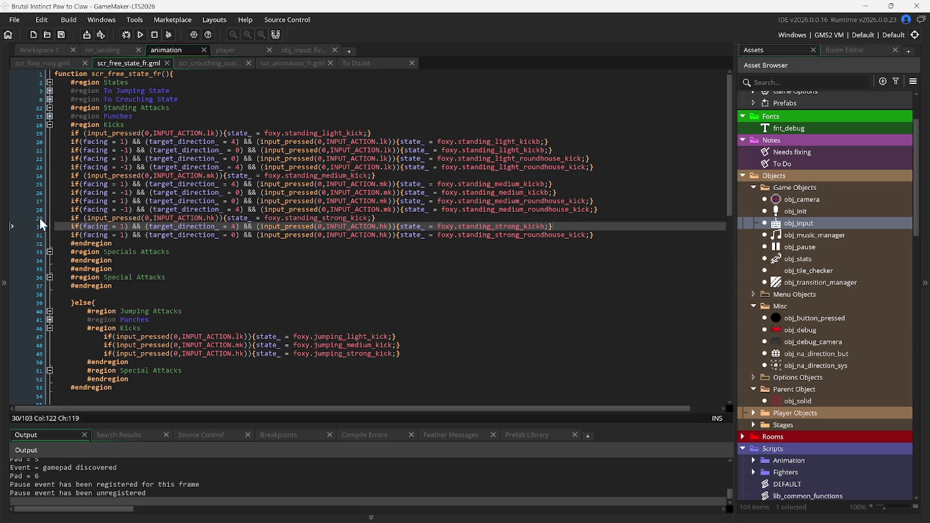
Duplicate the strong kickb check as a facing = -1 copy with target_direction_ 0
{"action": "left_click", "coordinate": [68, 227]}
{"action": "key", "text": "ctrl+d"}
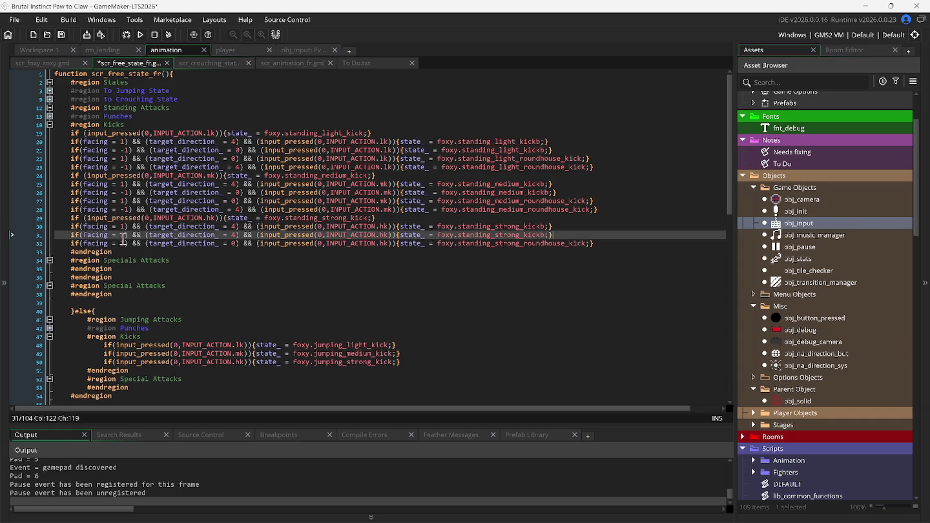
{"action": "left_click", "coordinate": [121, 236]}
{"action": "type", "text": "-"}
{"action": "left_click", "coordinate": [237, 236]}
{"action": "key", "text": "BackSpace"}
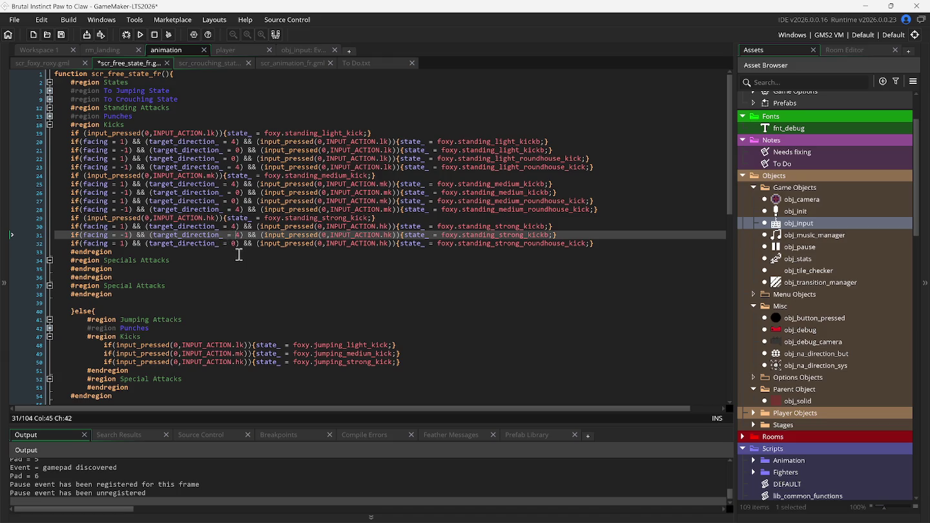
{"action": "type", "text": "0"}
Duplicate the strong roundhouse check as facing = -1, target_direction_ 4, then run with F5
{"action": "left_click", "coordinate": [57, 244]}
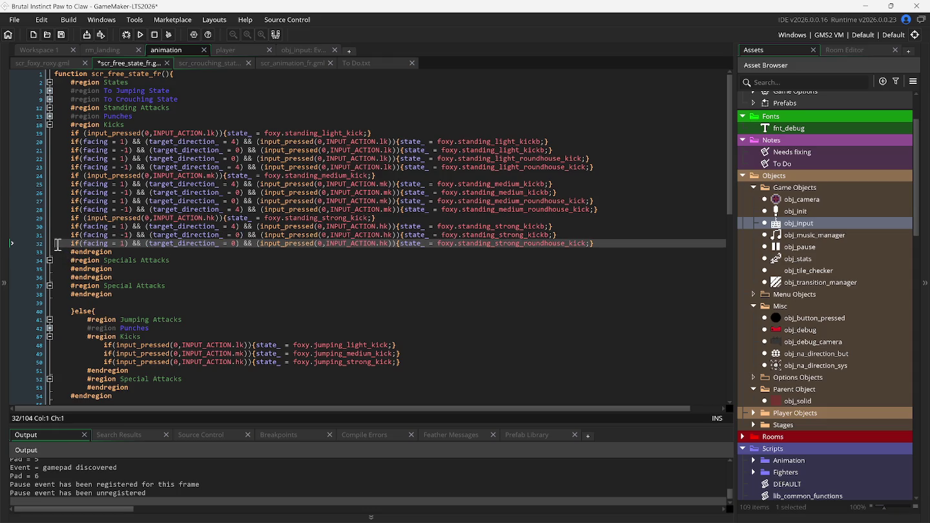
{"action": "key", "text": "ctrl+d"}
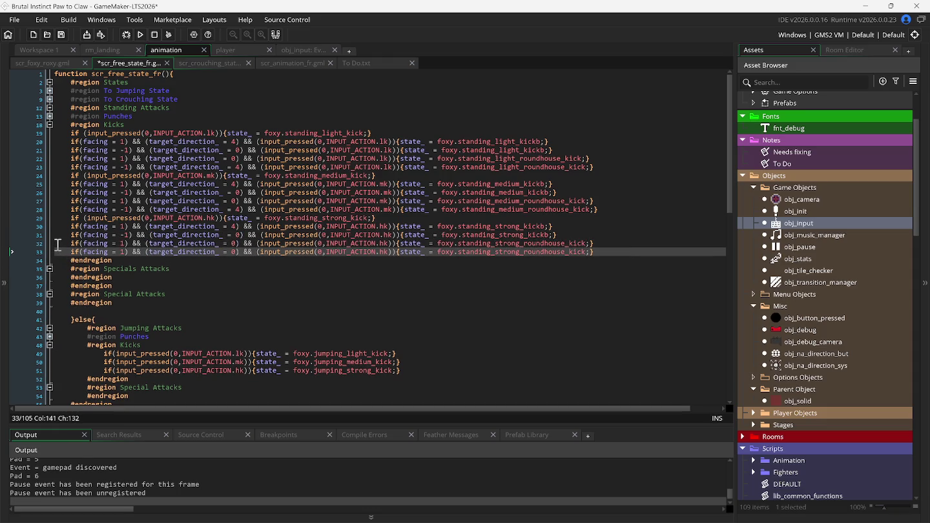
{"action": "left_click", "coordinate": [120, 251]}
{"action": "type", "text": "-"}
{"action": "left_click", "coordinate": [235, 253]}
{"action": "key", "text": "BackSpace"}
{"action": "type", "text": "4"}
{"action": "key", "text": "F5"}
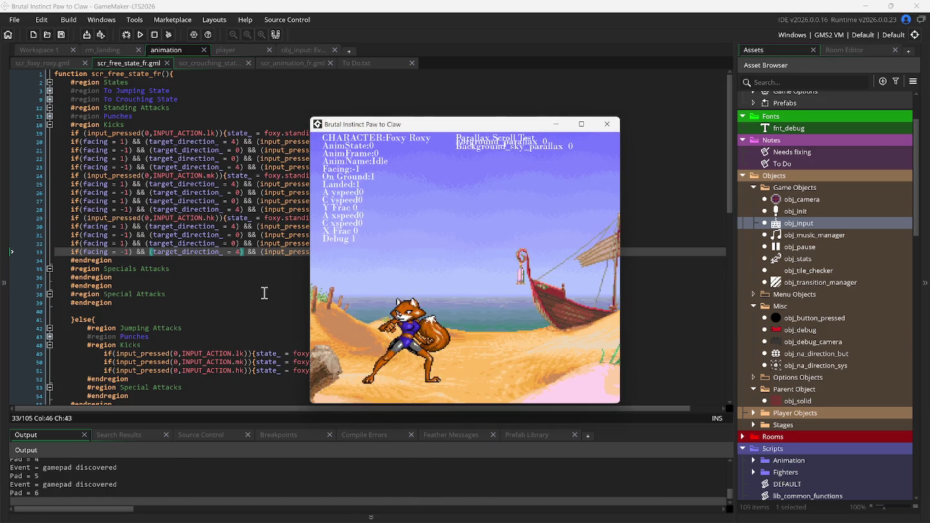
Walk Foxy Roxy and test her light, medium spin and strong kicks facing both ways
{"action": "key", "text": "Right"}
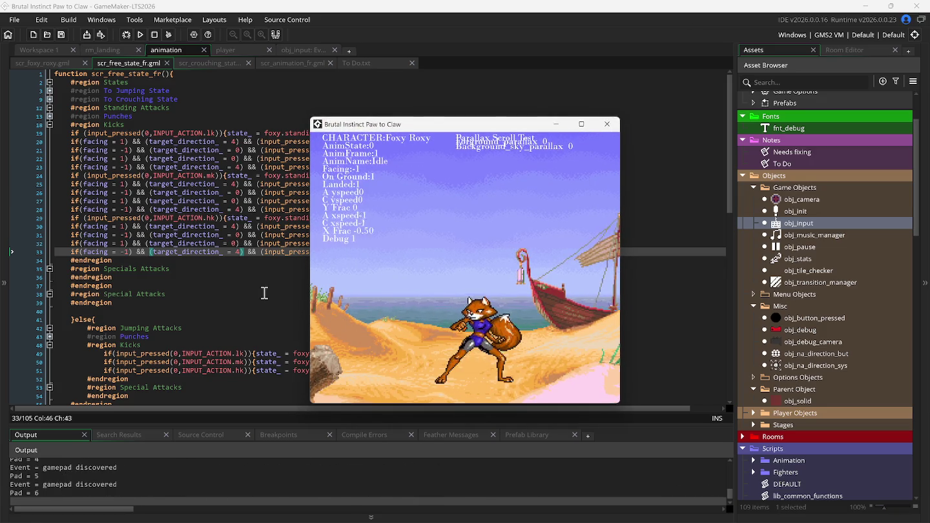
{"action": "key", "text": "j"}
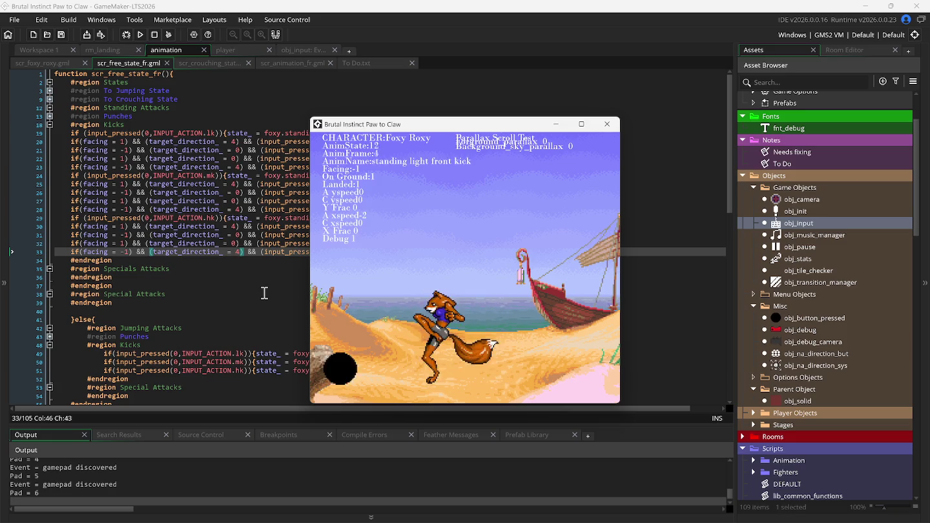
{"action": "key", "text": "k"}
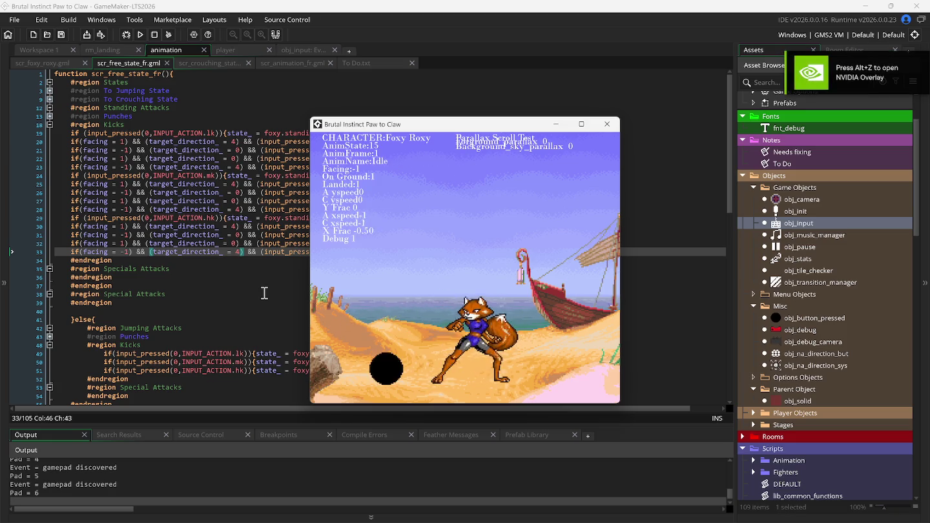
{"action": "key", "text": "l"}
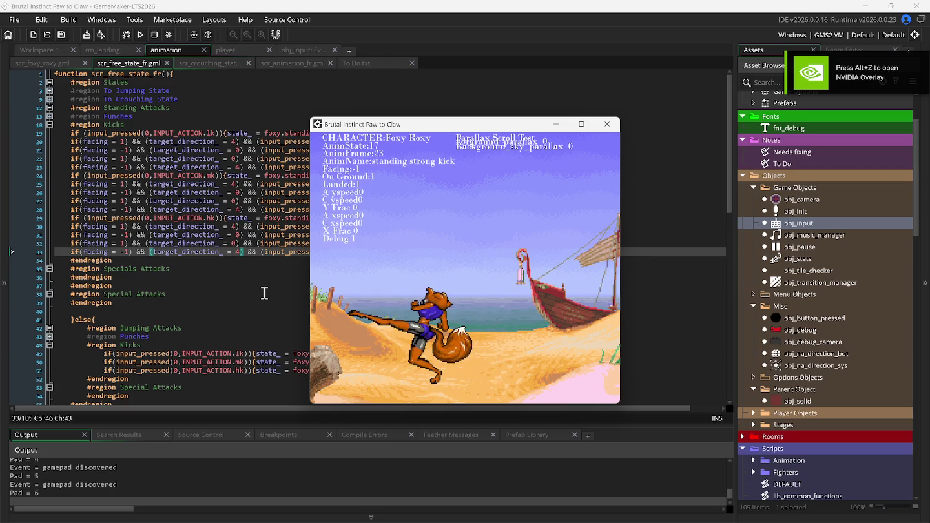
{"action": "key", "text": "l"}
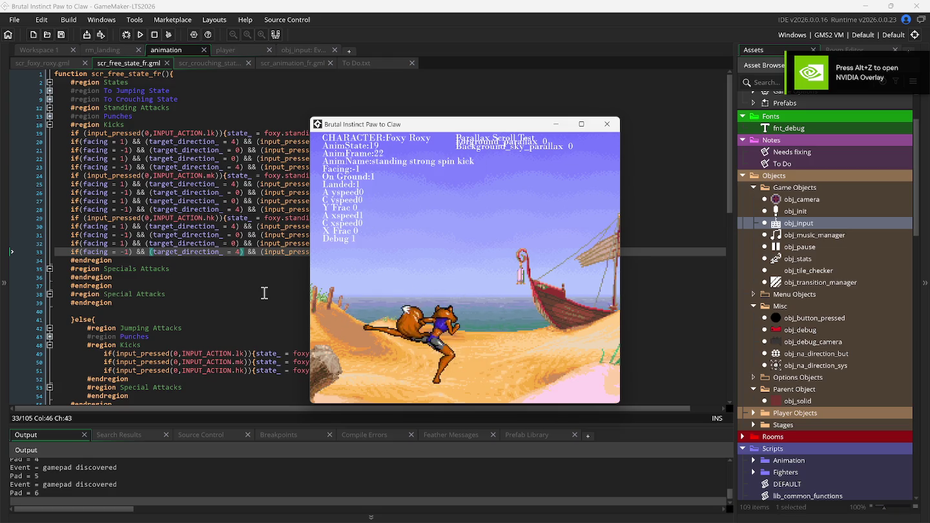
{"action": "key", "text": "w"}
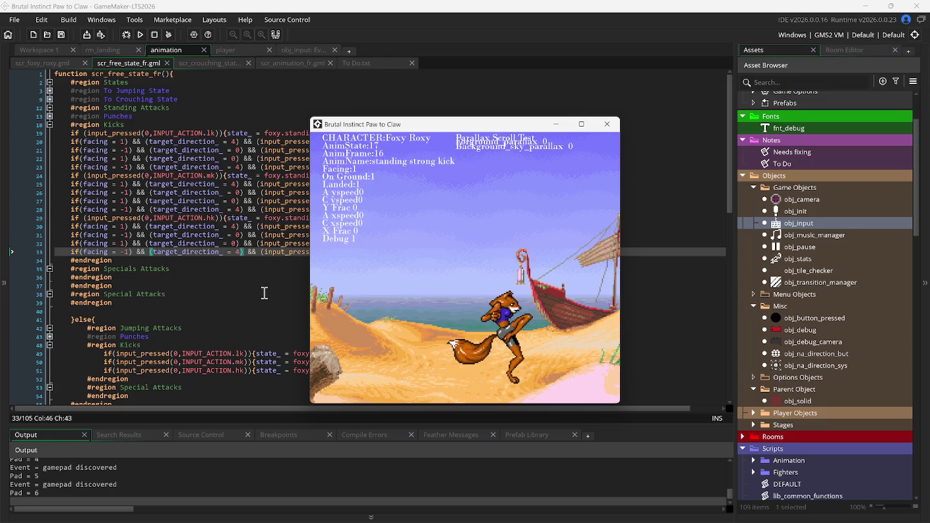
{"action": "key", "text": "l"}
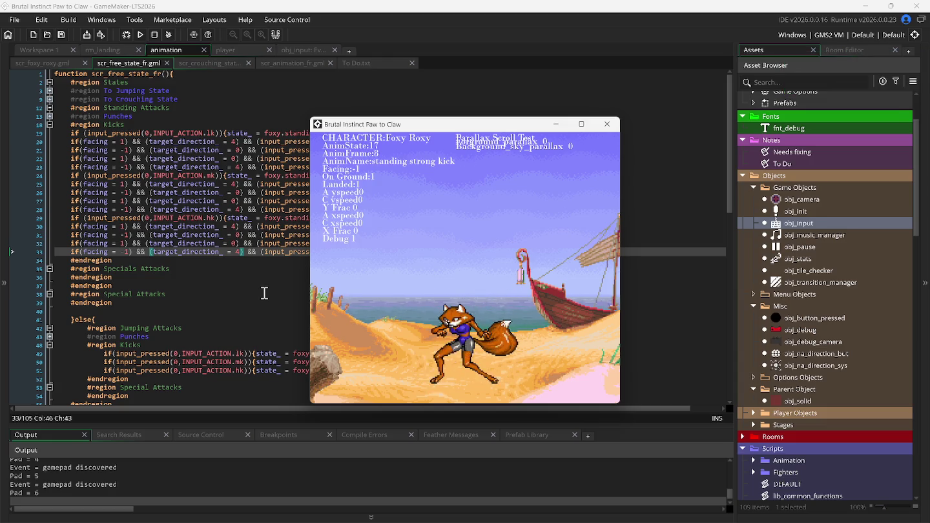
{"action": "key", "text": "d"}
{"action": "key", "text": "k"}
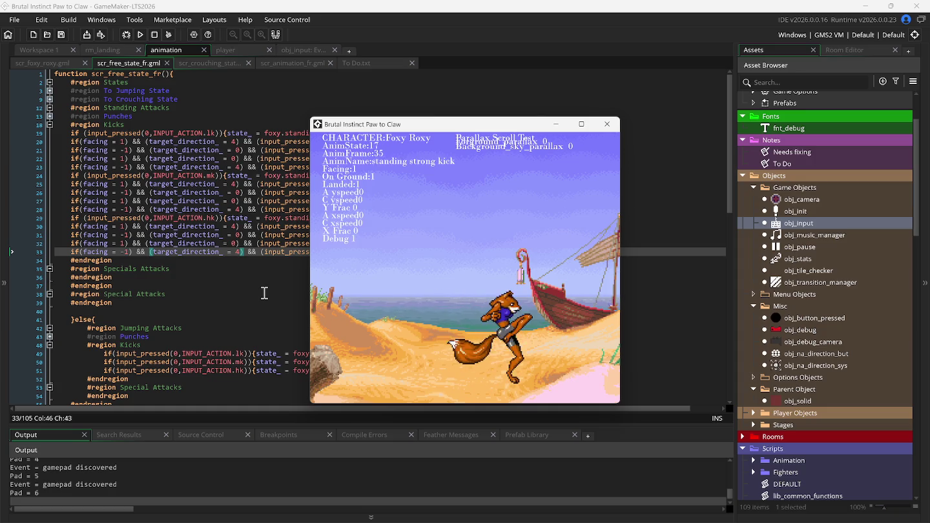
Test straight and diagonal left/right jumps, then collapse the Kicks region
{"action": "key", "text": "w"}
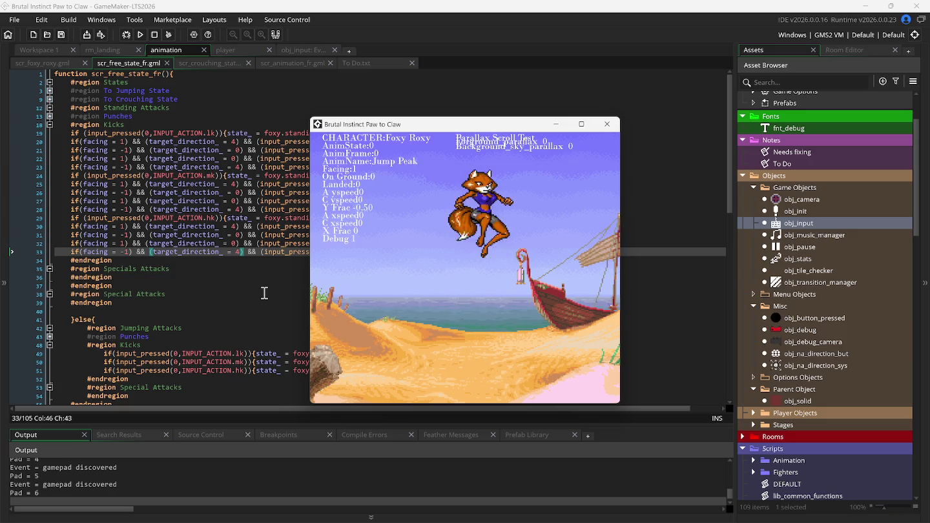
{"action": "key", "text": "w"}
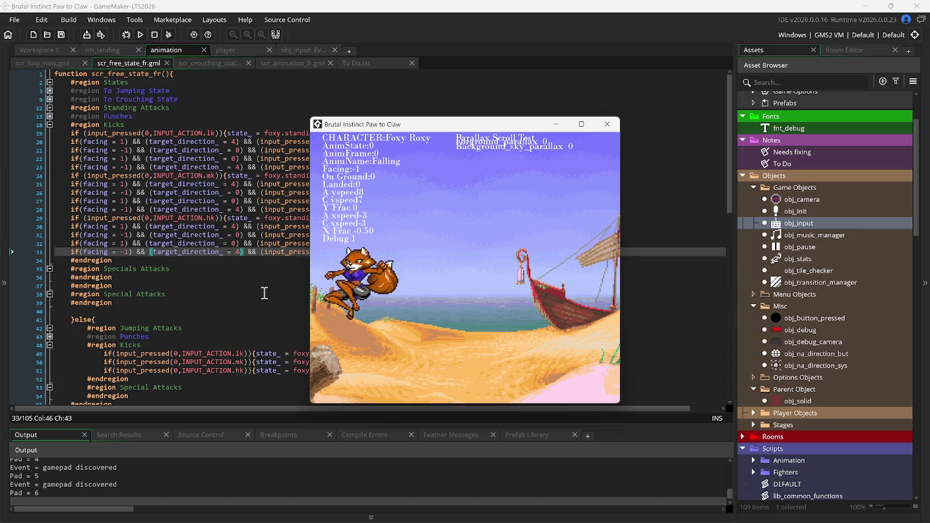
{"action": "key", "text": "d"}
{"action": "key", "text": "w"}
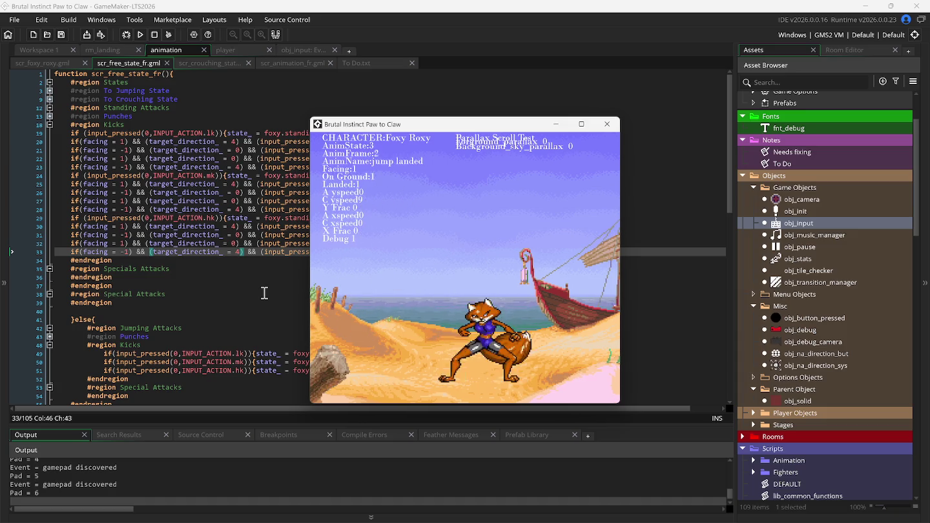
{"action": "key", "text": "a"}
{"action": "key", "text": "w"}
{"action": "key", "text": "d"}
{"action": "key", "text": "w"}
{"action": "key", "text": "a"}
{"action": "key", "text": "w"}
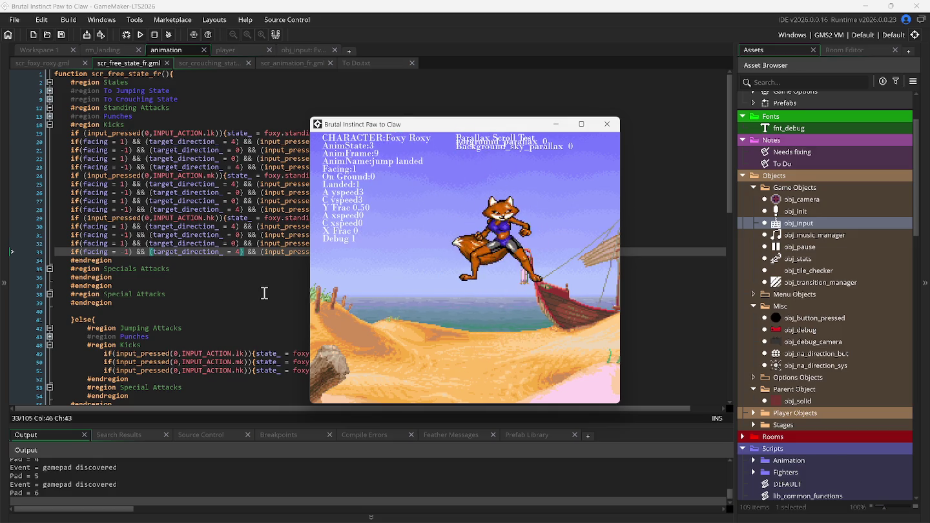
{"action": "key", "text": "w"}
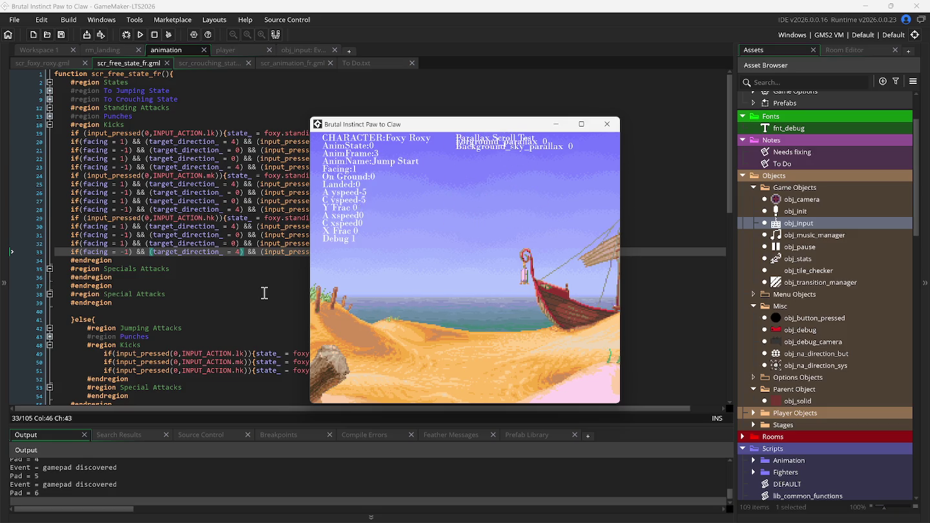
{"action": "key", "text": "a"}
{"action": "key", "text": "w"}
{"action": "key", "text": "d"}
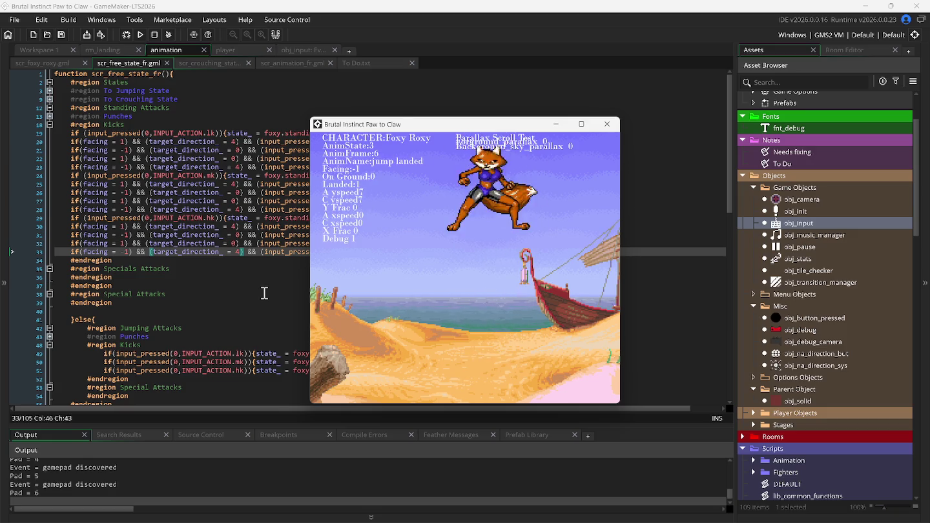
{"action": "key", "text": "a"}
{"action": "key", "text": "w"}
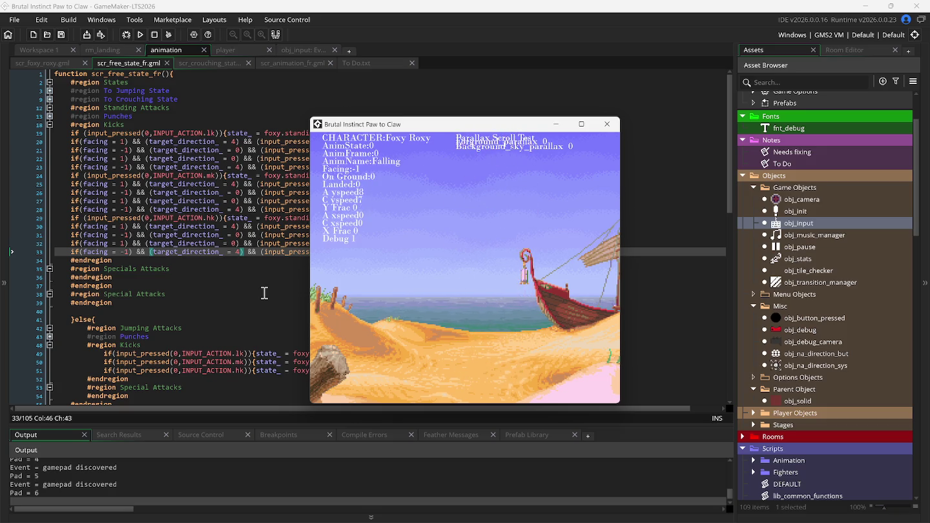
{"action": "key", "text": "w"}
{"action": "key", "text": "w"}
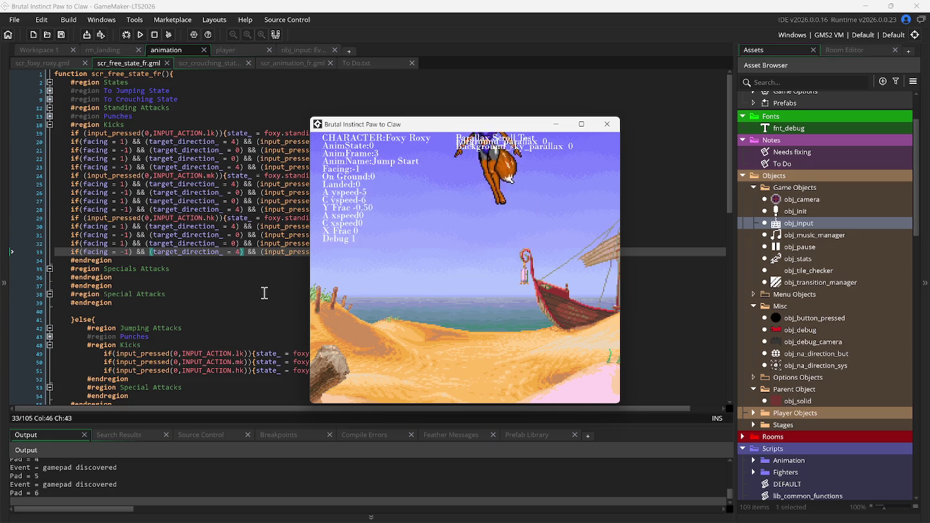
{"action": "key", "text": "w"}
{"action": "key", "text": "w"}
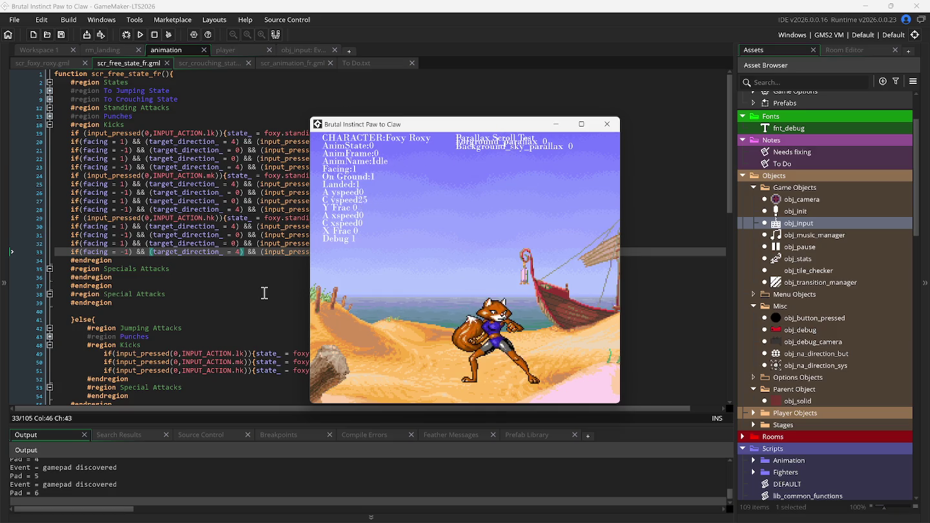
{"action": "key", "text": "a"}
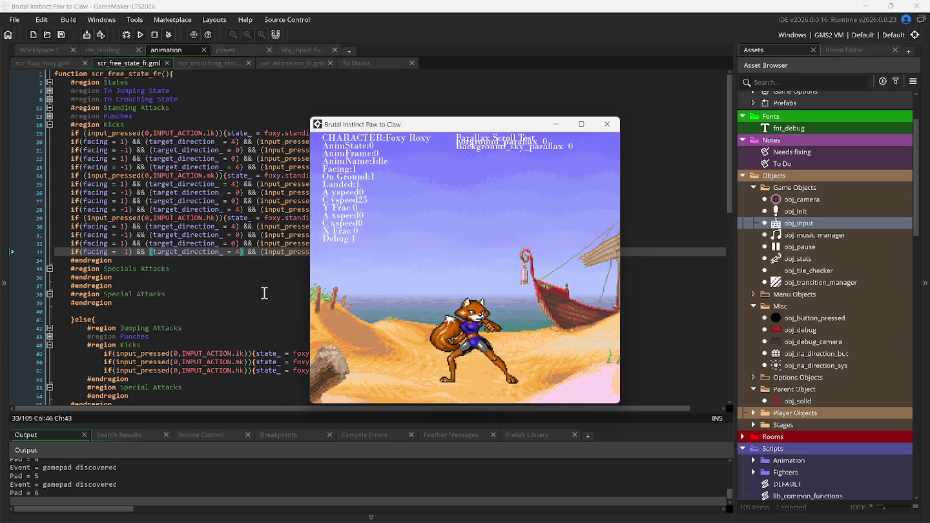
{"action": "left_click", "coordinate": [49, 126]}
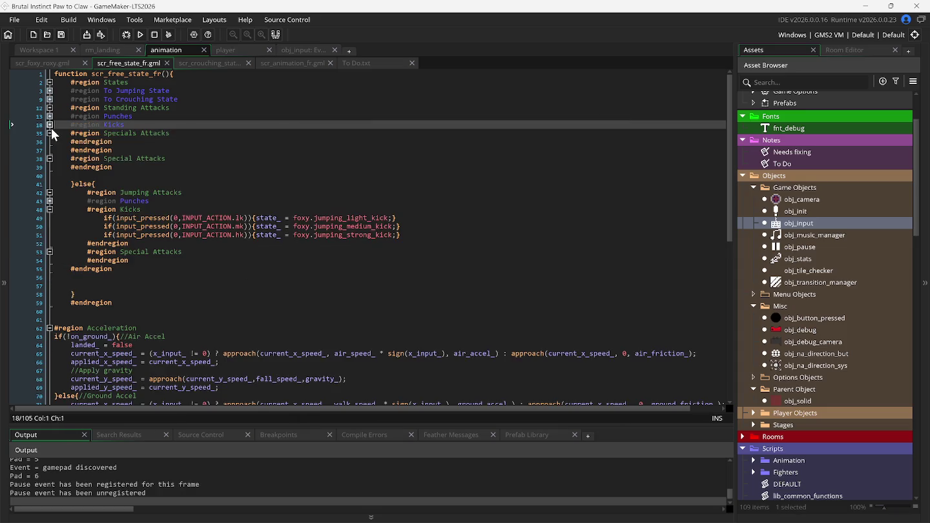
Fold all regions in the scr_free_state_fr script
{"action": "right_click", "coordinate": [135, 181]}
{"action": "mouse_move", "coordinate": [222, 309]}
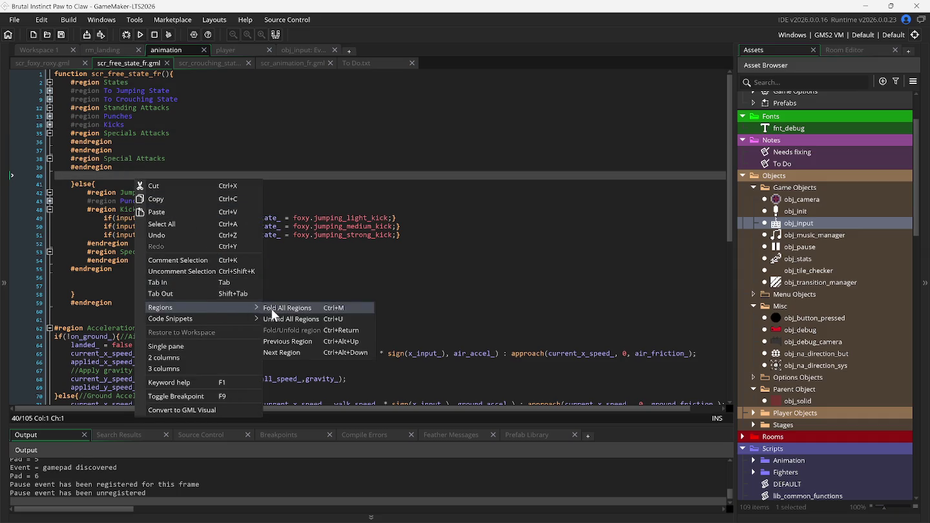
{"action": "left_click", "coordinate": [272, 311]}
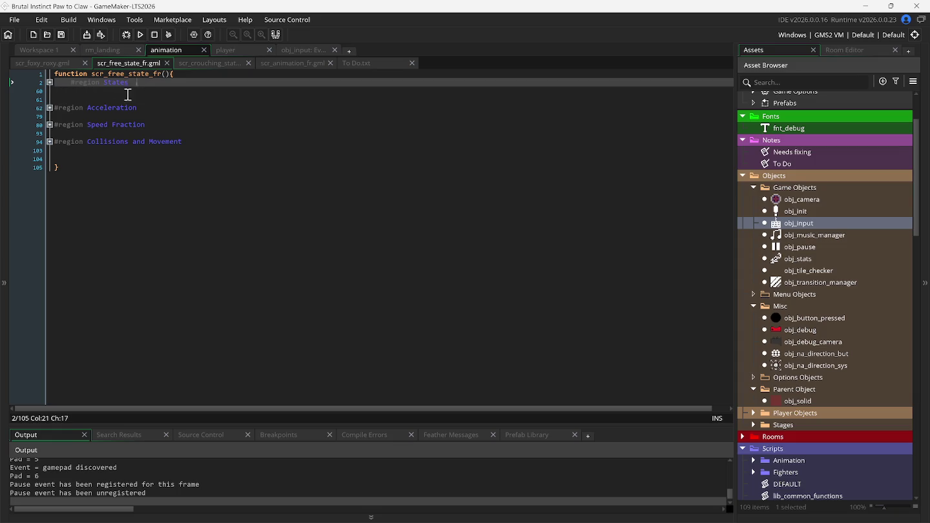
In scr_animation_fr.gml, delete the landed_ = true line from the Turn region and run
{"action": "left_click", "coordinate": [277, 63]}
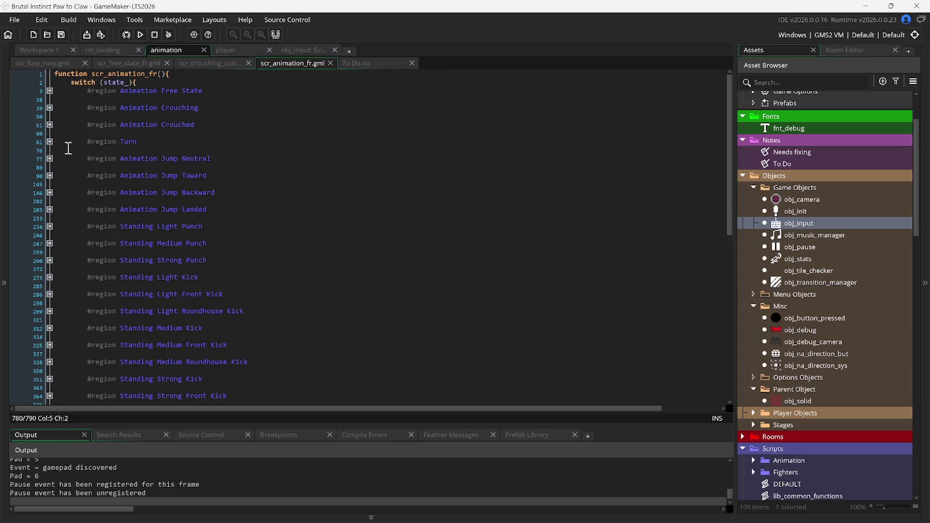
{"action": "left_click", "coordinate": [53, 142]}
{"action": "left_click", "coordinate": [49, 141]}
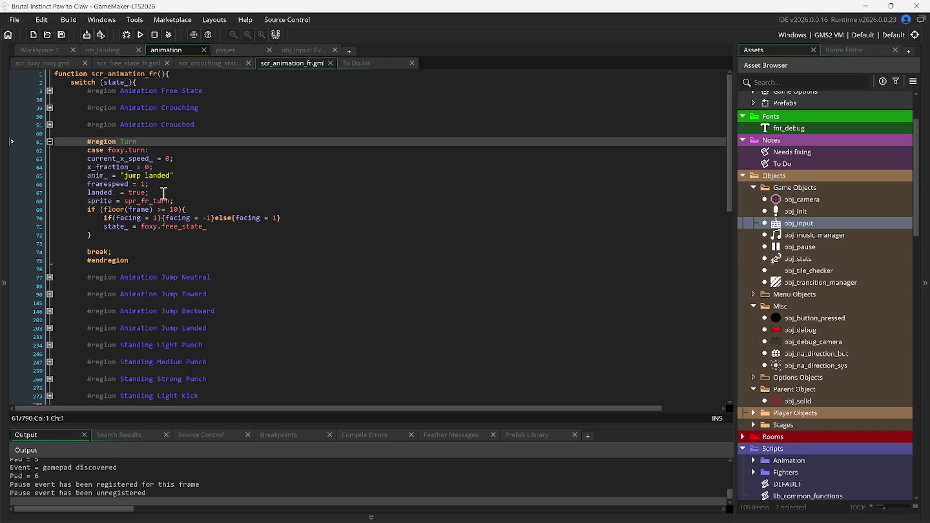
{"action": "left_click_drag", "start_coordinate": [149, 193], "coordinate": [40, 196]}
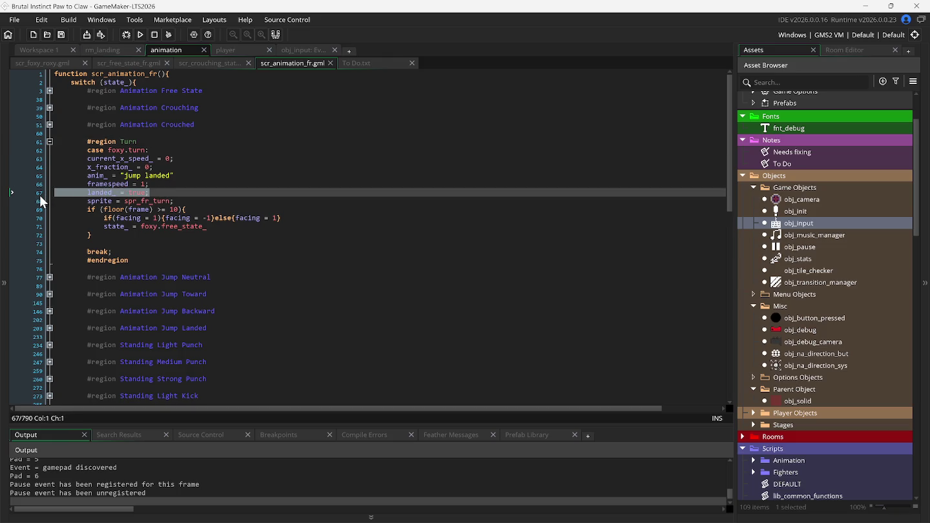
{"action": "key", "text": "Delete"}
{"action": "key", "text": "Delete"}
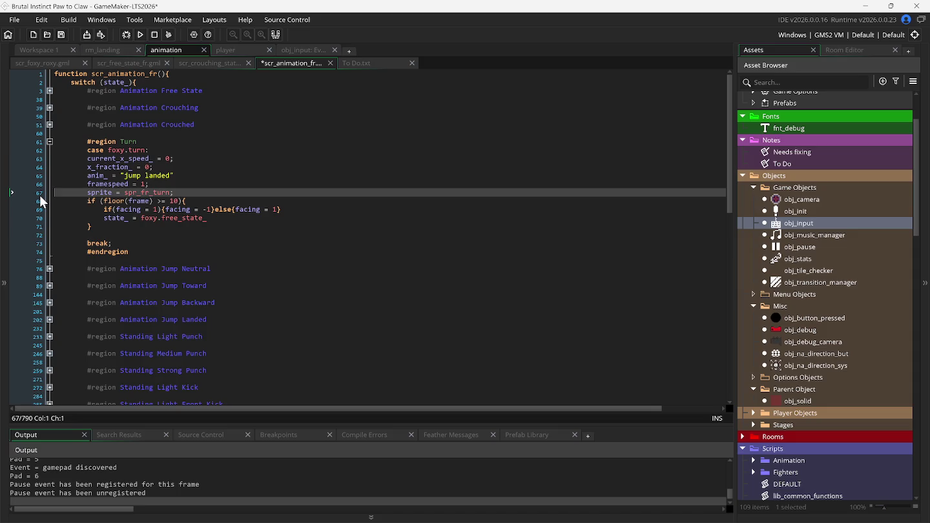
{"action": "key", "text": "F5"}
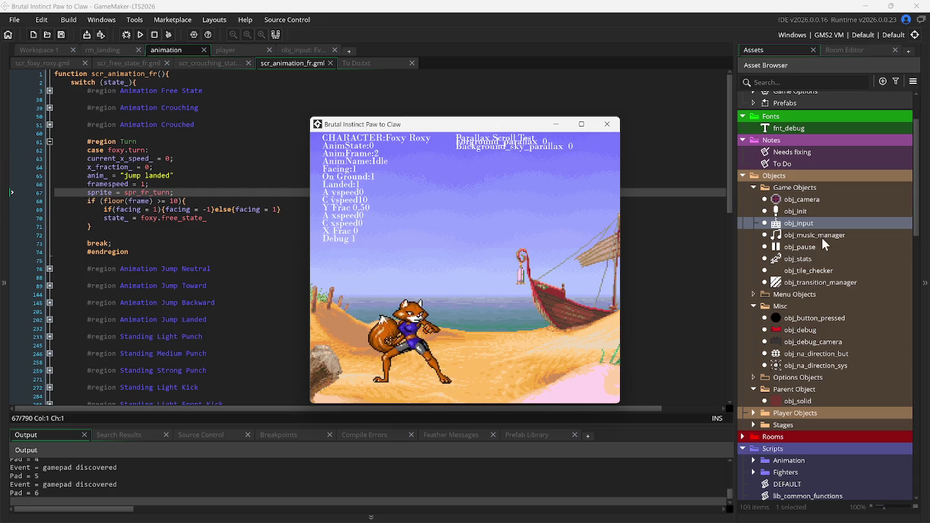
Expand Room Order in the Asset Browser to see the rooms' run order
{"action": "scroll", "coordinate": [778, 194], "scroll_direction": "up", "scroll_amount": 2}
{"action": "scroll", "coordinate": [780, 198], "scroll_direction": "up", "scroll_amount": 1}
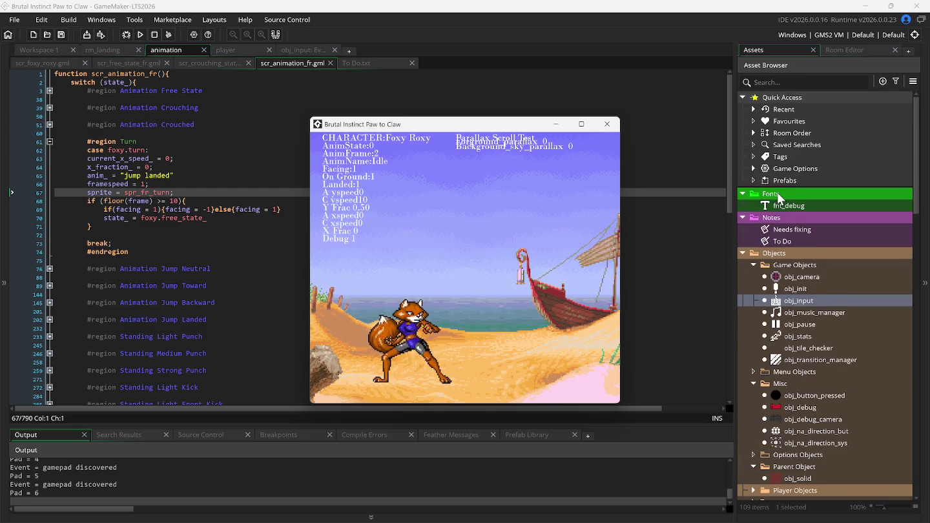
{"action": "left_click", "coordinate": [753, 133]}
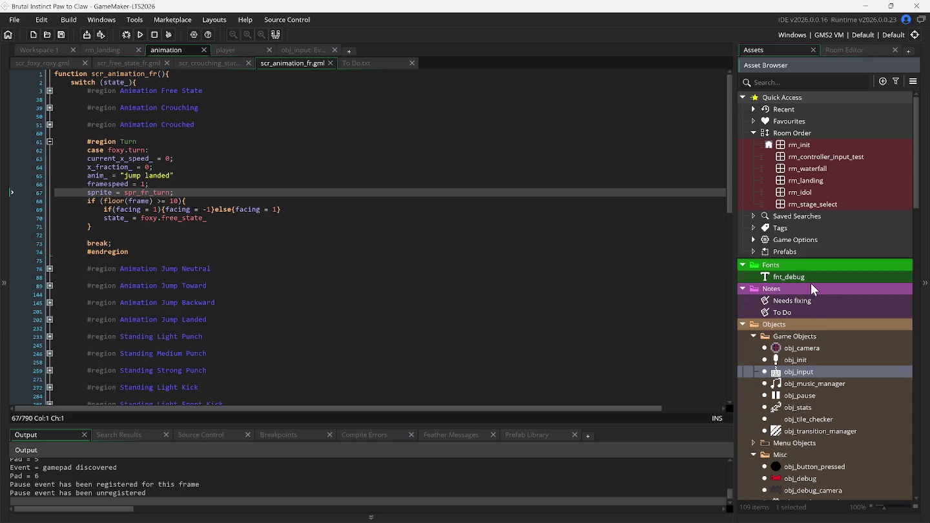
{"action": "scroll", "coordinate": [811, 283], "scroll_direction": "down", "scroll_amount": 3}
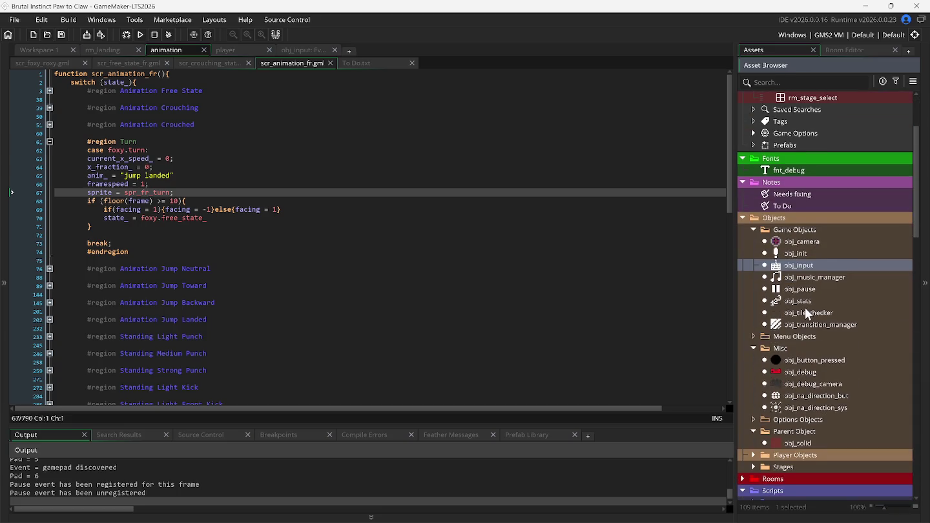
Change obj_init's Create event to room_goto(rm_idol) instead of rm_landing, and close it
{"action": "double_click", "coordinate": [794, 257]}
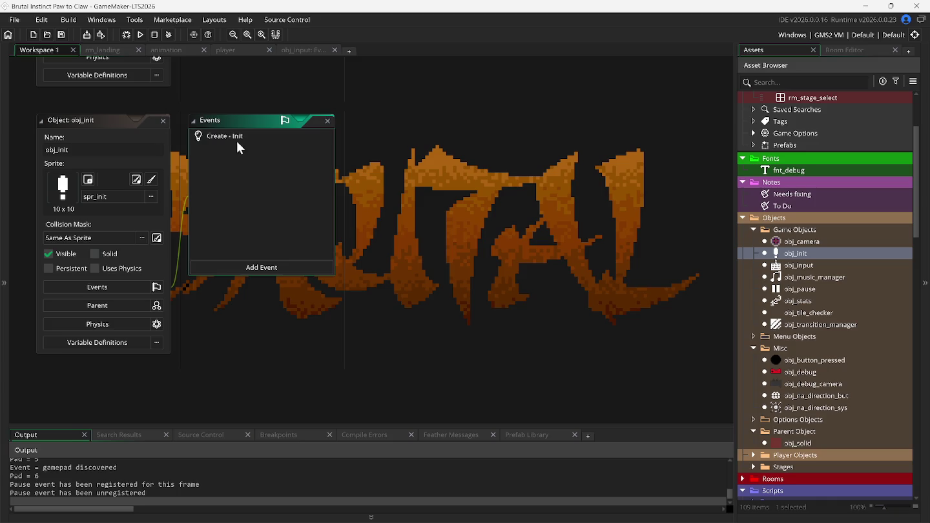
{"action": "double_click", "coordinate": [234, 136]}
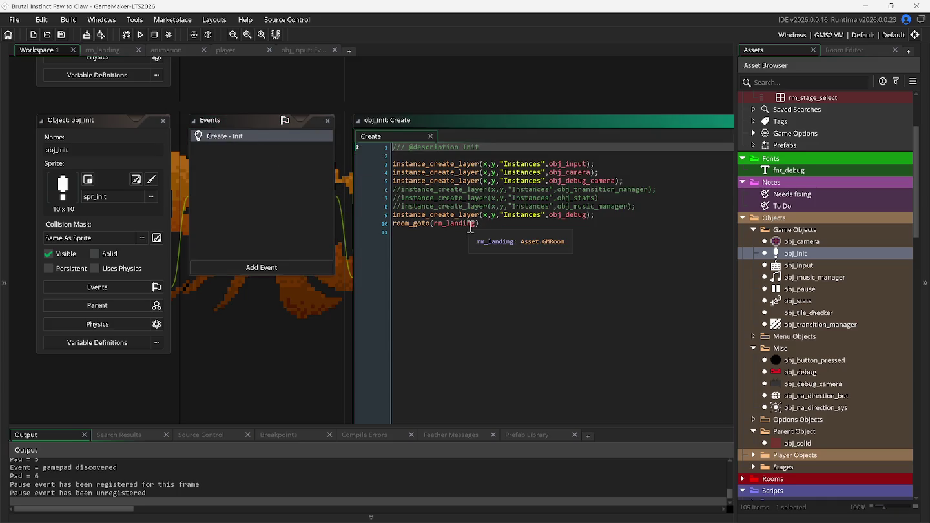
{"action": "left_click", "coordinate": [478, 225]}
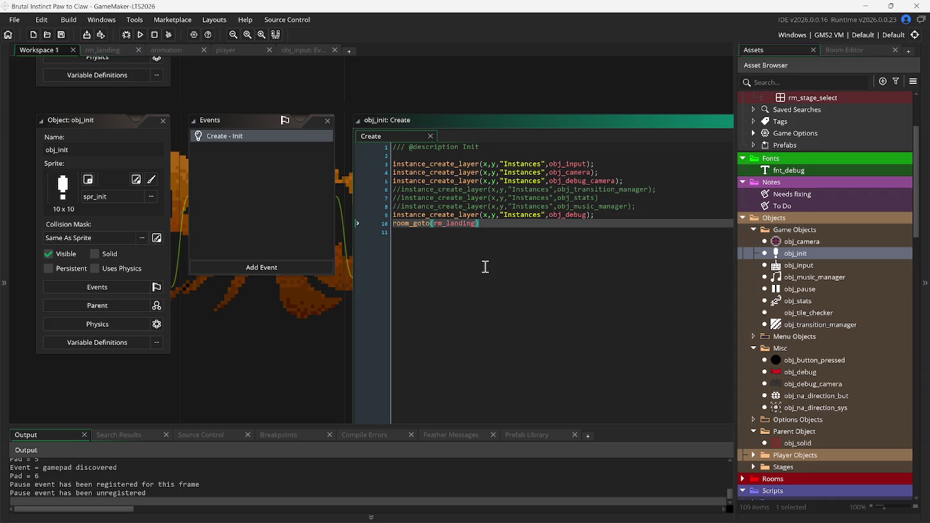
{"action": "key", "text": "BackSpace"}
{"action": "key", "text": "BackSpace"}
{"action": "key", "text": "BackSpace"}
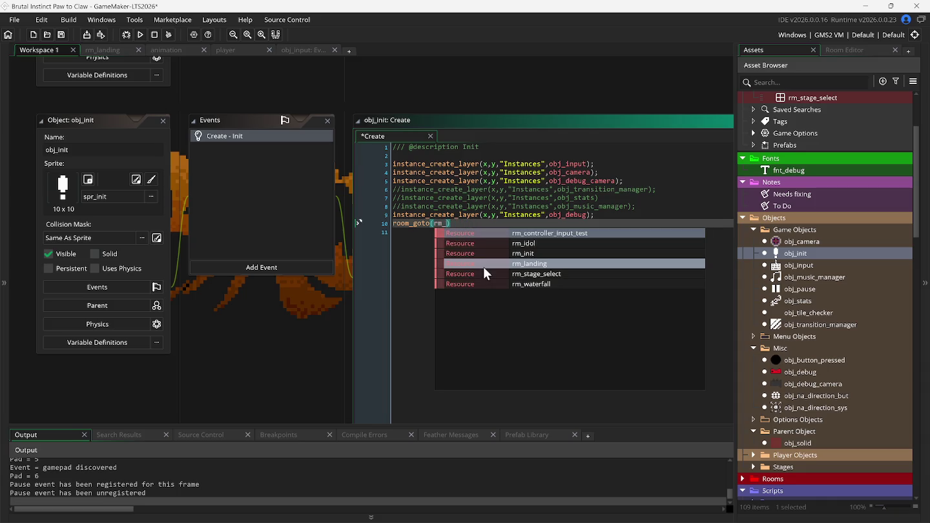
{"action": "left_click", "coordinate": [477, 244]}
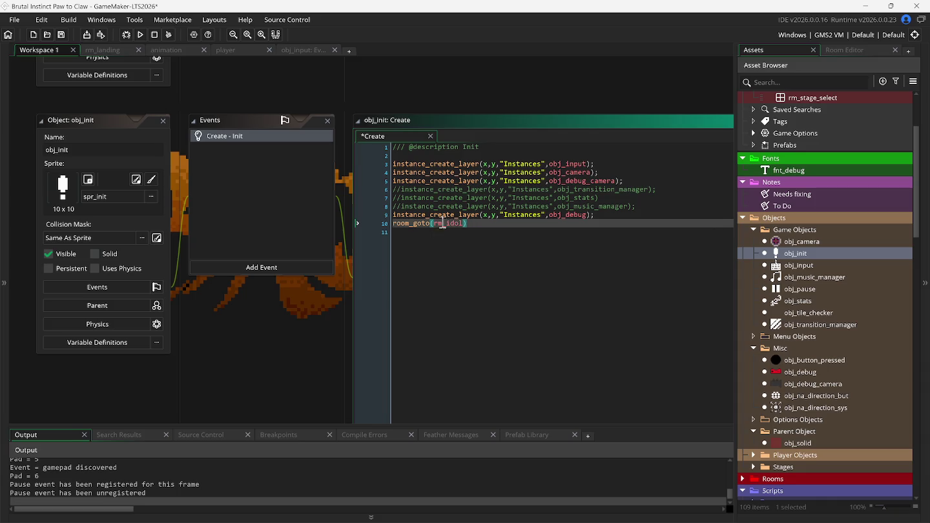
{"action": "left_click", "coordinate": [163, 121]}
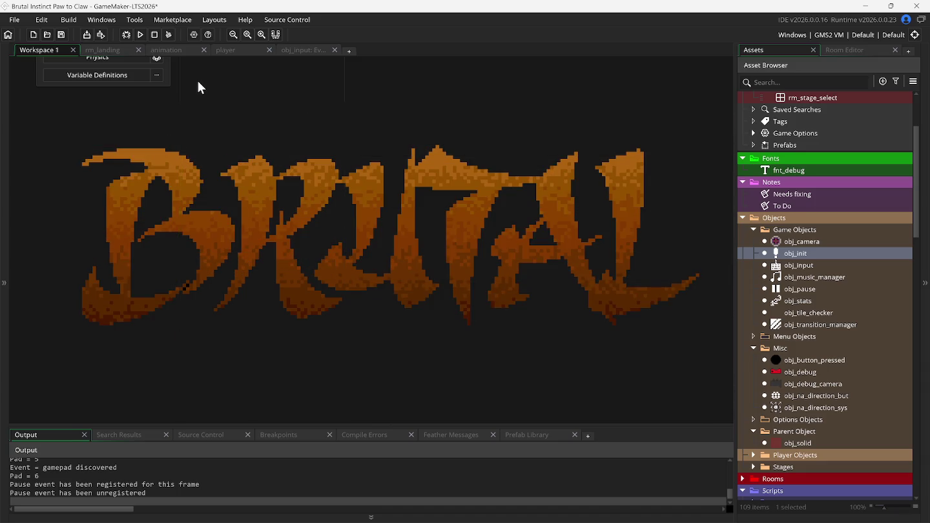
Close the rm_landing room and open the rm_idol jungle room
{"action": "left_click", "coordinate": [118, 50]}
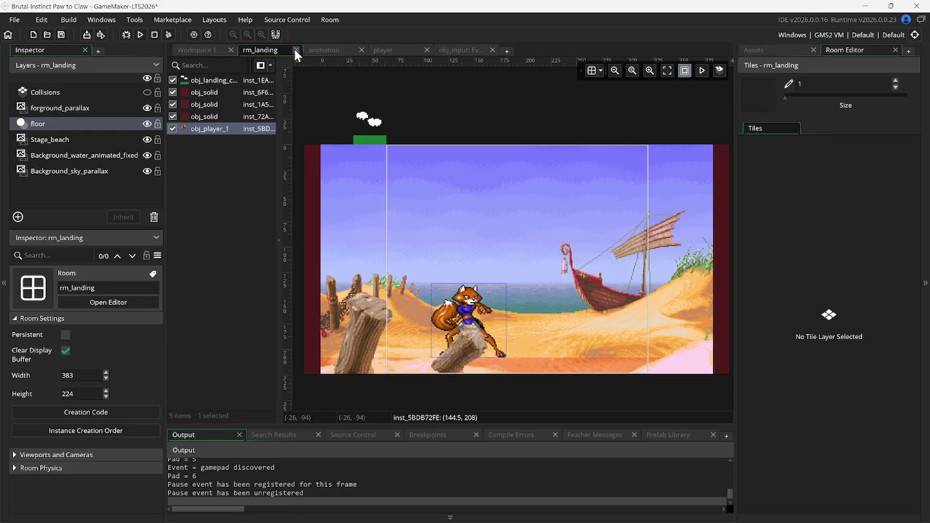
{"action": "left_click", "coordinate": [294, 49]}
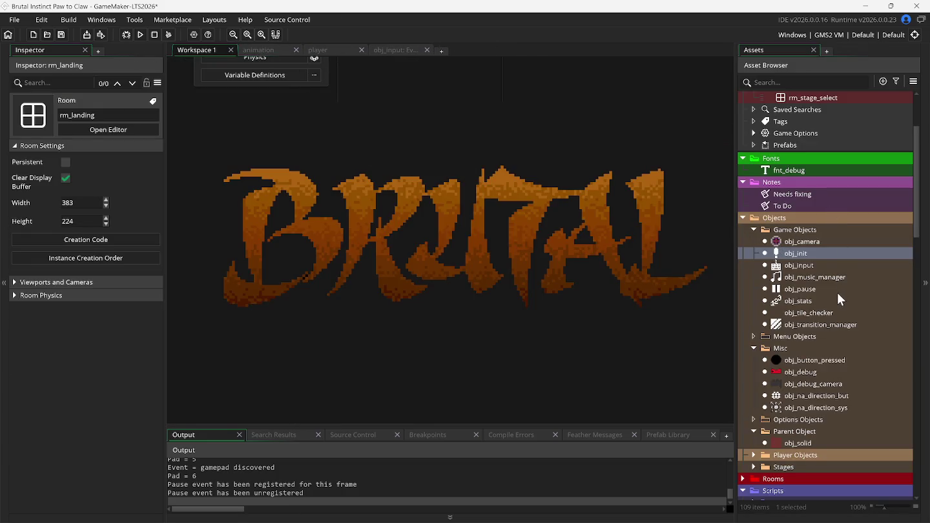
{"action": "scroll", "coordinate": [827, 266], "scroll_direction": "up", "scroll_amount": 3}
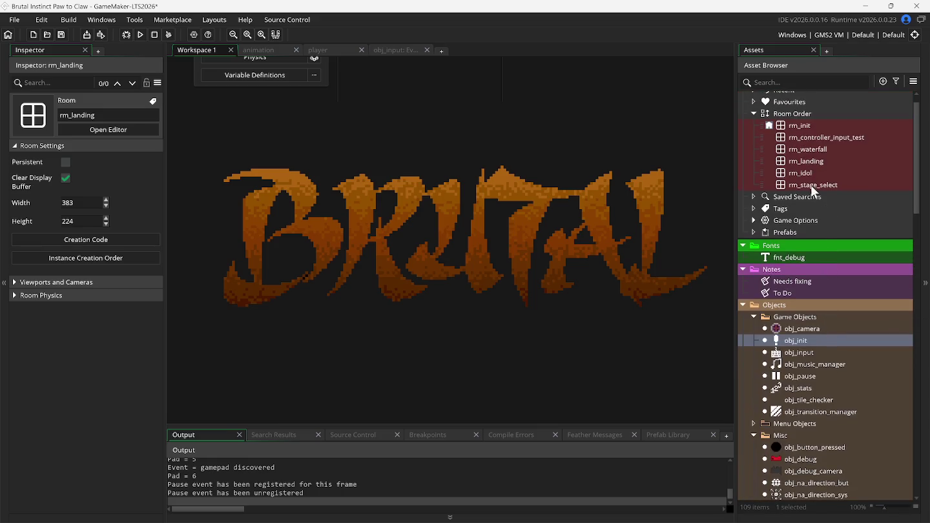
{"action": "double_click", "coordinate": [801, 172]}
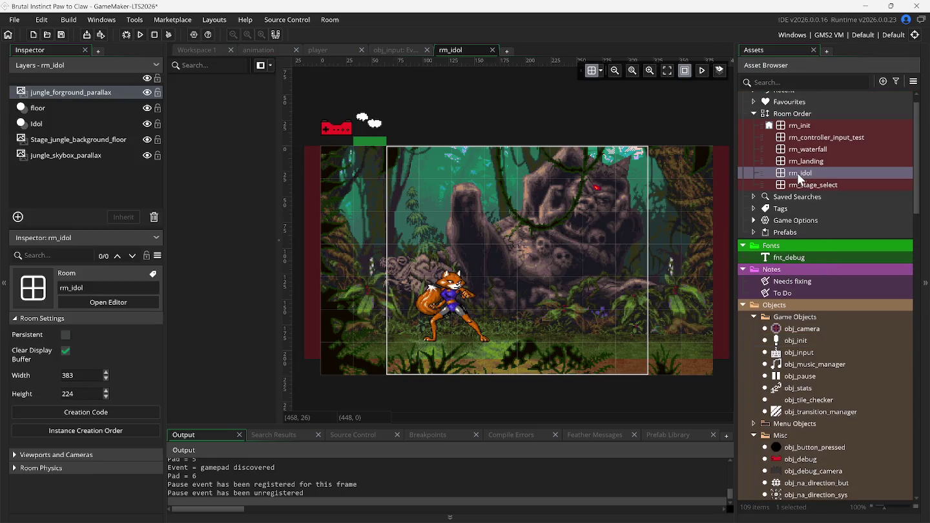
Build and run the game, then walk Foxy Roxy right and jump on the idol stage
{"action": "left_click", "coordinate": [140, 34]}
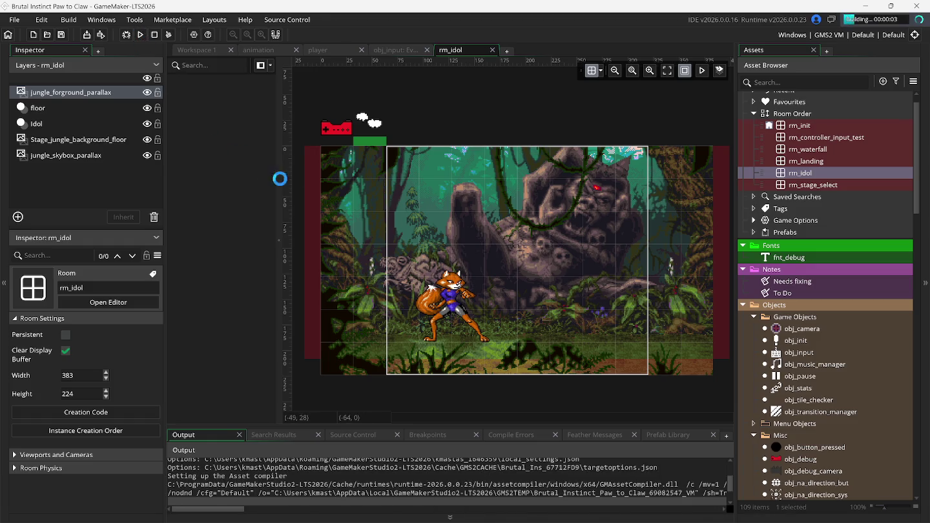
{"action": "mouse_move", "coordinate": [460, 49]}
{"action": "left_mouse_down"}
{"action": "mouse_move", "coordinate": [219, 52]}
{"action": "mouse_move", "coordinate": [259, 60]}
{"action": "left_mouse_up"}
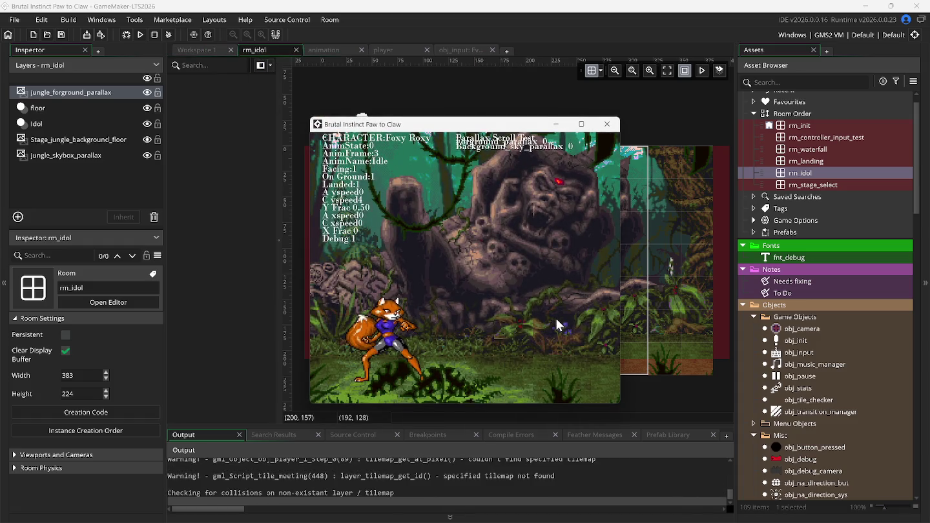
{"action": "key", "text": "Right"}
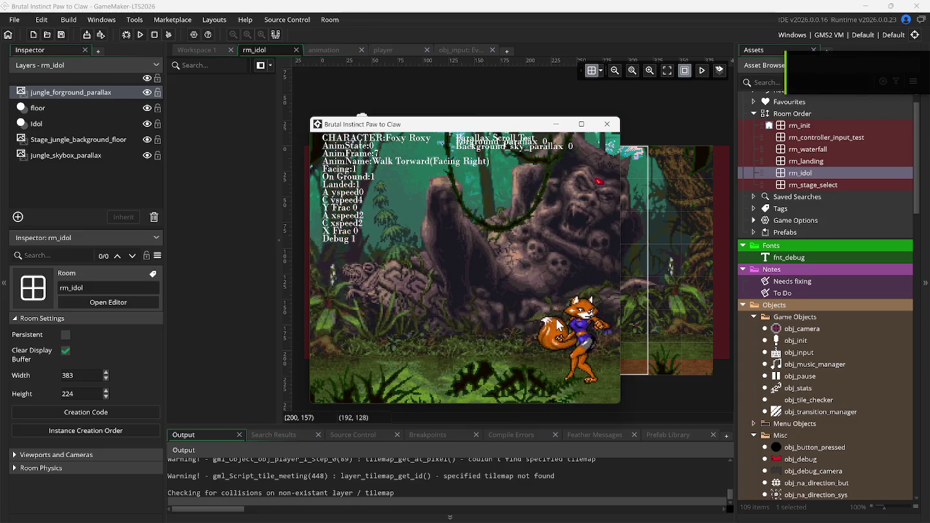
{"action": "key", "text": "Right"}
{"action": "key", "text": "space"}
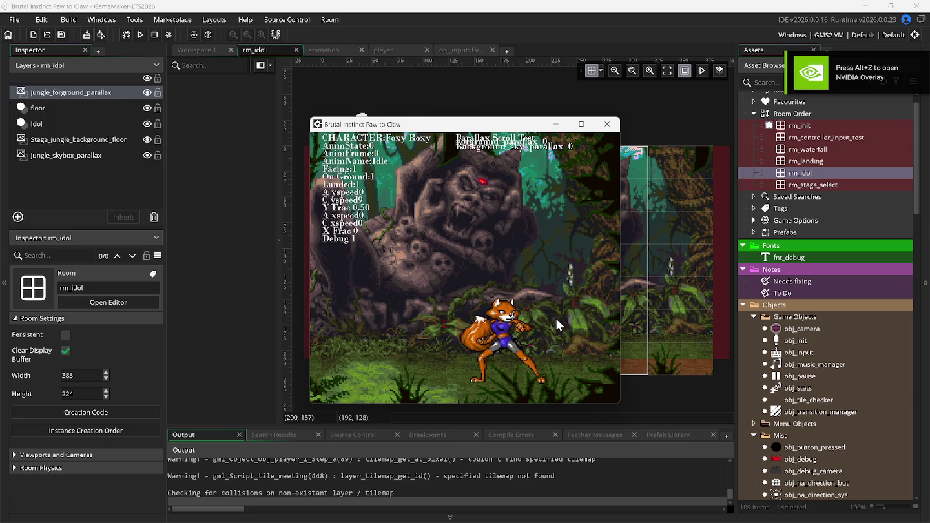
Run Foxy Roxy left and right across the jungle stage with repeated jumps
{"action": "key", "text": "Left"}
{"action": "key", "text": "space"}
{"action": "key", "text": "Left"}
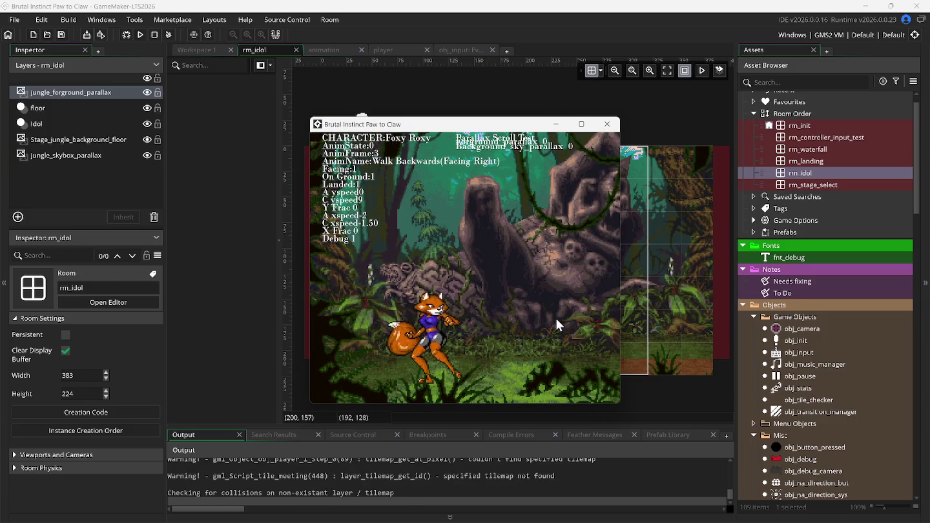
{"action": "key", "text": "Right"}
{"action": "key", "text": "space"}
{"action": "key", "text": "Left"}
{"action": "key", "text": "Right"}
{"action": "key", "text": "space"}
Test a jumping light kick, steered diagonal jumps and a standing medium front kick
{"action": "key", "text": "z"}
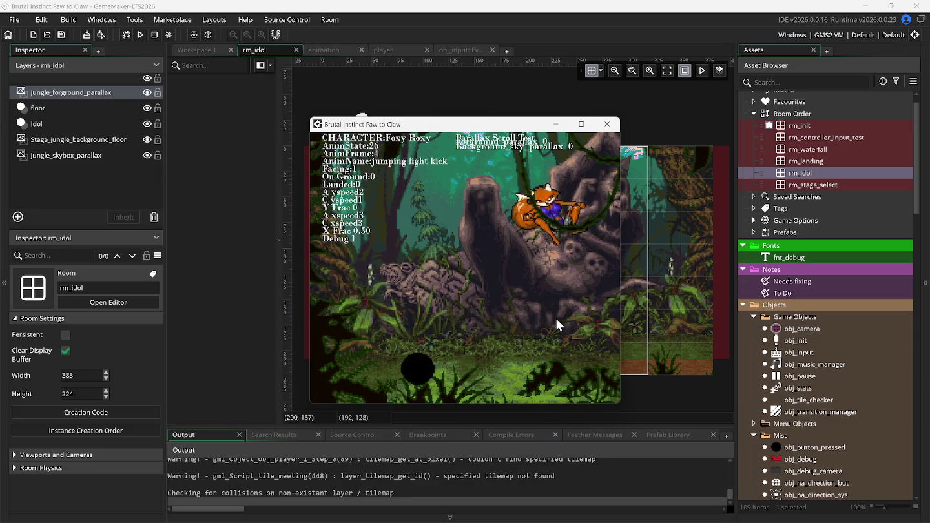
{"action": "key", "text": "Left"}
{"action": "key", "text": "space"}
{"action": "key", "text": "Right"}
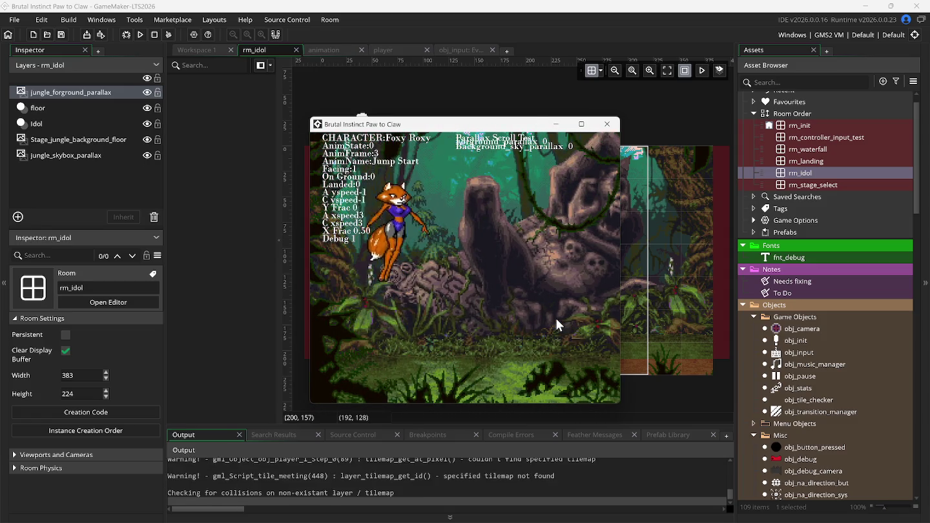
{"action": "key", "text": "Left"}
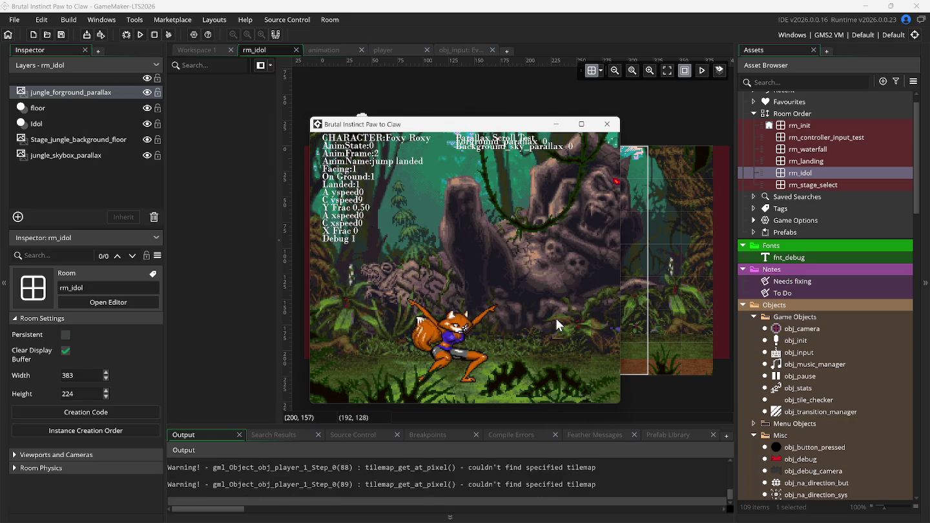
{"action": "key", "text": "Right"}
{"action": "key", "text": "space"}
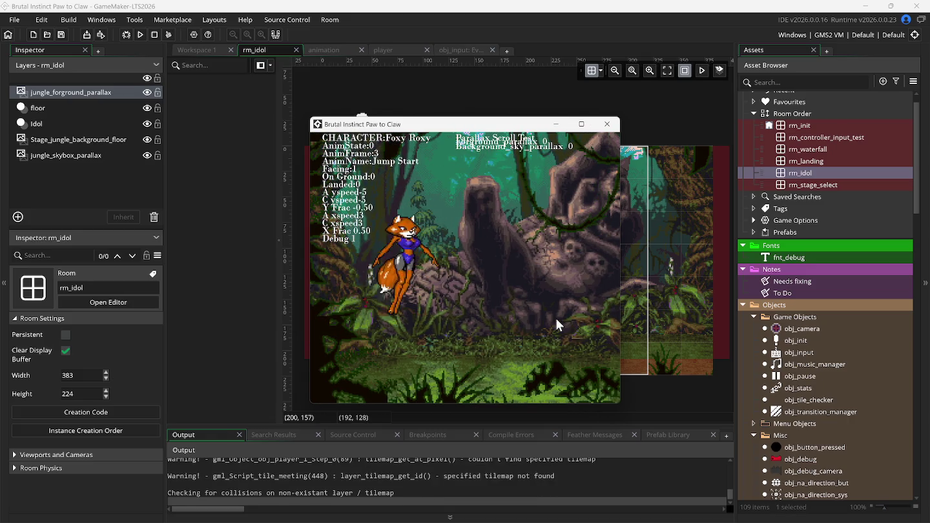
{"action": "key", "text": "Left"}
{"action": "key", "text": "space"}
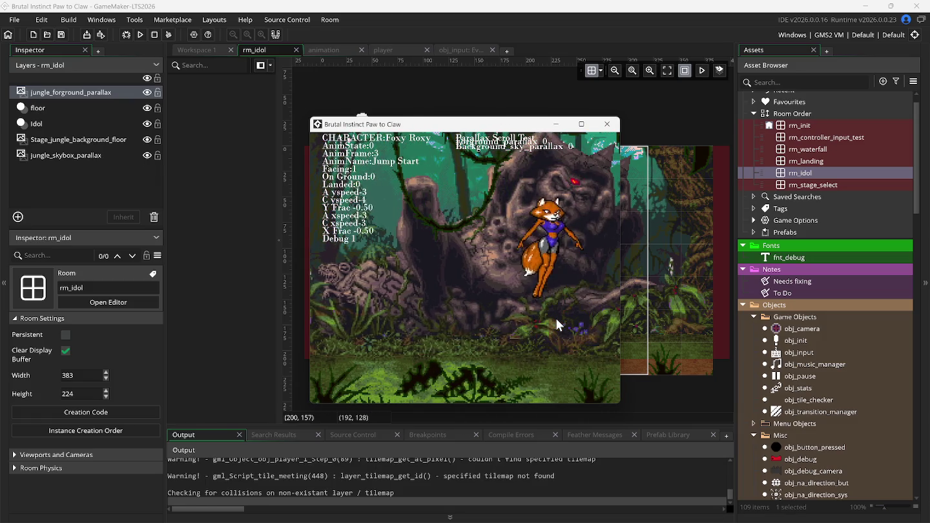
{"action": "key", "text": "Left"}
{"action": "key", "text": "x"}
{"action": "key", "text": "Right"}
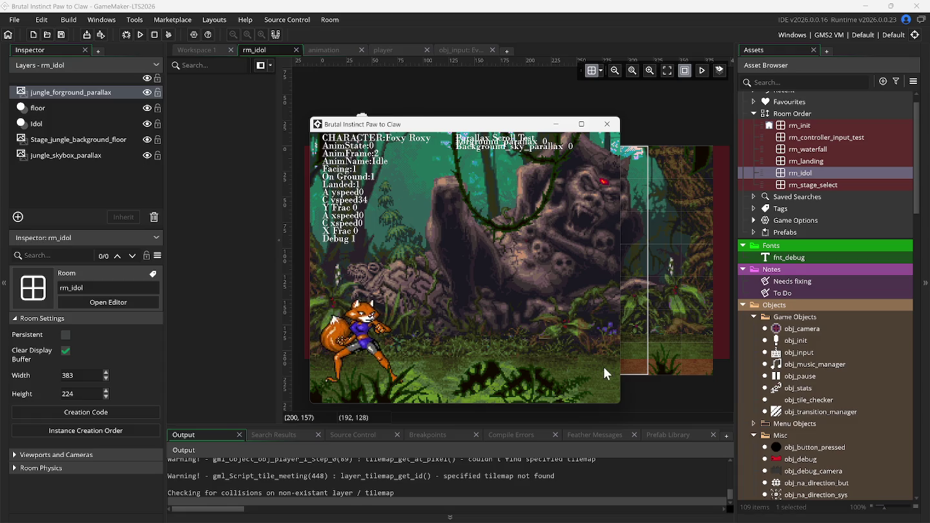
{"action": "scroll", "coordinate": [822, 220], "scroll_direction": "up", "scroll_amount": 1}
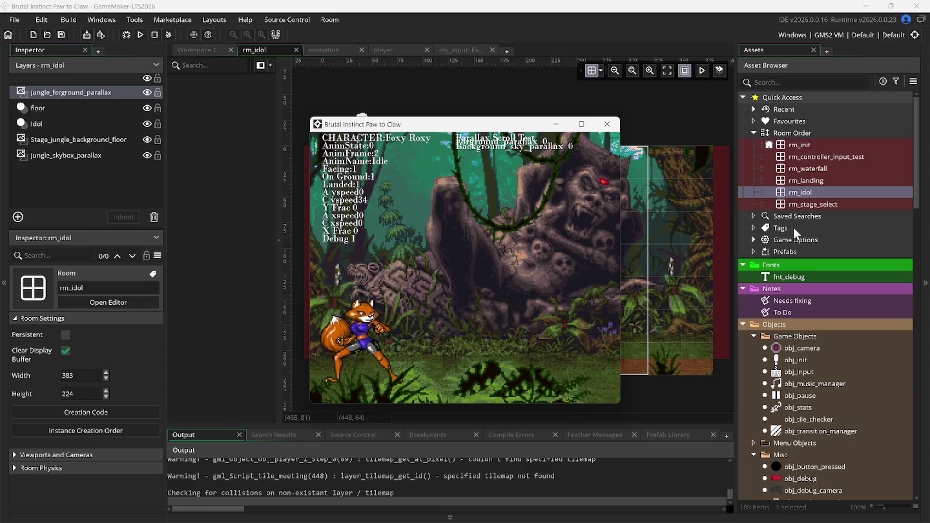
Create a Special Movelist note whose first line is 'Foxy Roxy', shown as its own tab
{"action": "right_click", "coordinate": [782, 311]}
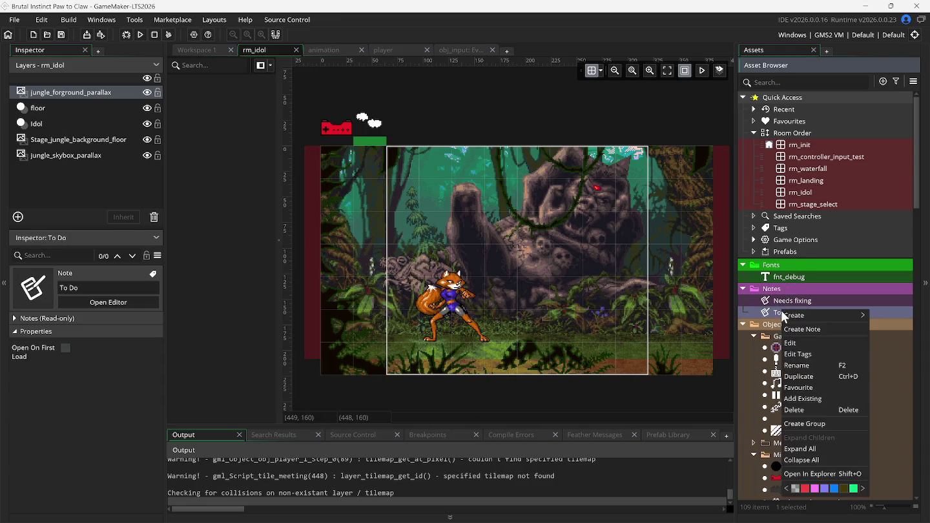
{"action": "left_click", "coordinate": [793, 328]}
{"action": "type", "text": "Special Movelist"}
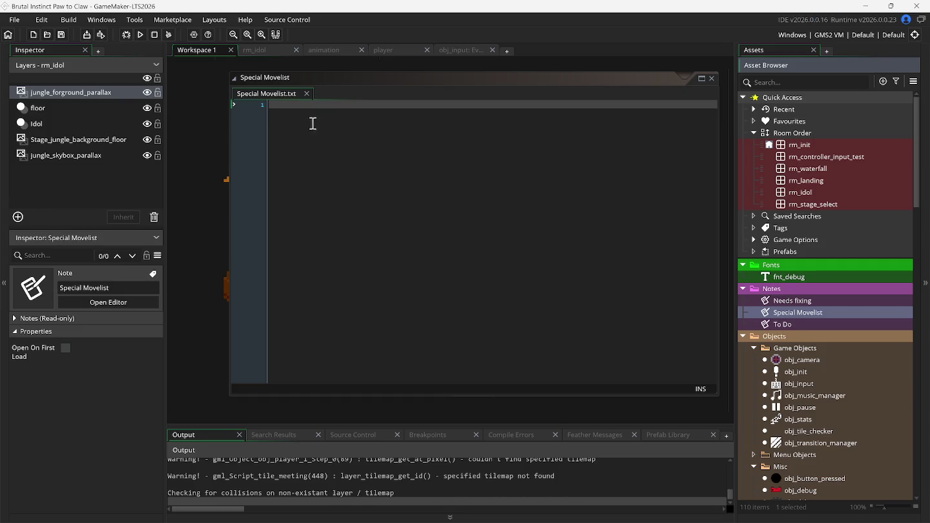
{"action": "left_click", "coordinate": [300, 108]}
{"action": "key", "text": "Return"}
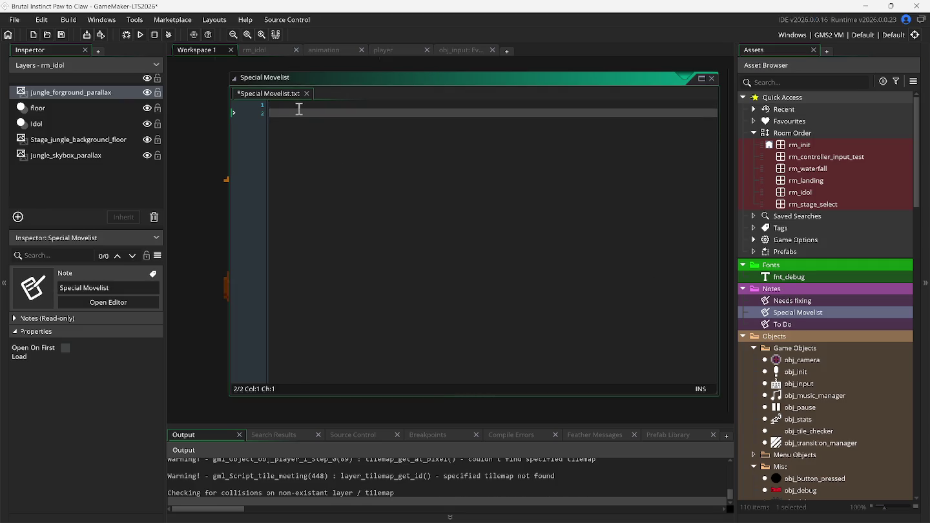
{"action": "type", "text": "Foxy "}
{"action": "type", "text": "Rox"}
{"action": "type", "text": "y"}
{"action": "key", "text": "Return"}
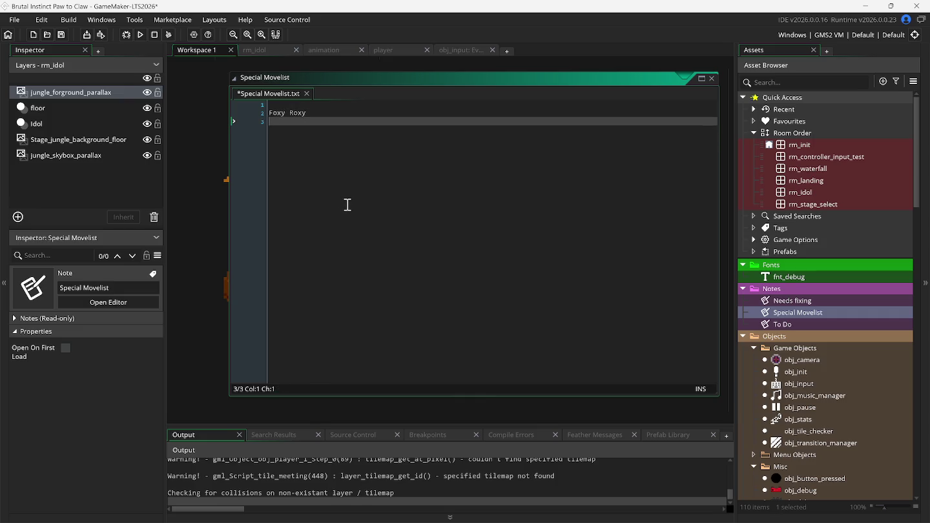
{"action": "left_click", "coordinate": [822, 313]}
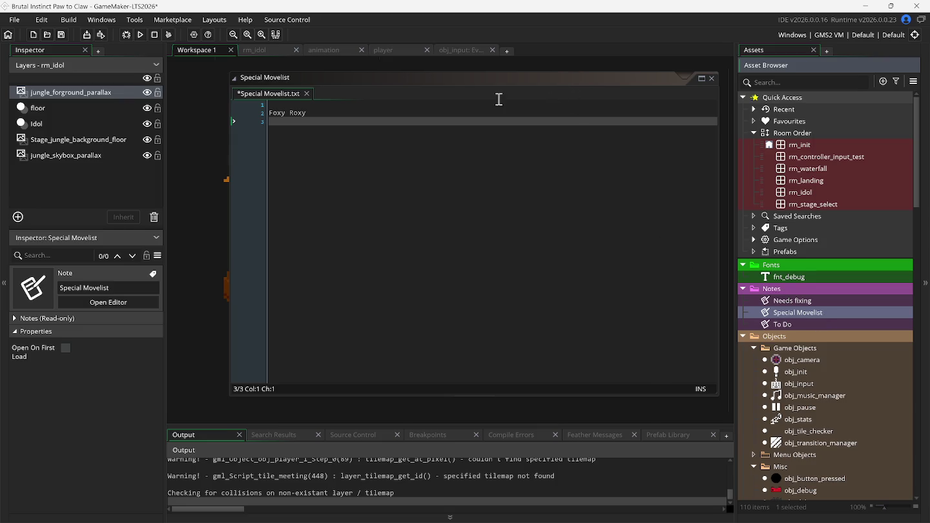
{"action": "left_click", "coordinate": [706, 79]}
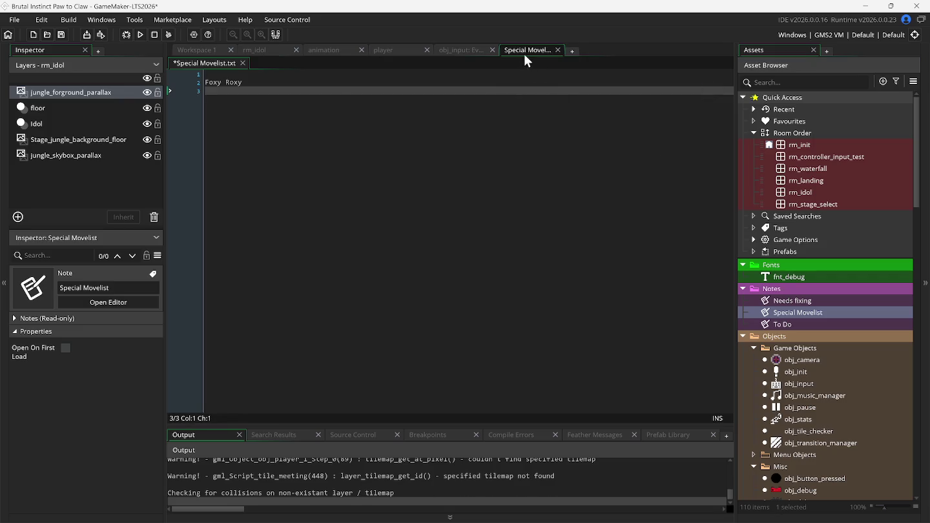
Move the To Do note into the notes workspace and rename that workspace to Notes
{"action": "left_click", "coordinate": [321, 50]}
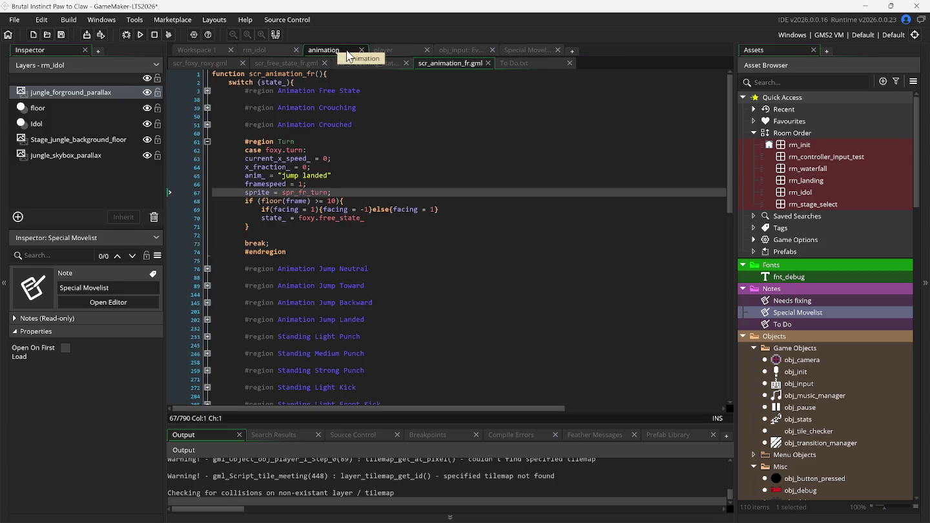
{"action": "left_click", "coordinate": [517, 64]}
{"action": "mouse_move", "coordinate": [517, 67]}
{"action": "left_mouse_down"}
{"action": "mouse_move", "coordinate": [508, 52]}
{"action": "mouse_move", "coordinate": [317, 51]}
{"action": "mouse_move", "coordinate": [316, 64]}
{"action": "mouse_move", "coordinate": [398, 48]}
{"action": "mouse_move", "coordinate": [520, 50]}
{"action": "mouse_move", "coordinate": [466, 68]}
{"action": "mouse_move", "coordinate": [316, 60]}
{"action": "mouse_move", "coordinate": [246, 64]}
{"action": "mouse_move", "coordinate": [241, 74]}
{"action": "left_mouse_up"}
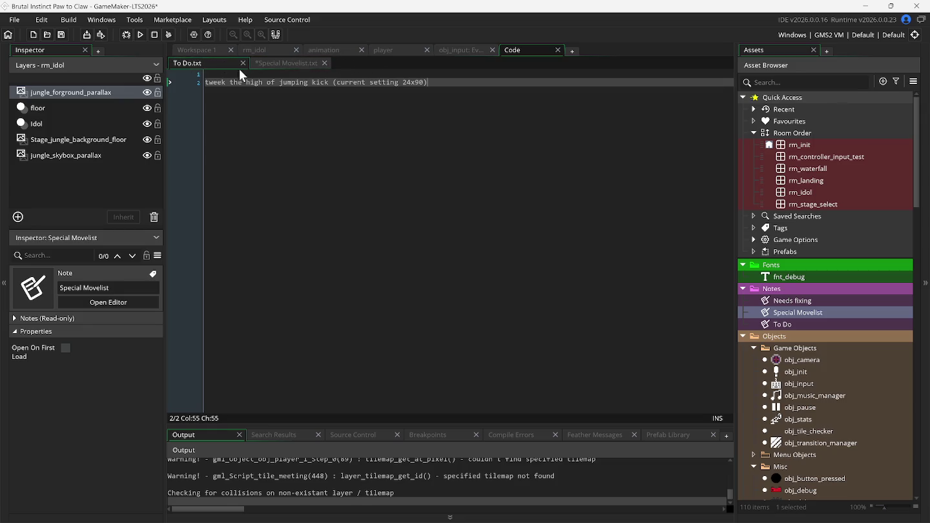
{"action": "right_click", "coordinate": [520, 56]}
{"action": "left_click", "coordinate": [530, 66]}
{"action": "type", "text": "Notes"}
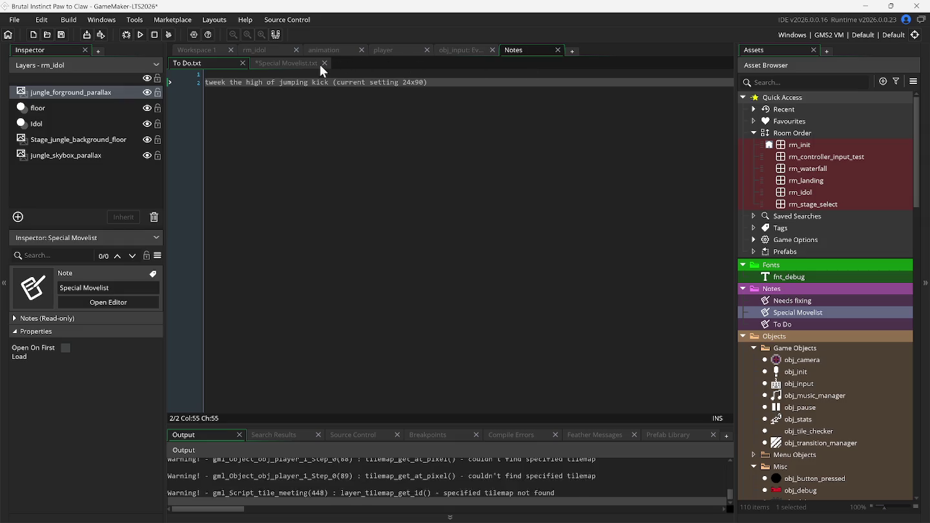
Review the Special Movelist note, the player Step code and obj_input's Begin Step code; open rm_landing
{"action": "left_click", "coordinate": [295, 65]}
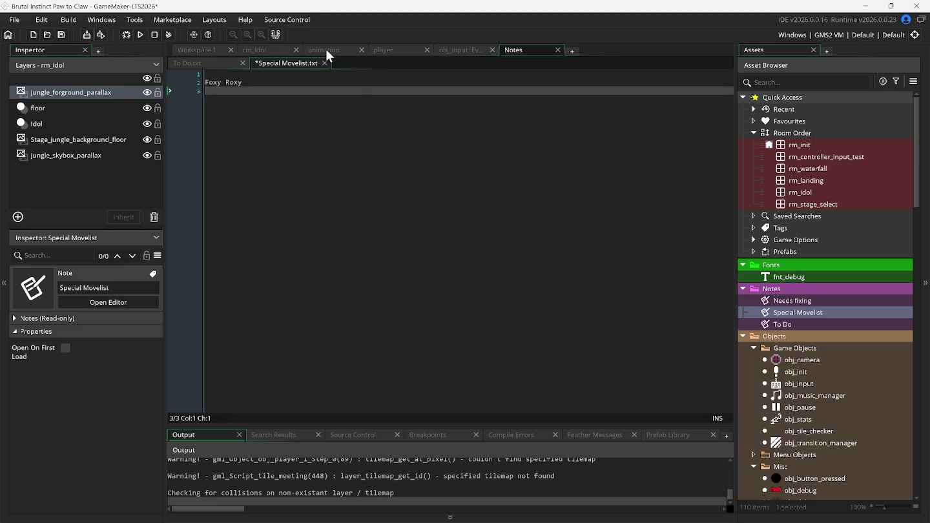
{"action": "left_click", "coordinate": [393, 49]}
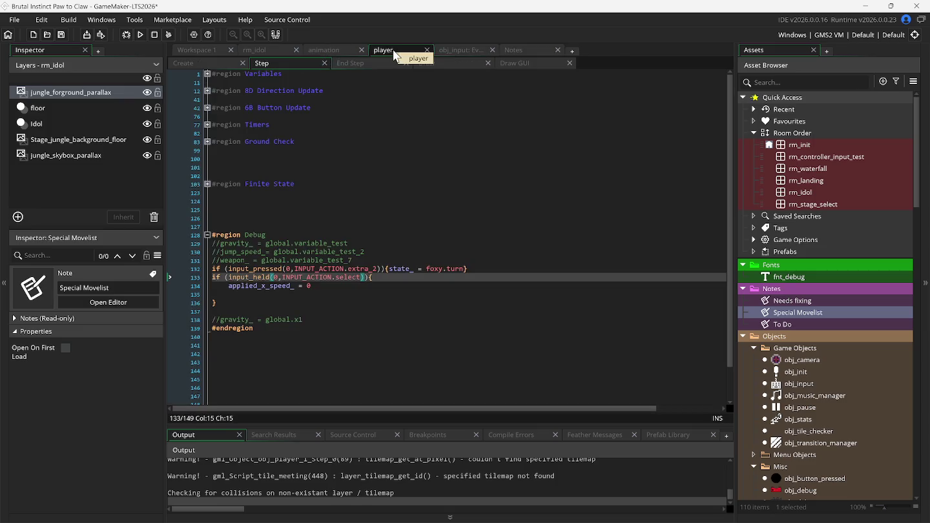
{"action": "left_click", "coordinate": [455, 51]}
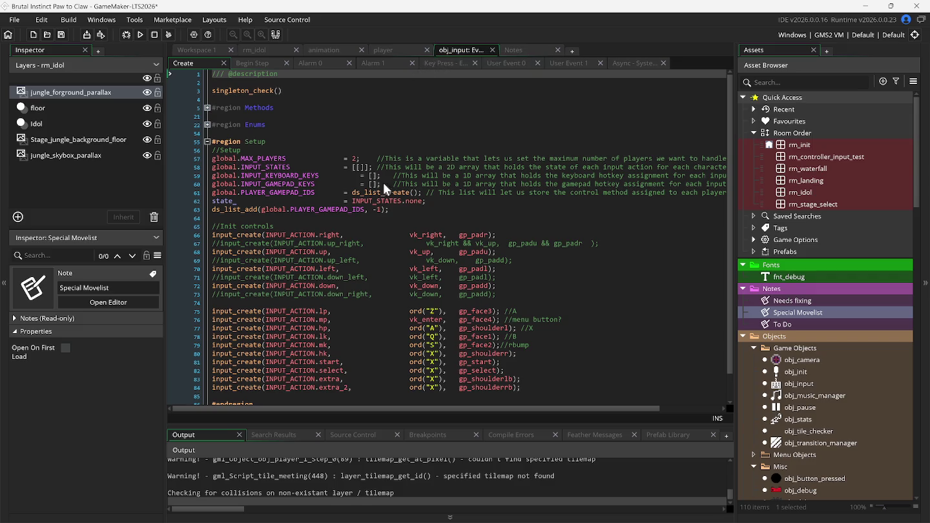
{"action": "scroll", "coordinate": [366, 264], "scroll_direction": "down", "scroll_amount": 1}
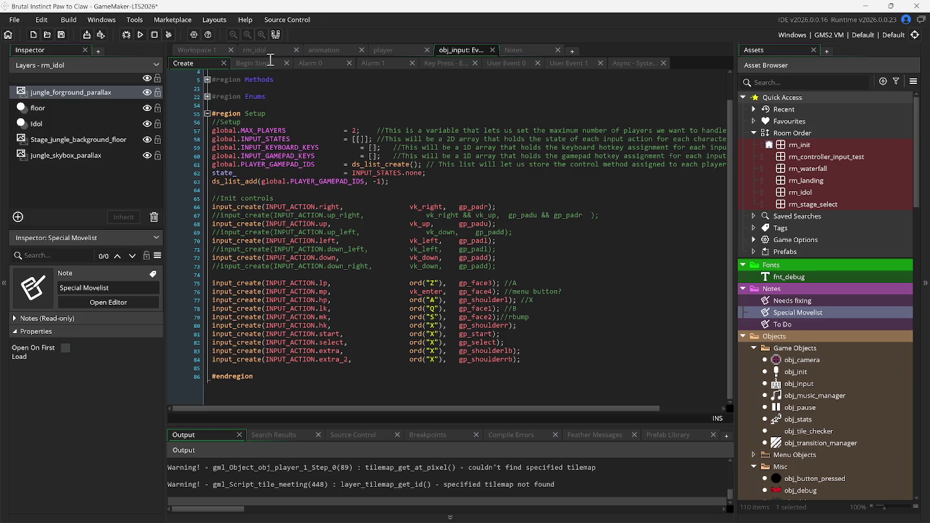
{"action": "left_click", "coordinate": [270, 59]}
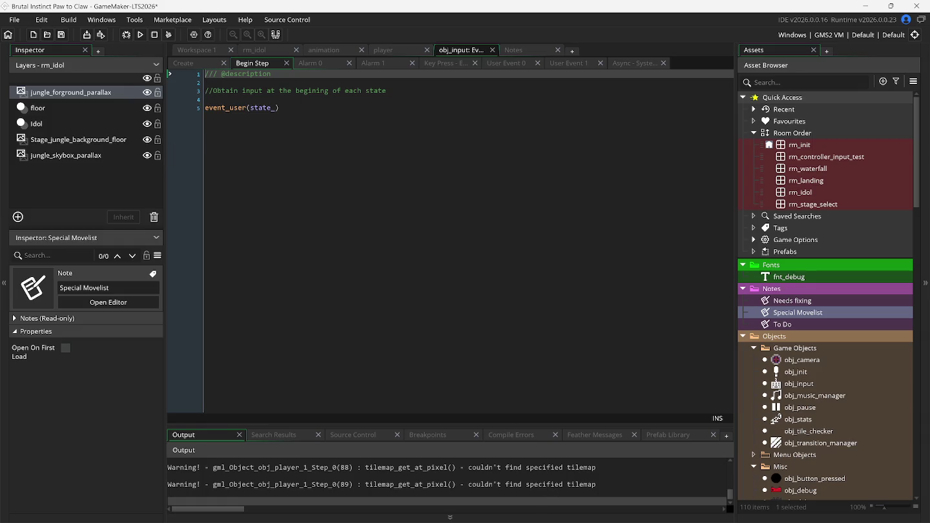
{"action": "mouse_move", "coordinate": [666, 510]}
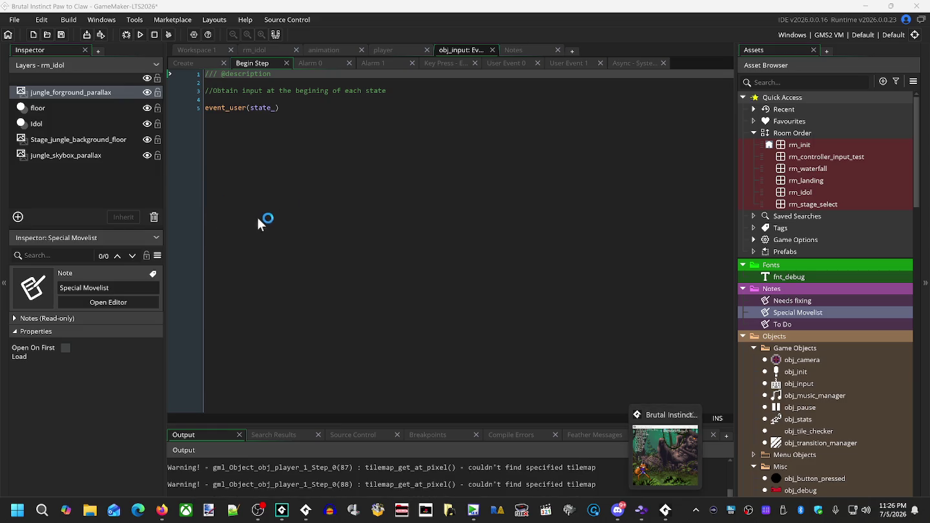
{"action": "double_click", "coordinate": [805, 180]}
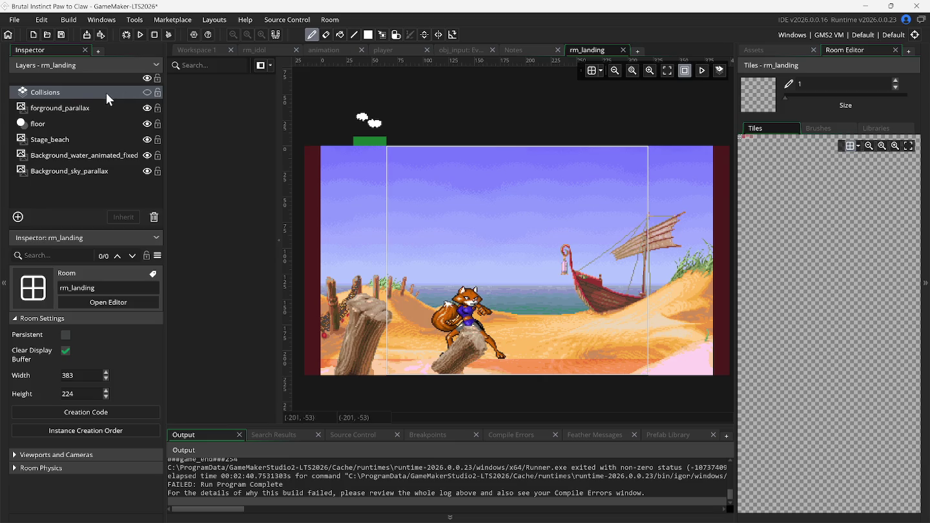
Copy the name of rm_landing's Collisions layer from its rename field, then return to rm_idol
{"action": "right_click", "coordinate": [59, 94]}
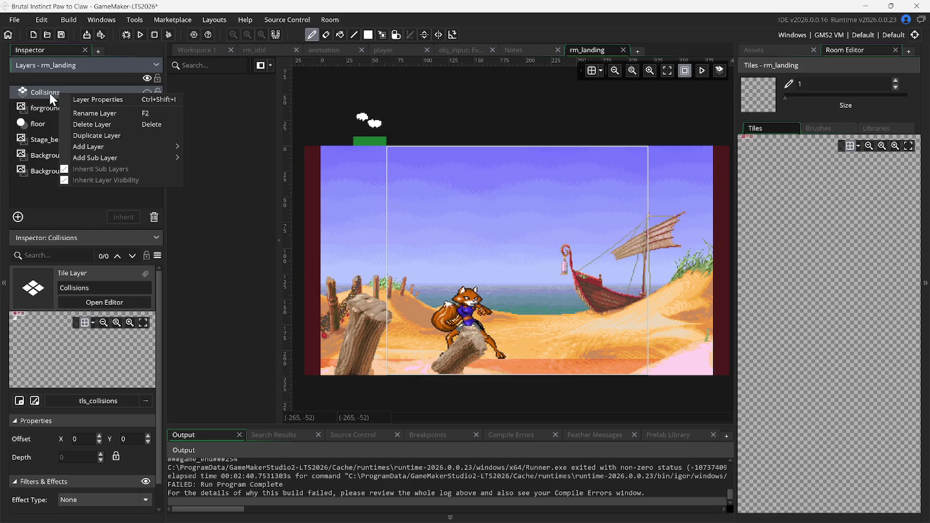
{"action": "left_click", "coordinate": [48, 95]}
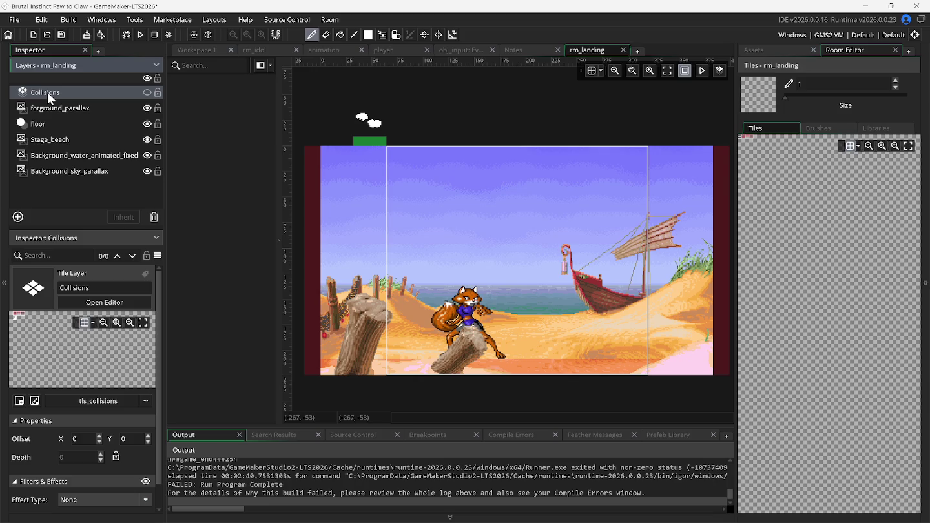
{"action": "left_click", "coordinate": [43, 108]}
{"action": "left_click", "coordinate": [47, 95]}
{"action": "right_click", "coordinate": [58, 96]}
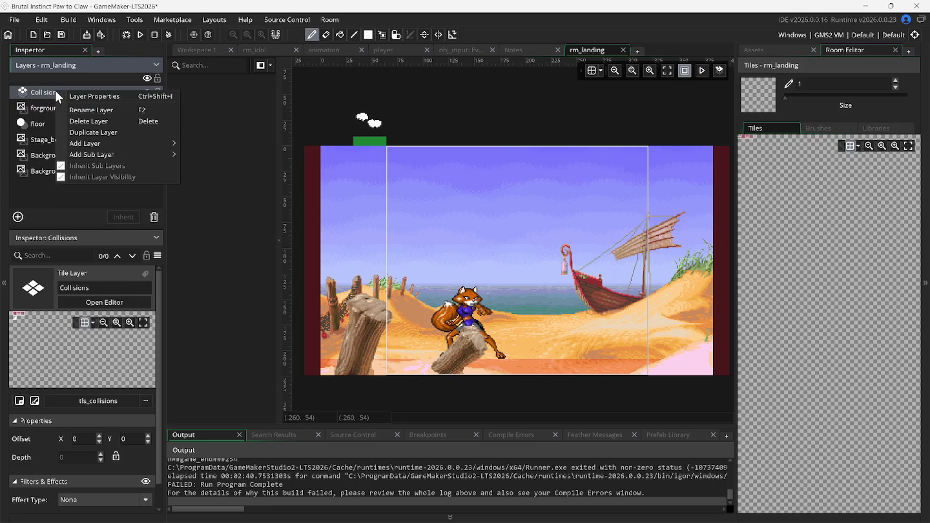
{"action": "left_click", "coordinate": [73, 108]}
{"action": "right_click", "coordinate": [46, 94]}
{"action": "key", "text": "Escape"}
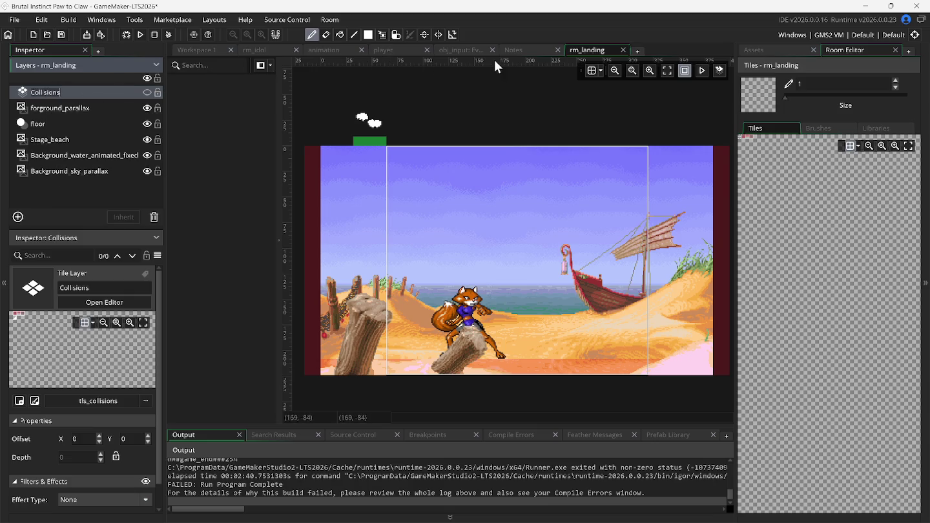
{"action": "left_click", "coordinate": [265, 50]}
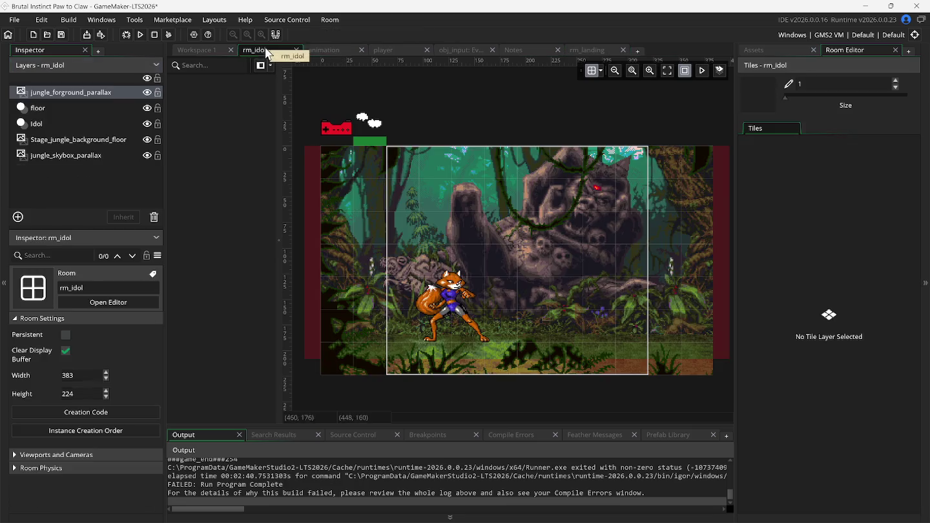
Add a hidden tile layer named Collisions to rm_idol using tls_collisions, then close rm_idol
{"action": "right_click", "coordinate": [67, 175]}
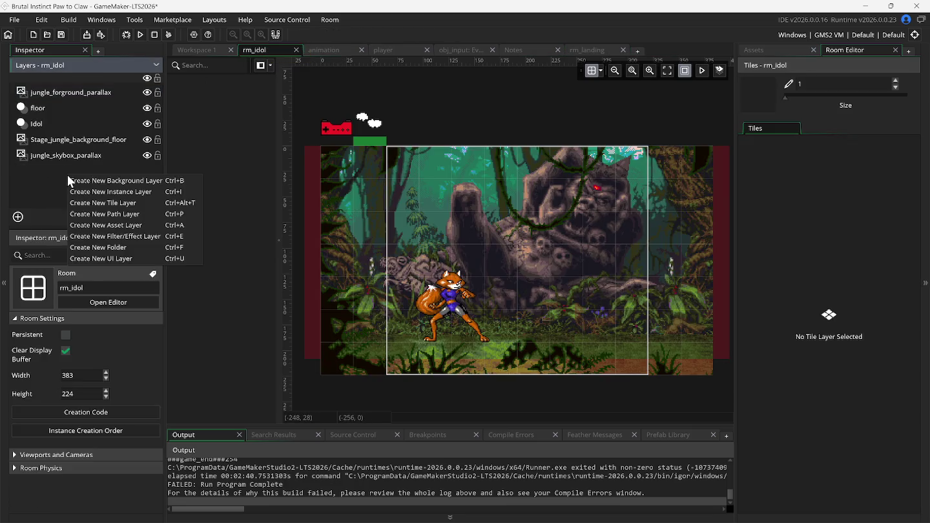
{"action": "left_click", "coordinate": [116, 203]}
{"action": "right_click", "coordinate": [50, 91]}
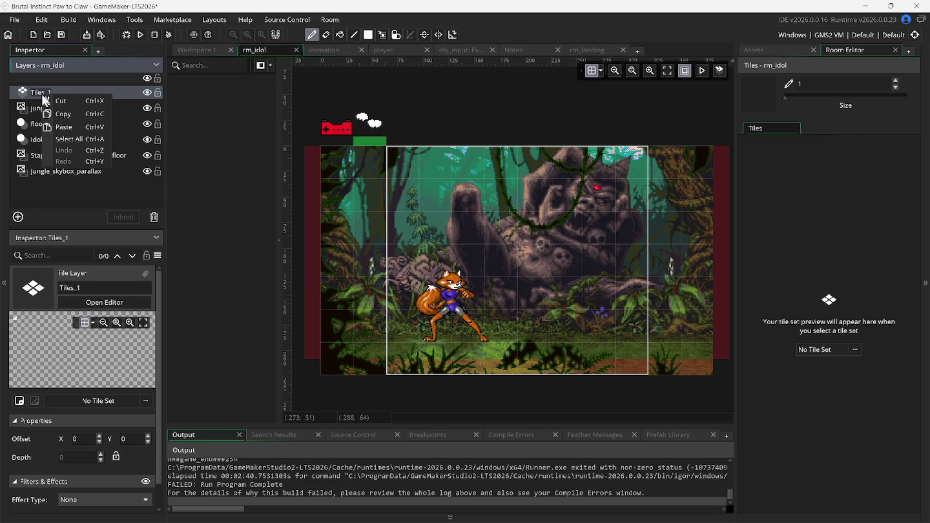
{"action": "left_click", "coordinate": [71, 124]}
{"action": "left_click", "coordinate": [145, 92]}
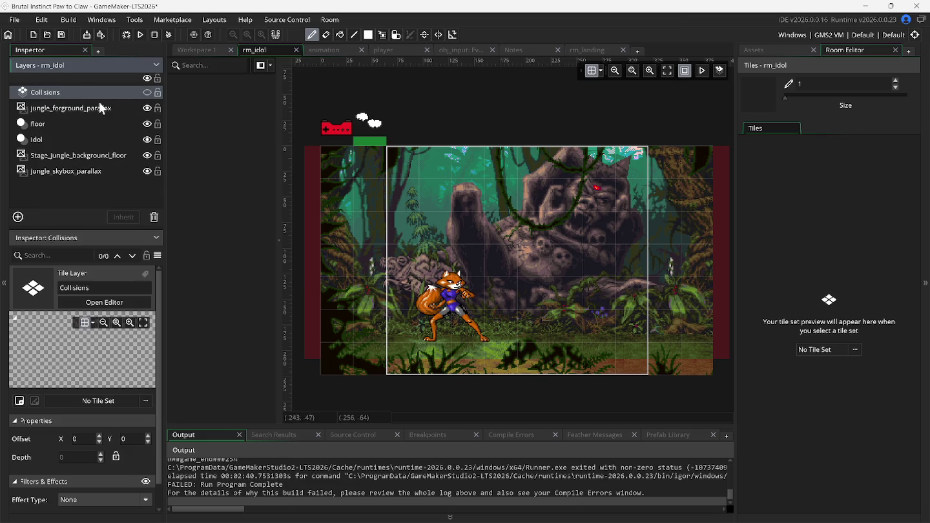
{"action": "left_click", "coordinate": [826, 353]}
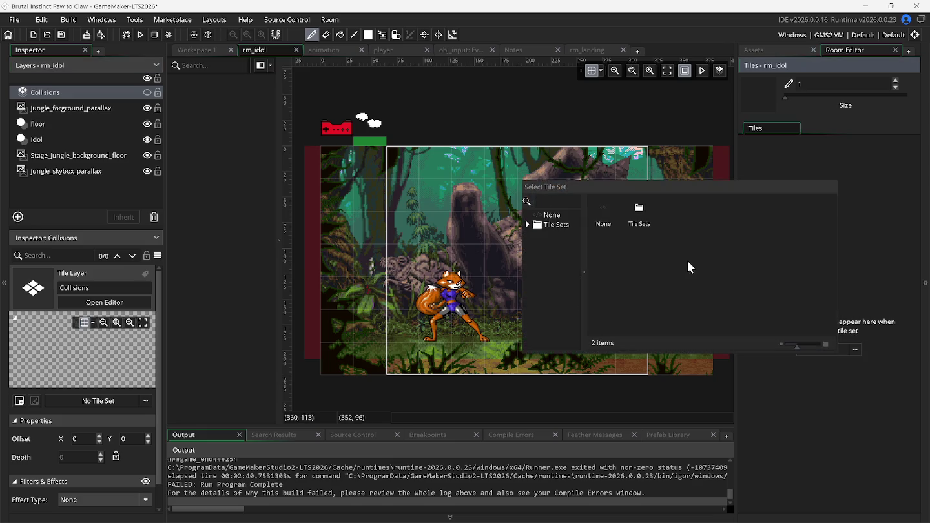
{"action": "double_click", "coordinate": [636, 220]}
{"action": "double_click", "coordinate": [642, 221]}
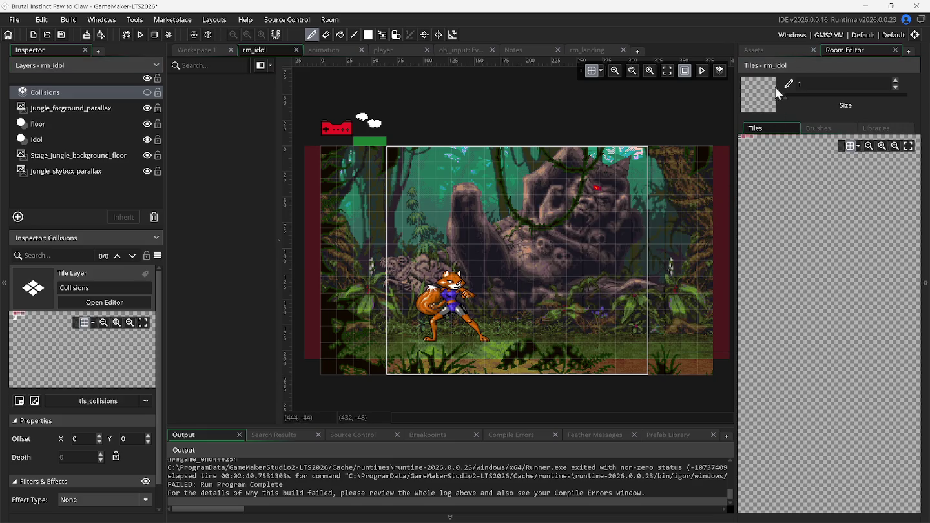
{"action": "left_click", "coordinate": [764, 52]}
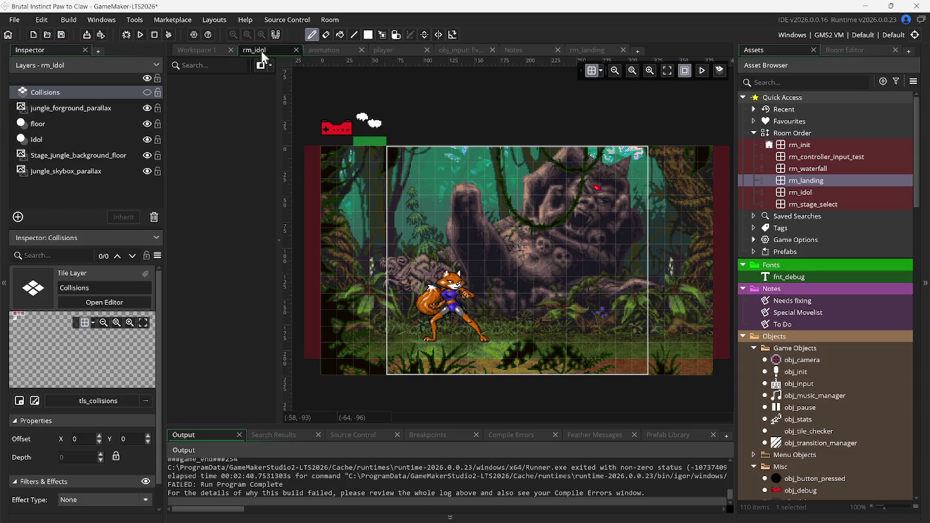
{"action": "left_click", "coordinate": [295, 50]}
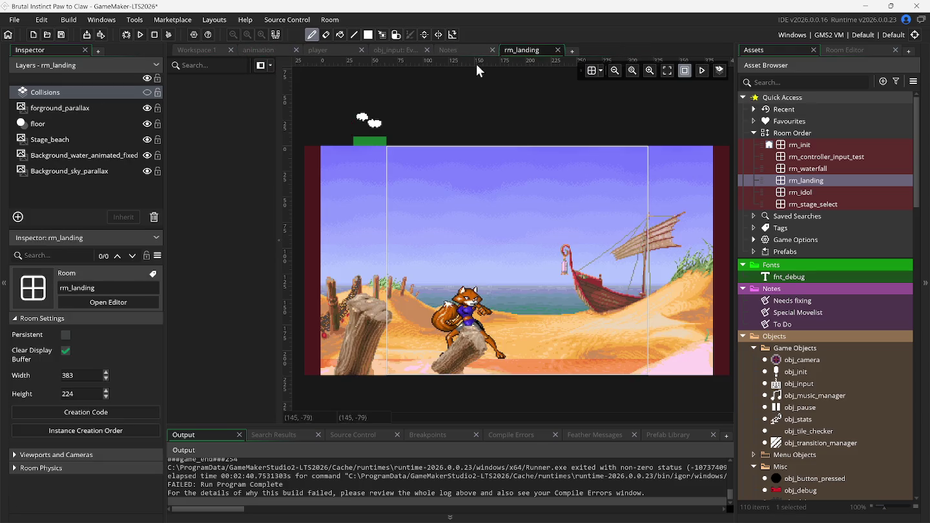
Close rm_landing, give rm_waterfall a hidden Collisions tile layer using tls_collisions, and close rm_waterfall
{"action": "left_click", "coordinate": [557, 50]}
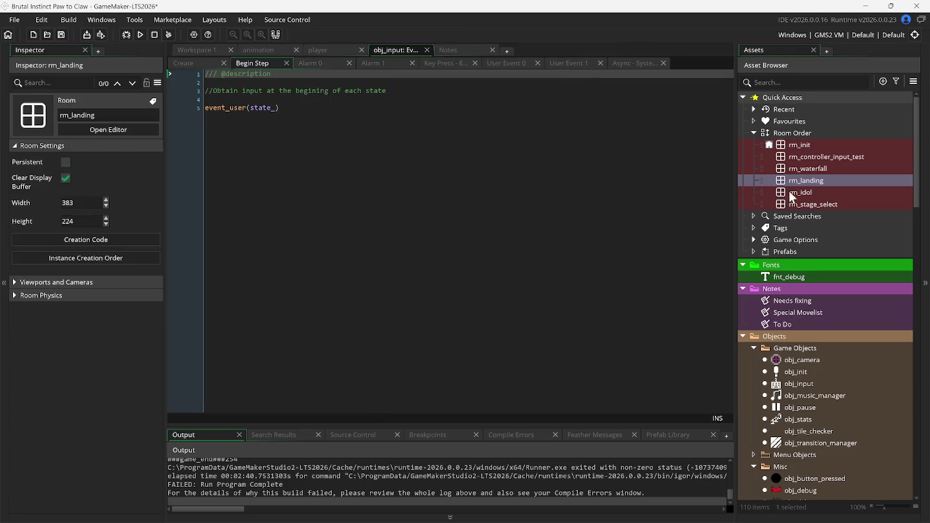
{"action": "double_click", "coordinate": [805, 169]}
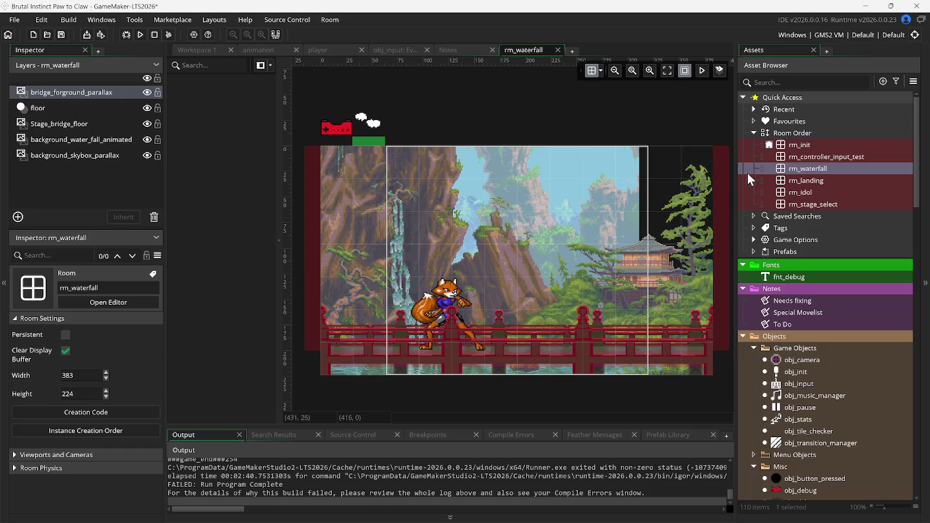
{"action": "right_click", "coordinate": [71, 179]}
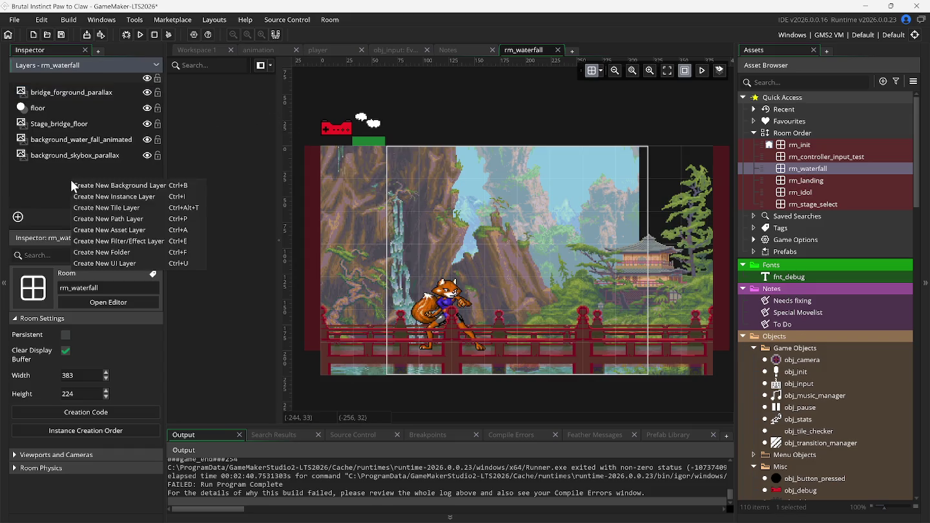
{"action": "left_click", "coordinate": [107, 213]}
{"action": "type", "text": "Collisions"}
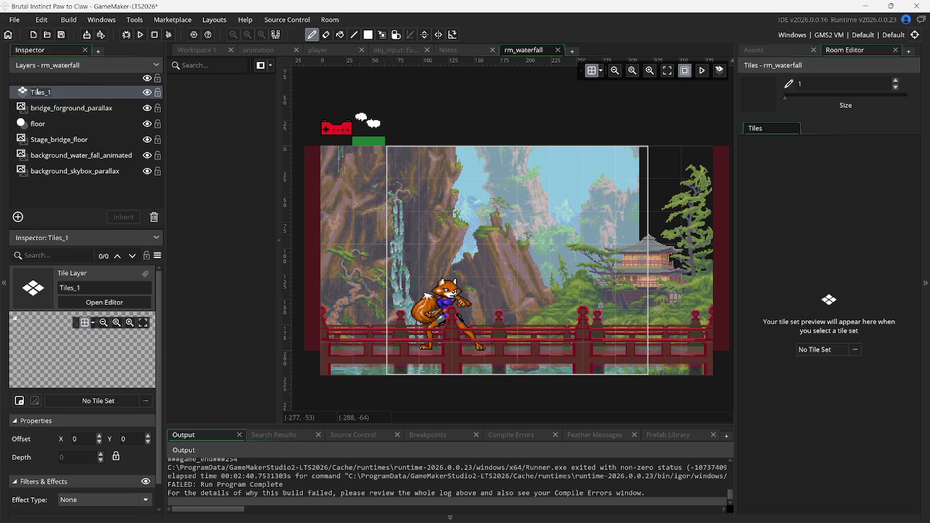
{"action": "left_click", "coordinate": [148, 92]}
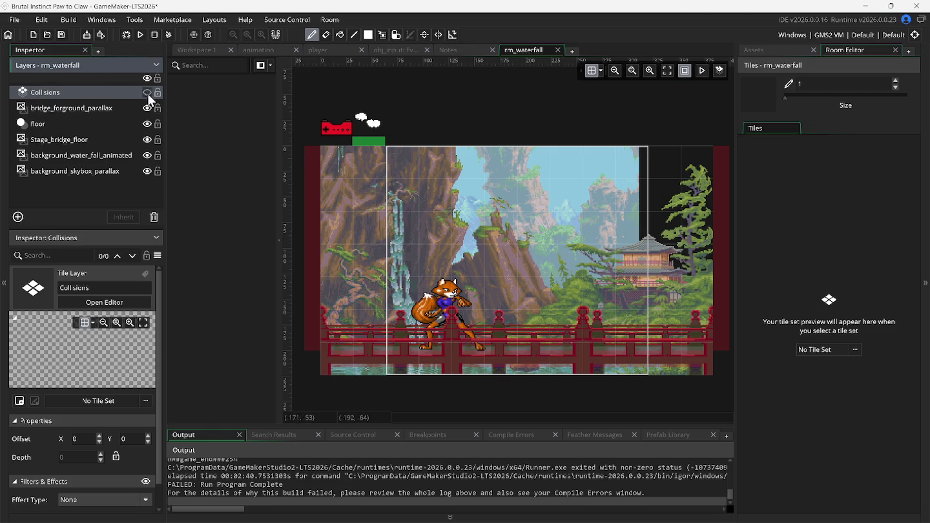
{"action": "left_click", "coordinate": [820, 349]}
{"action": "double_click", "coordinate": [655, 381]}
{"action": "double_click", "coordinate": [654, 379]}
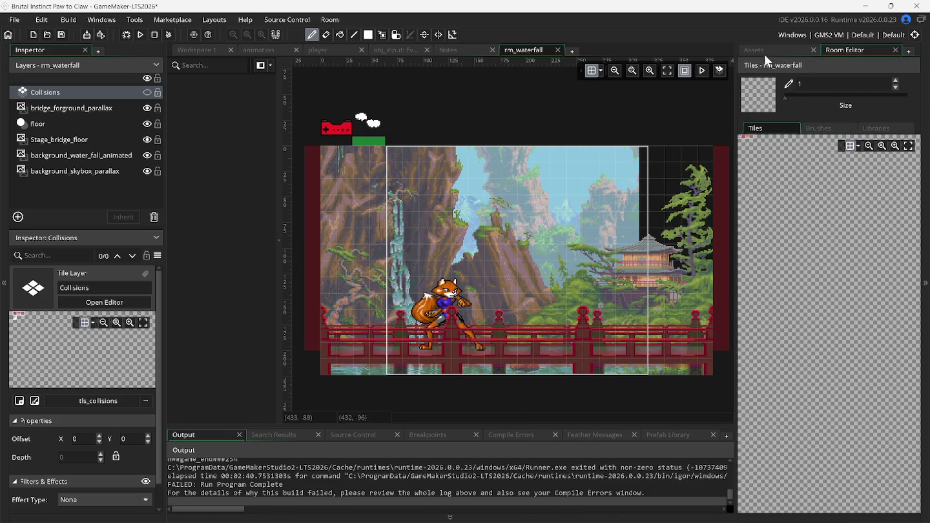
{"action": "left_click", "coordinate": [764, 55]}
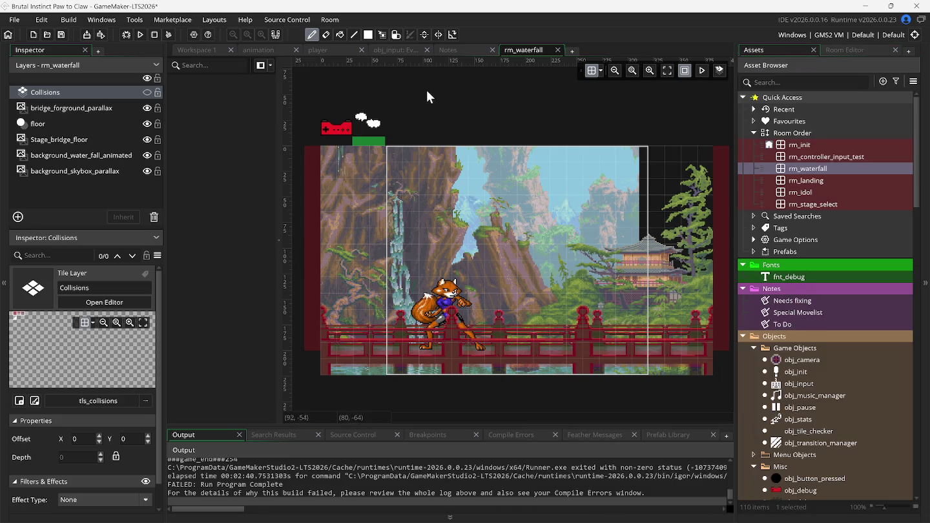
{"action": "left_click", "coordinate": [558, 49]}
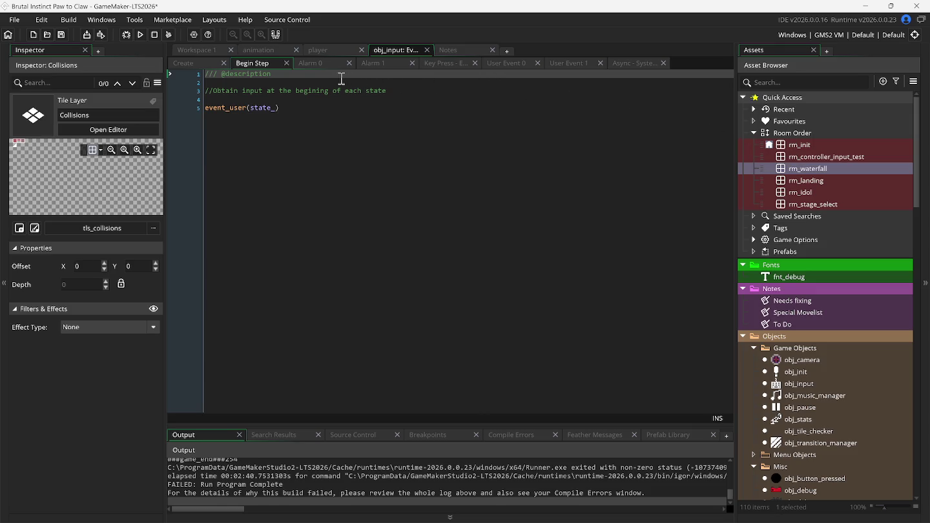
Bring up obj_init's Create event code from the main workspace
{"action": "left_click", "coordinate": [206, 49]}
{"action": "right_click", "coordinate": [369, 180]}
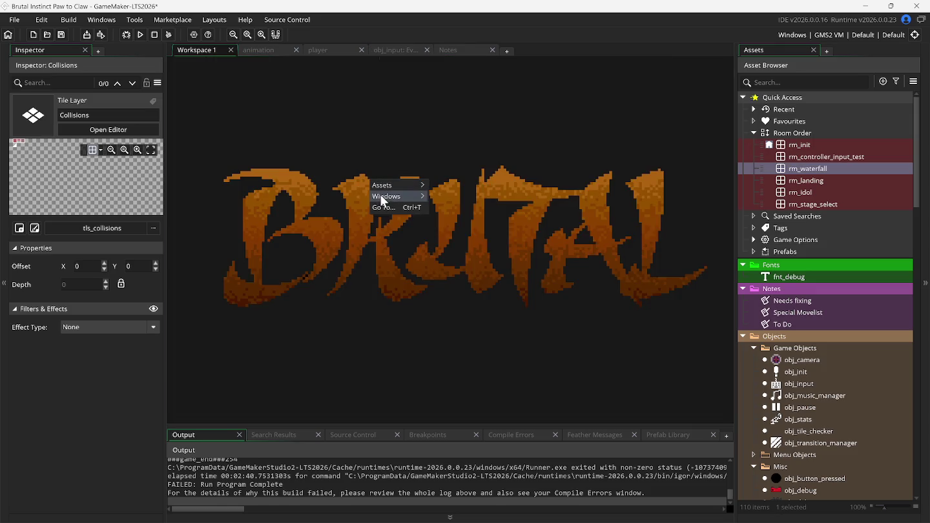
{"action": "mouse_move", "coordinate": [382, 199]}
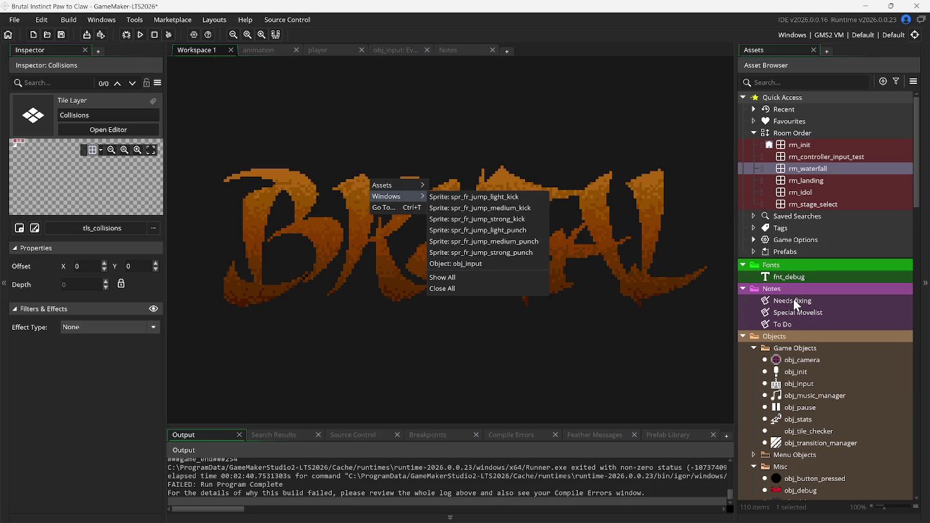
{"action": "double_click", "coordinate": [785, 371]}
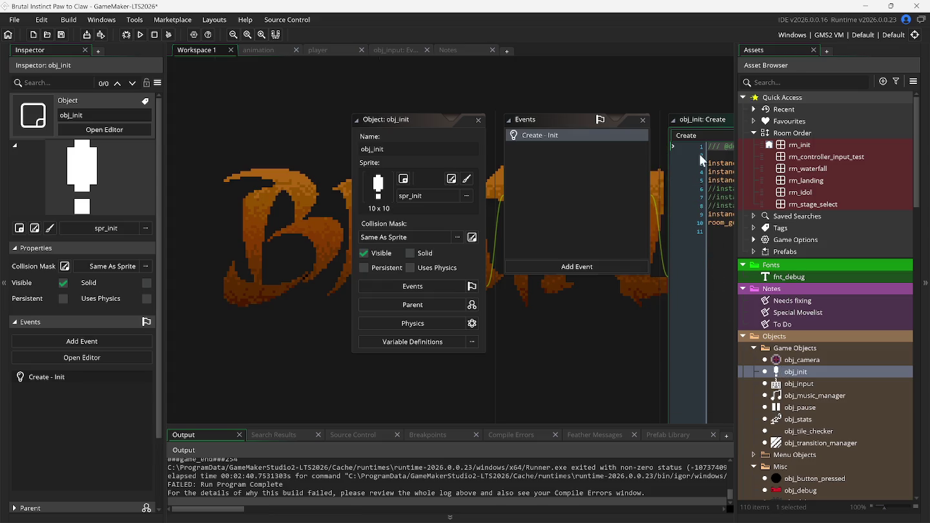
{"action": "left_click", "coordinate": [696, 124]}
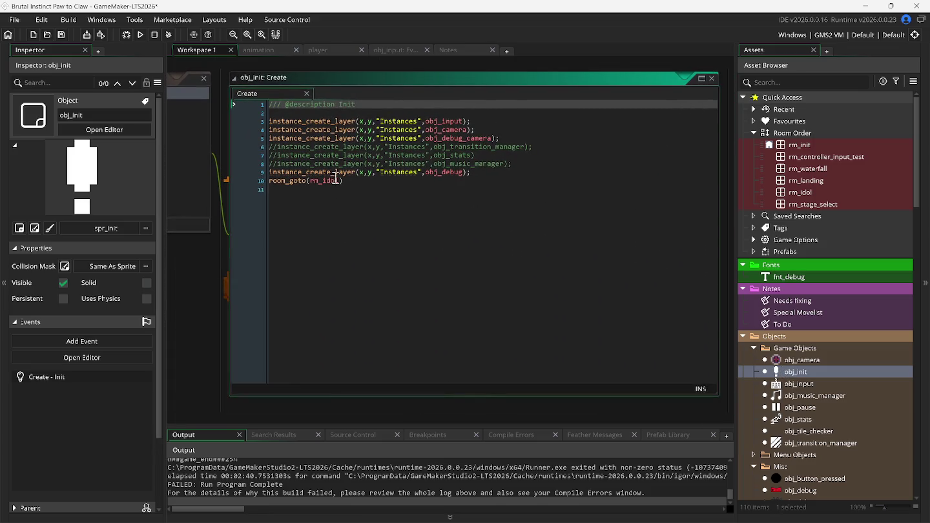
Change line 10 to room_goto(rm_stage_select), then save and run the game
{"action": "left_click", "coordinate": [338, 179]}
{"action": "key", "text": "Delete"}
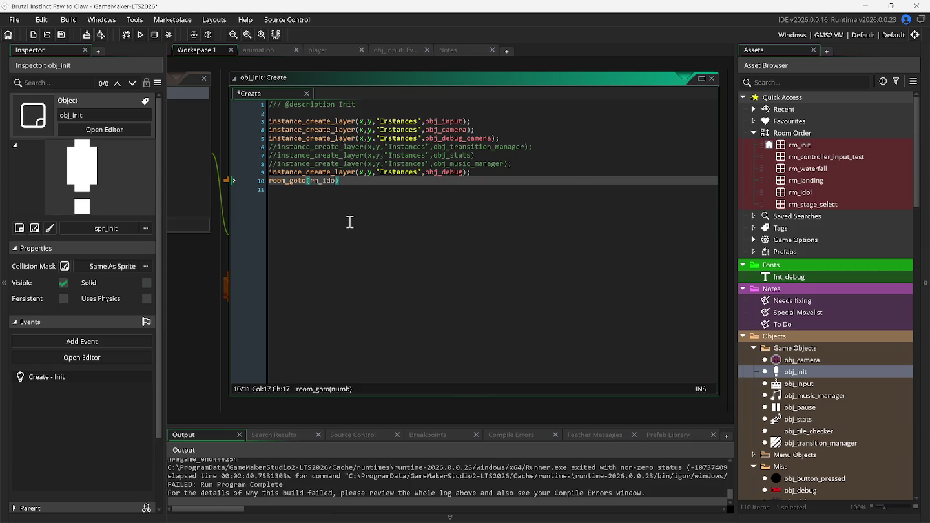
{"action": "key", "text": "BackSpace"}
{"action": "key", "text": "BackSpace"}
{"action": "key", "text": "BackSpace"}
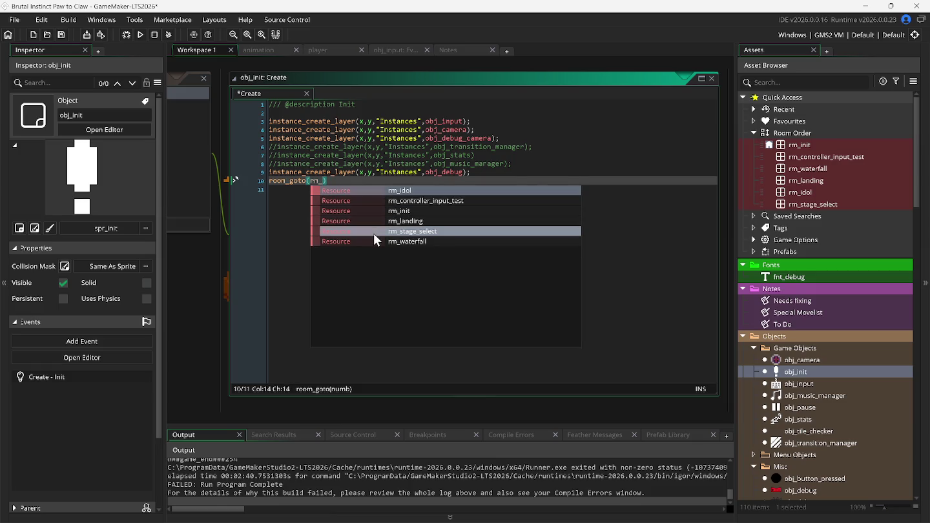
{"action": "left_click", "coordinate": [375, 233]}
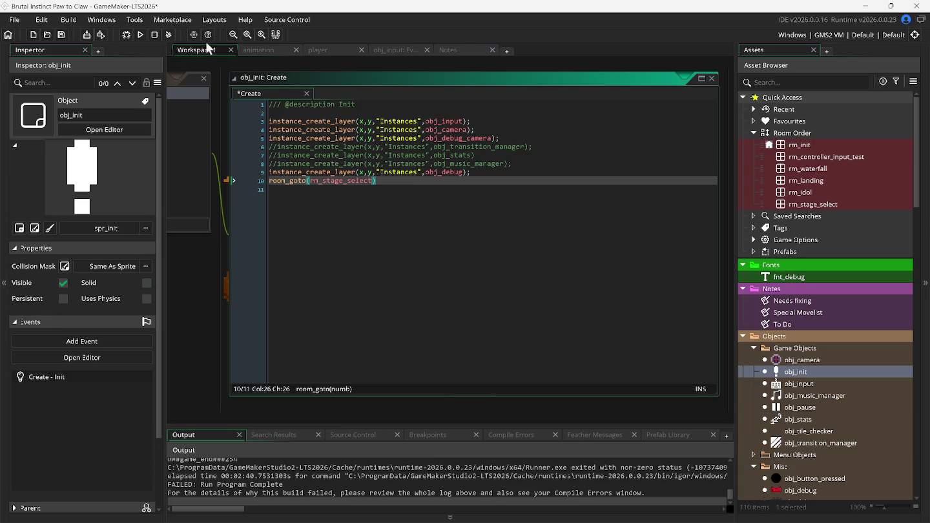
{"action": "left_click", "coordinate": [141, 35]}
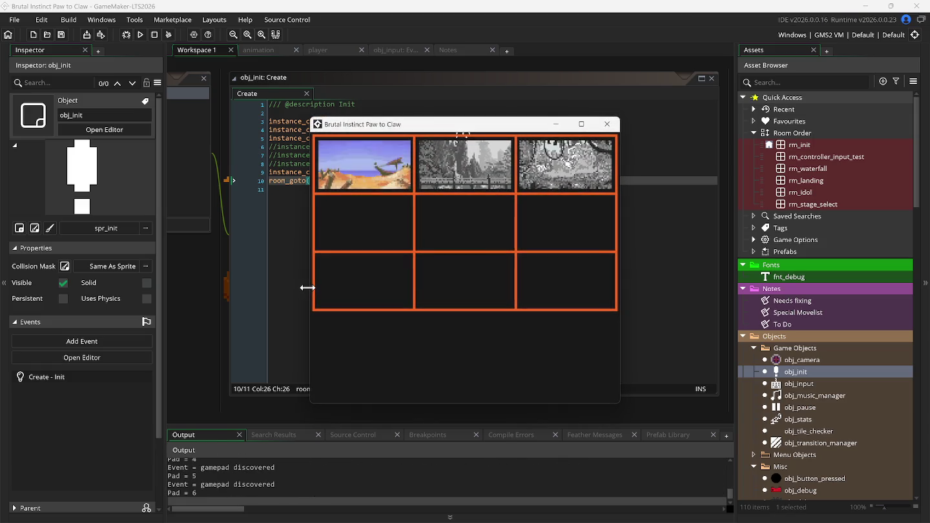
Cycle the stage-select thumbnails with the Right arrow and reposition the running game window
{"action": "key", "text": "Right"}
{"action": "key", "text": "Right"}
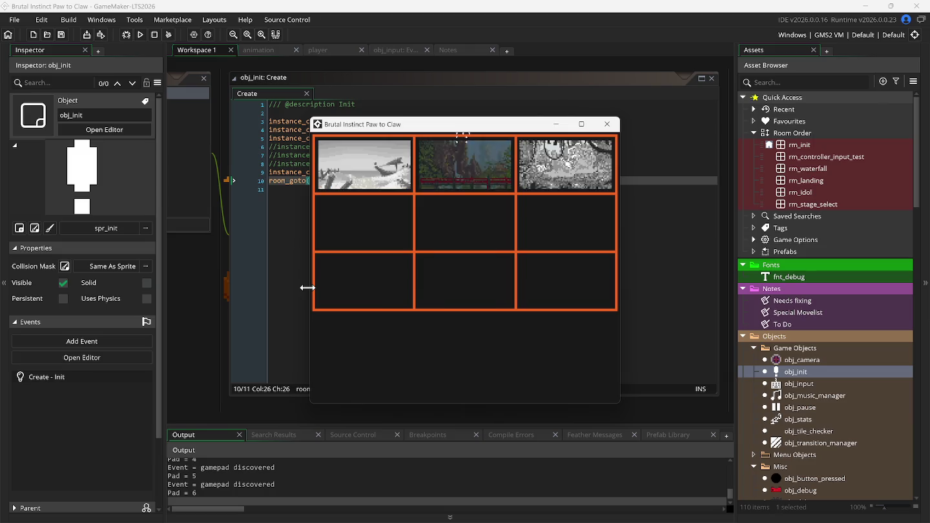
{"action": "left_click_drag", "start_coordinate": [372, 131], "coordinate": [474, 183]}
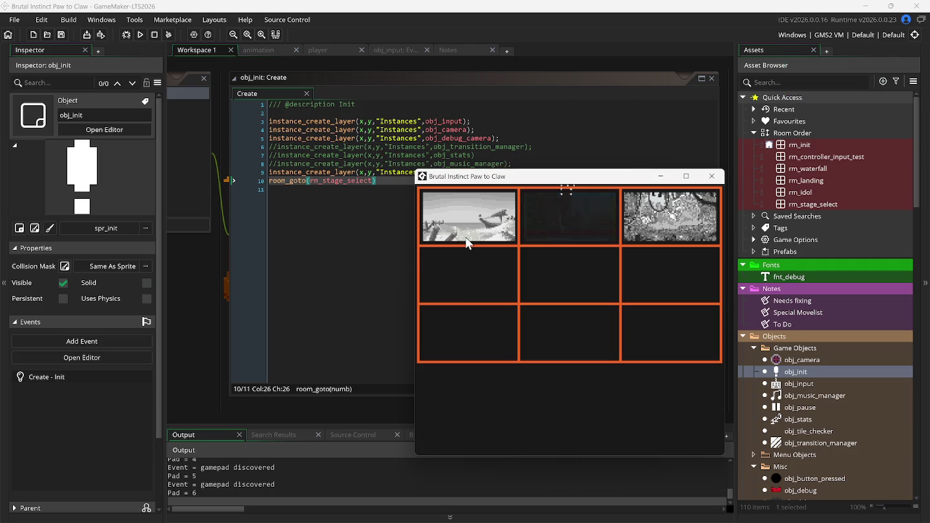
Inspect obj_debug's Step, Draw and Draw GUI code, then close its editor
{"action": "left_click", "coordinate": [784, 493]}
{"action": "double_click", "coordinate": [784, 492]}
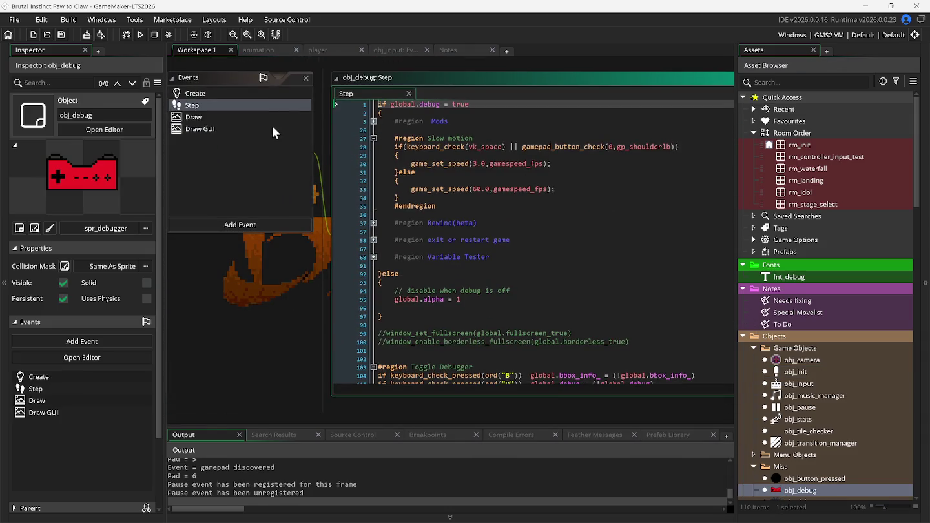
{"action": "left_click", "coordinate": [206, 117]}
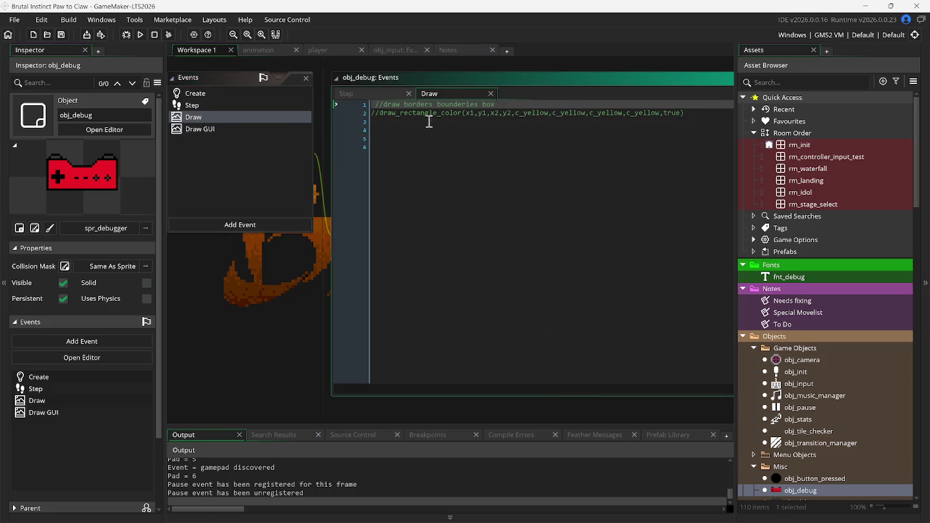
{"action": "left_click", "coordinate": [200, 129]}
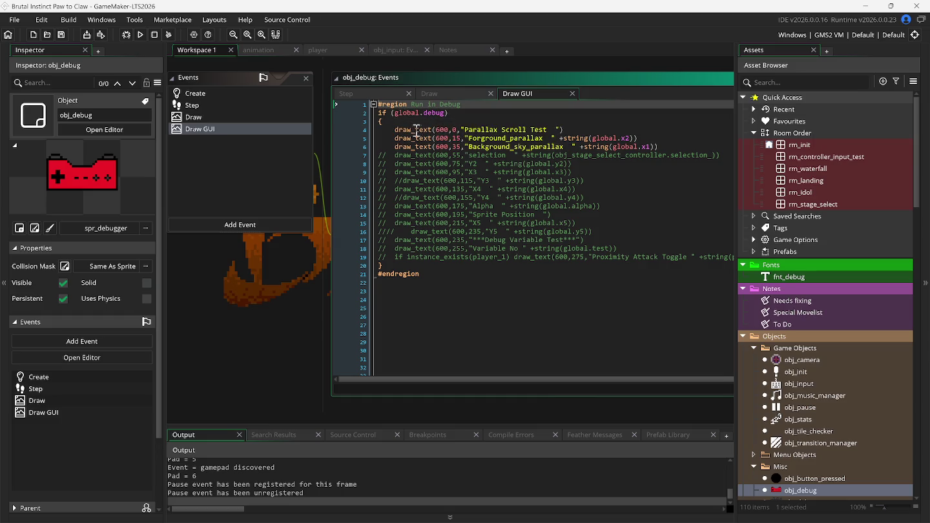
{"action": "left_click", "coordinate": [307, 79]}
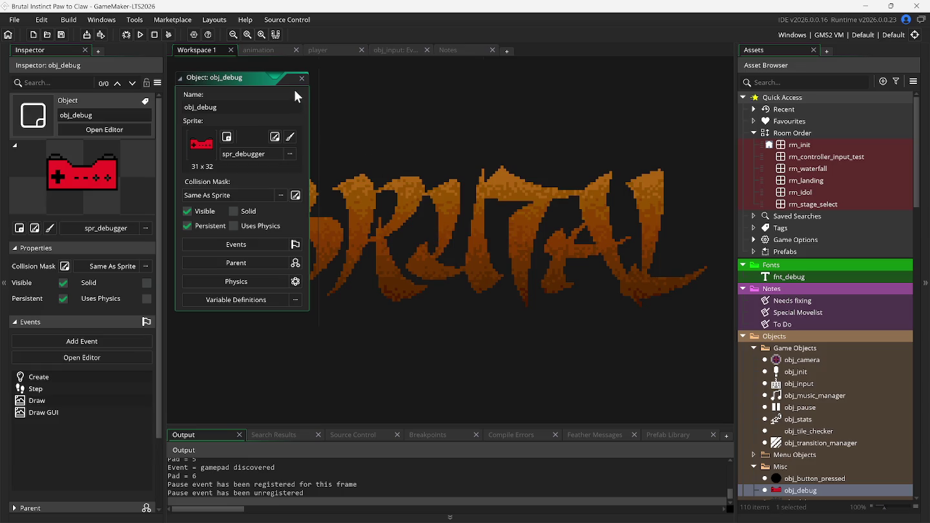
{"action": "left_click", "coordinate": [301, 78]}
Expand Stages > Stage Select in the Asset Browser
{"action": "scroll", "coordinate": [805, 423], "scroll_direction": "down", "scroll_amount": 3}
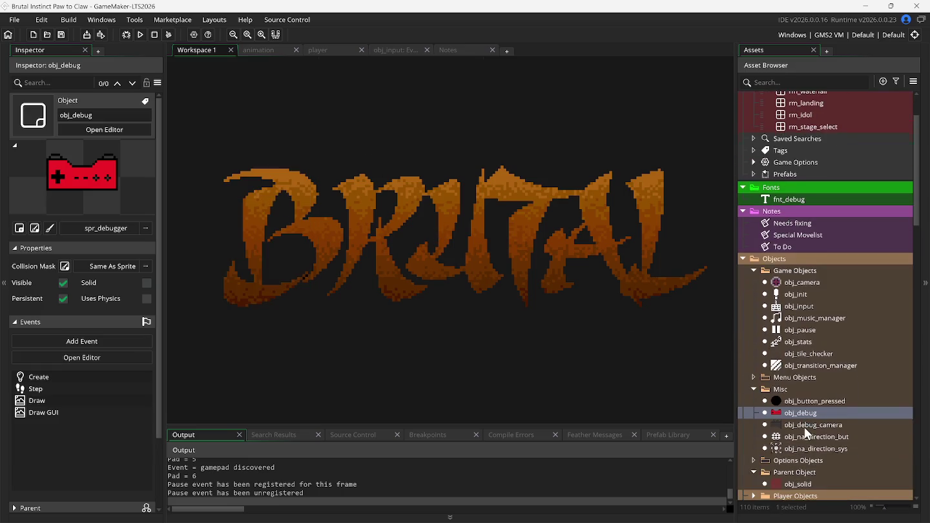
{"action": "scroll", "coordinate": [805, 427], "scroll_direction": "down", "scroll_amount": 3}
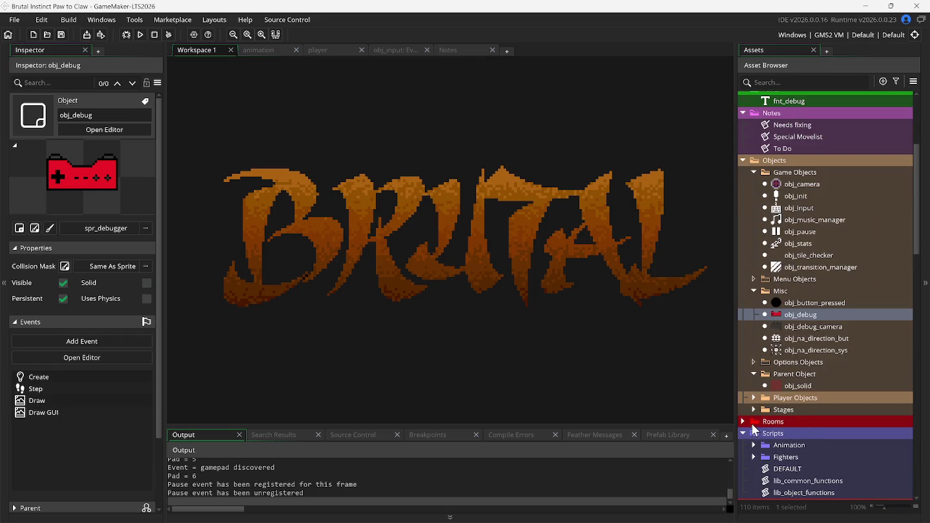
{"action": "left_click", "coordinate": [743, 421]}
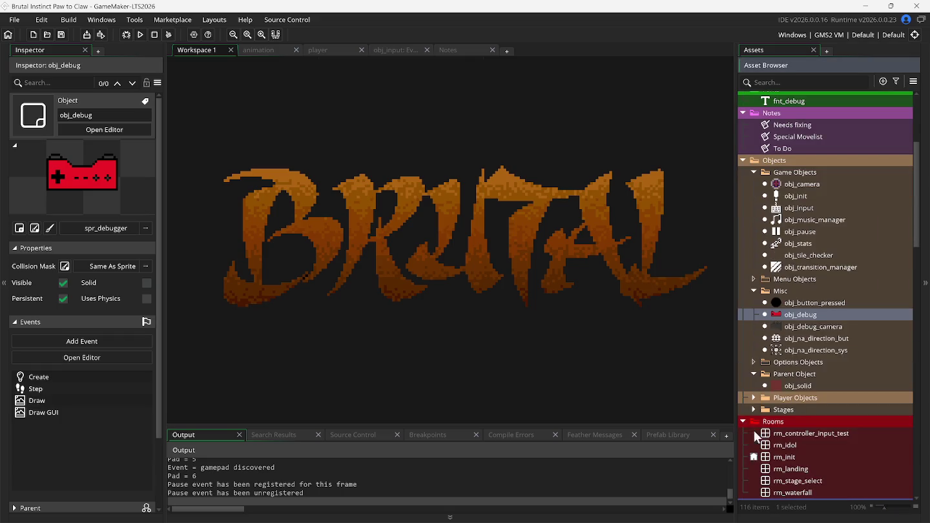
{"action": "left_click", "coordinate": [743, 422]}
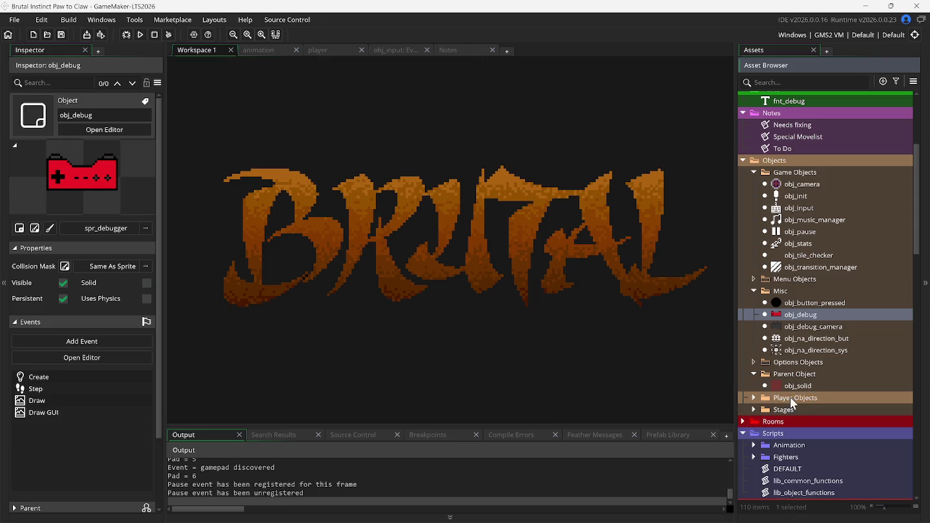
{"action": "left_click", "coordinate": [754, 398]}
{"action": "left_click", "coordinate": [754, 398]}
{"action": "left_click", "coordinate": [753, 410]}
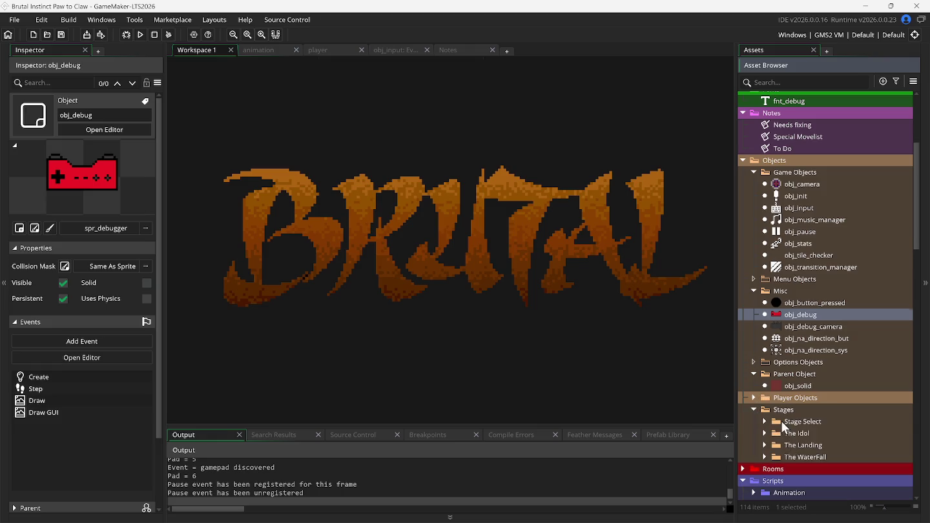
{"action": "double_click", "coordinate": [783, 422]}
Inspect the stage select controller, beach, bridge and idol stage objects, then return to the game
{"action": "double_click", "coordinate": [809, 468]}
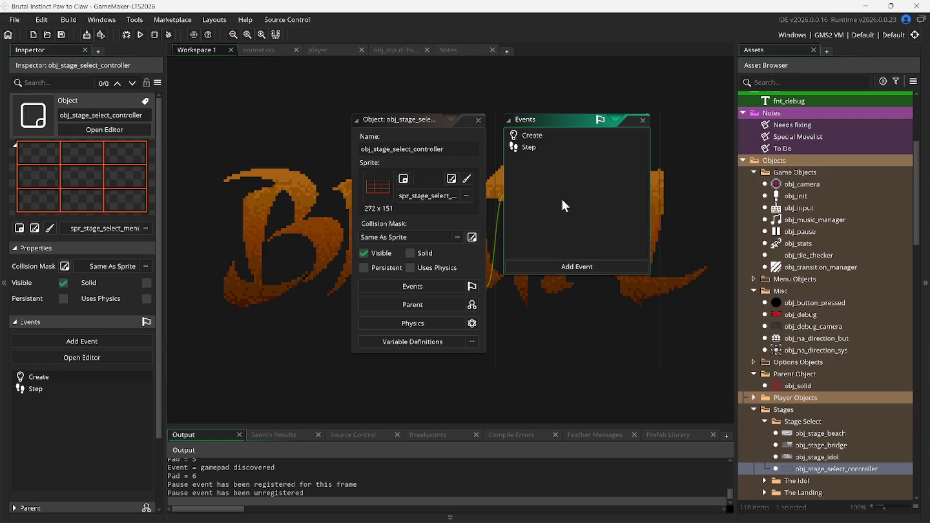
{"action": "double_click", "coordinate": [482, 125]}
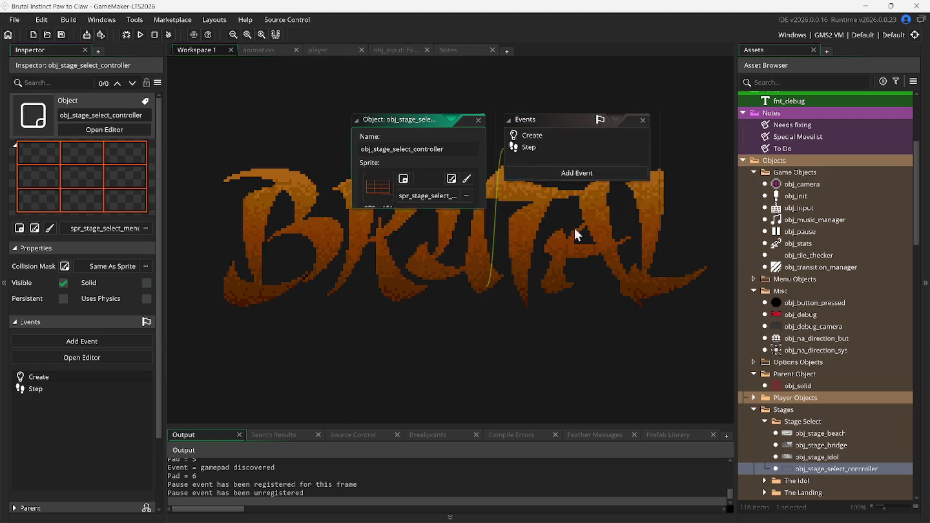
{"action": "double_click", "coordinate": [806, 433]}
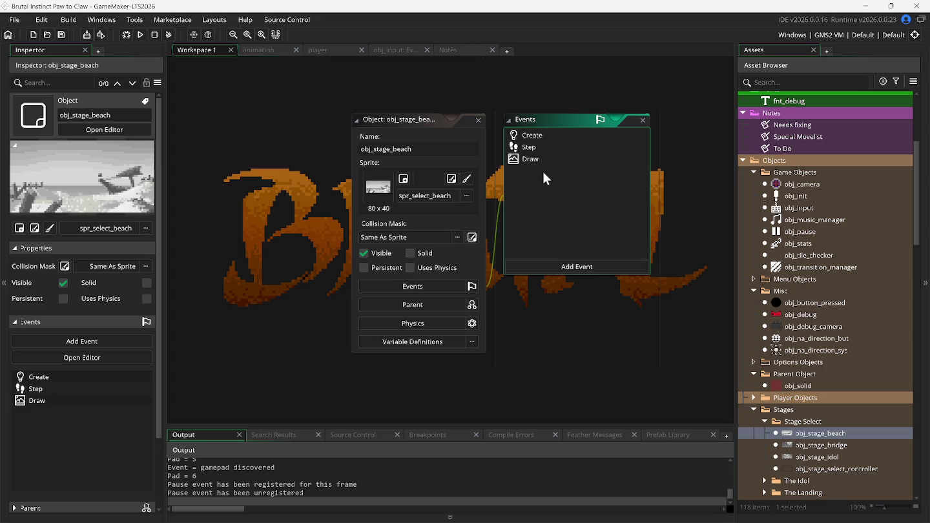
{"action": "left_click", "coordinate": [535, 160]}
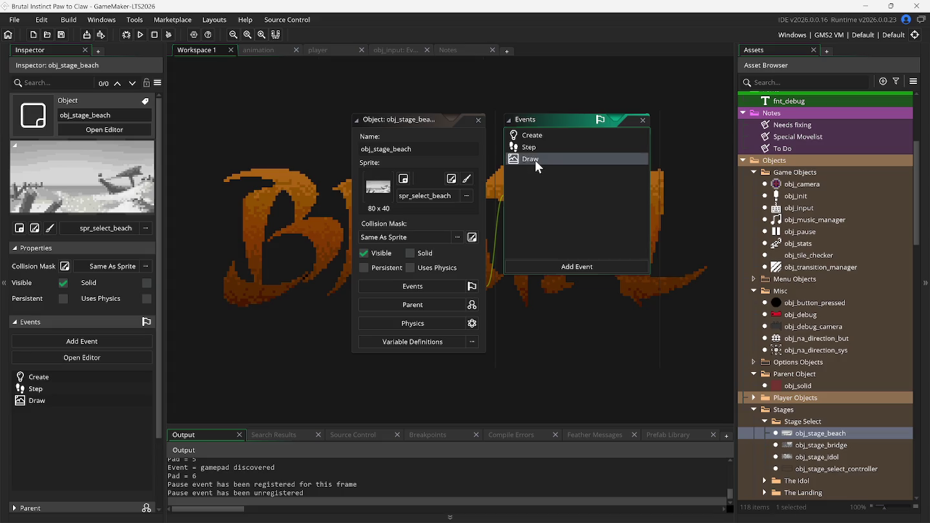
{"action": "double_click", "coordinate": [480, 121]}
{"action": "double_click", "coordinate": [804, 446]}
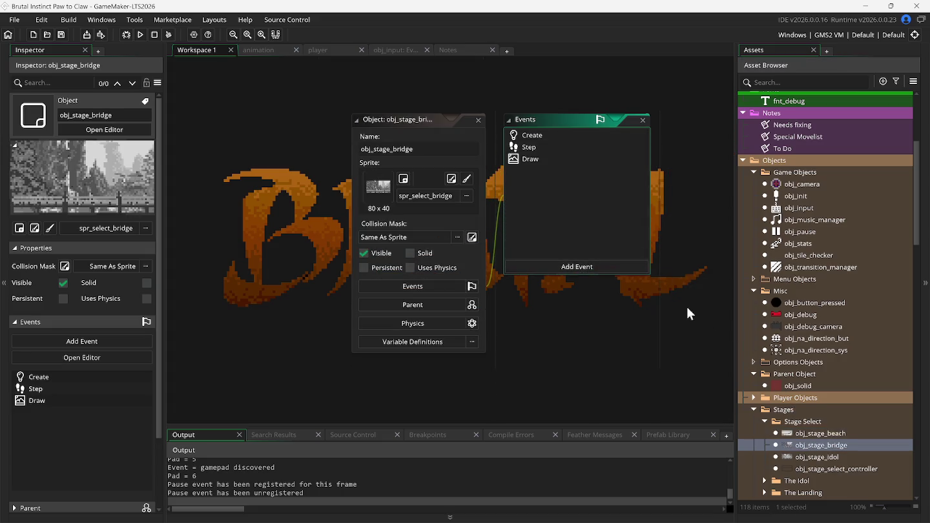
{"action": "double_click", "coordinate": [480, 121]}
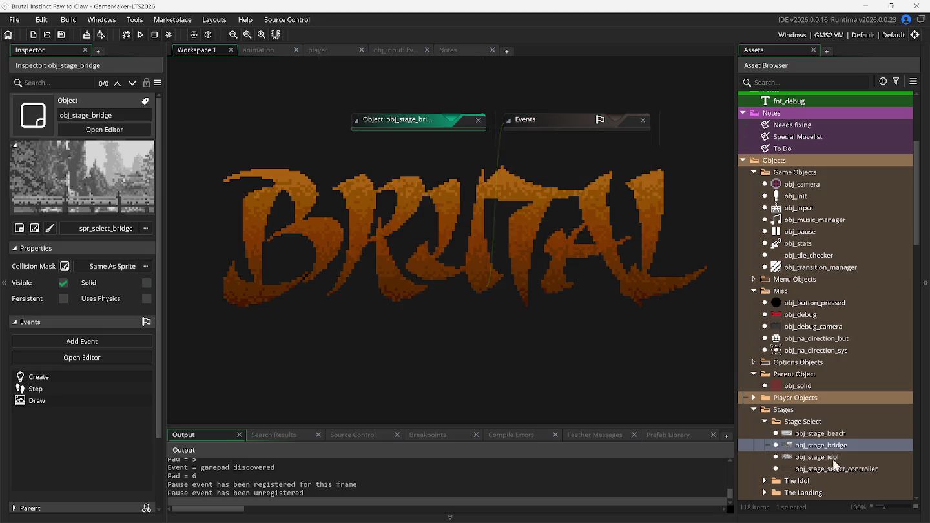
{"action": "double_click", "coordinate": [835, 459]}
{"action": "double_click", "coordinate": [474, 122]}
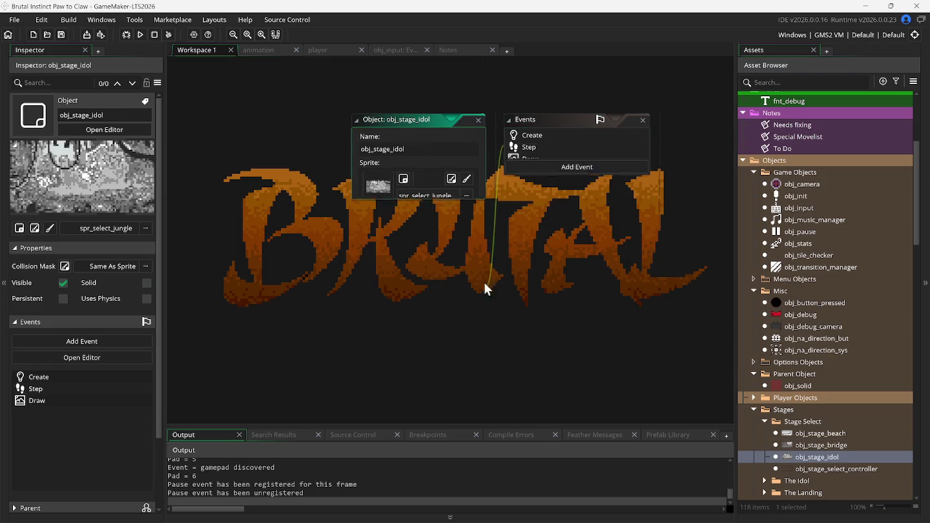
{"action": "left_click", "coordinate": [647, 508]}
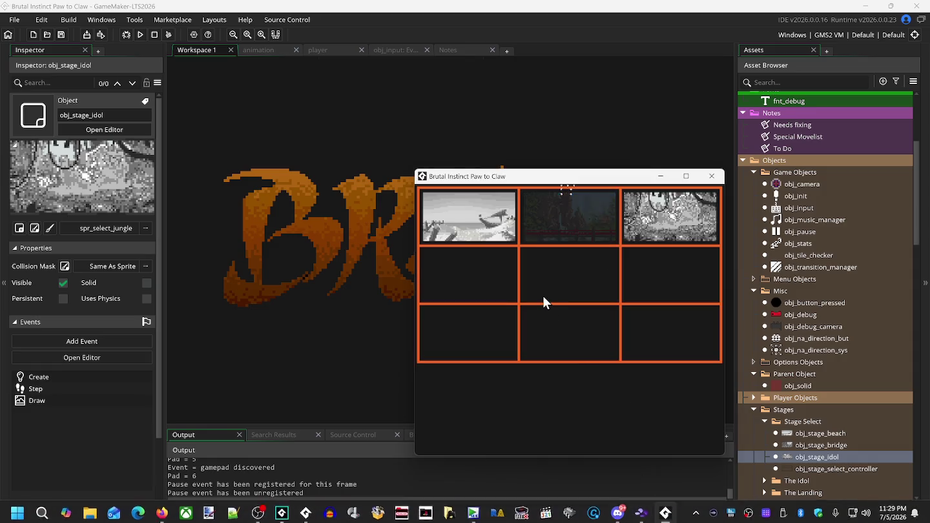
{"action": "left_click_drag", "start_coordinate": [561, 177], "coordinate": [515, 177]}
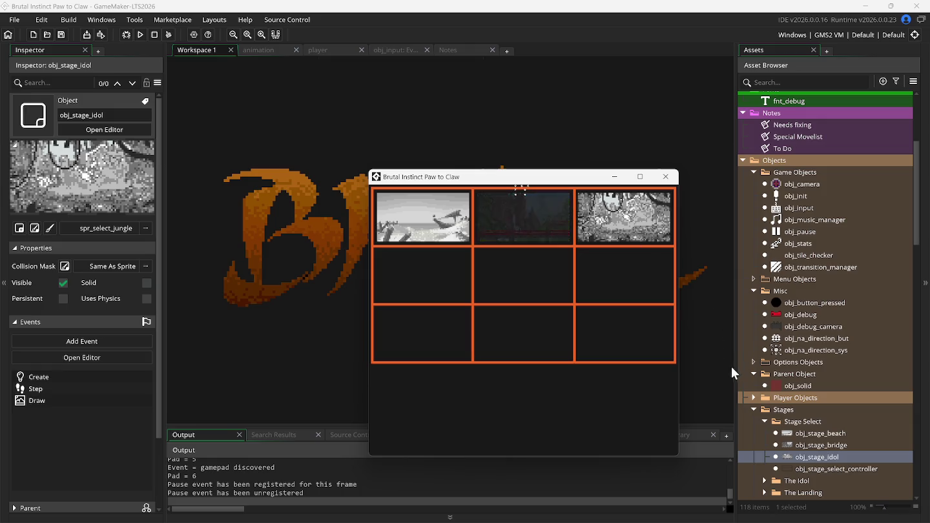
View obj_debug_camera's Draw GUI code, then close the code and its object editor
{"action": "left_click", "coordinate": [784, 330]}
{"action": "double_click", "coordinate": [783, 328]}
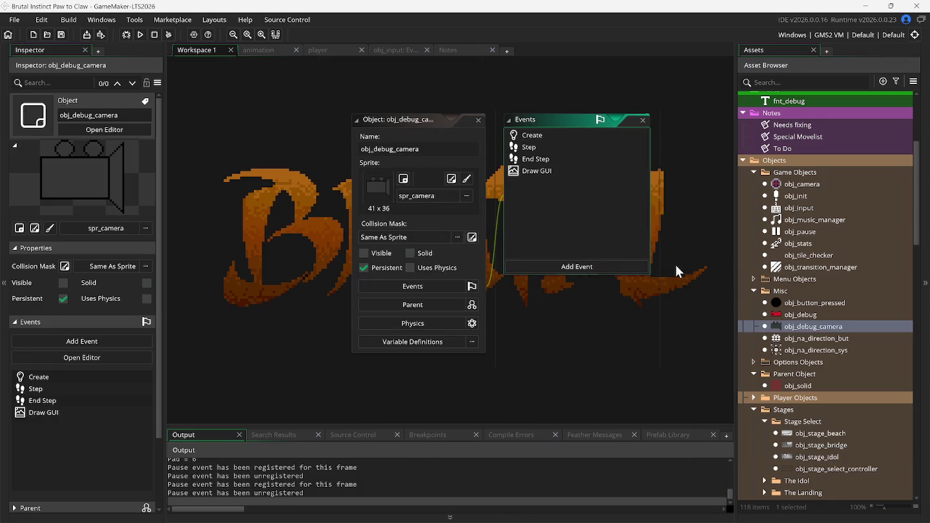
{"action": "double_click", "coordinate": [551, 174]}
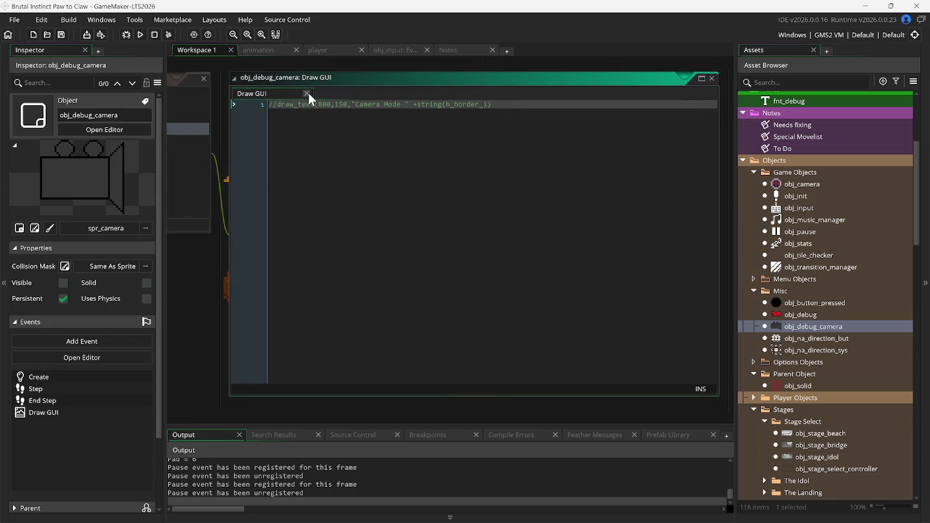
{"action": "left_click", "coordinate": [308, 93]}
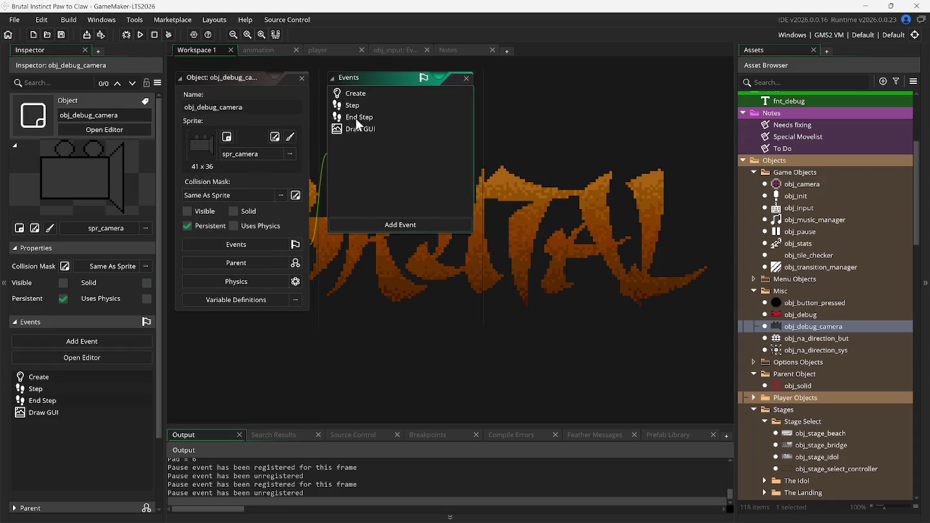
{"action": "left_click", "coordinate": [302, 78]}
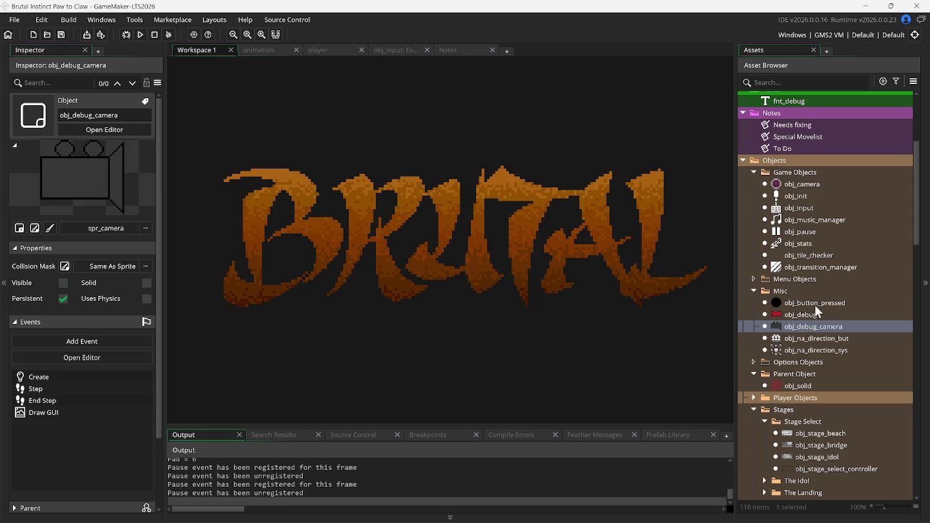
Open obj_init's Create code, check obj_input, and bring the full Create code back into view
{"action": "double_click", "coordinate": [785, 196]}
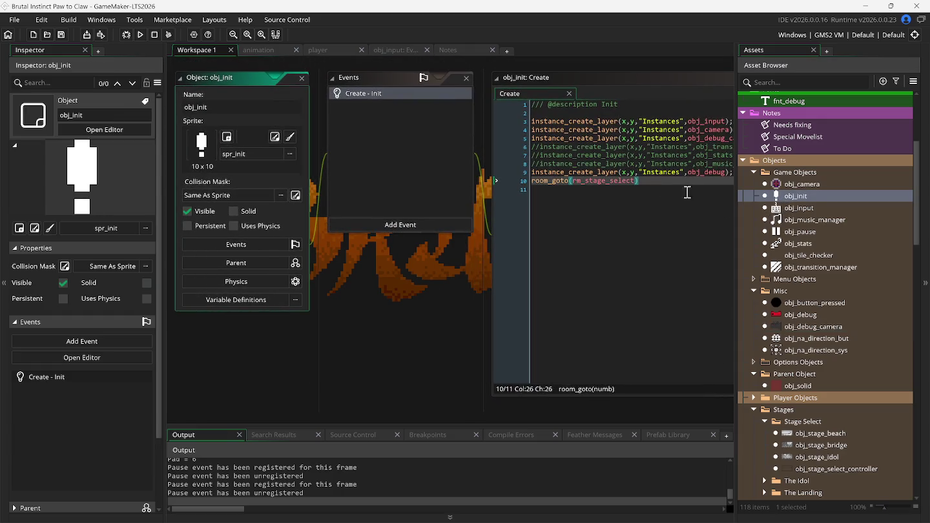
{"action": "left_click", "coordinate": [584, 81]}
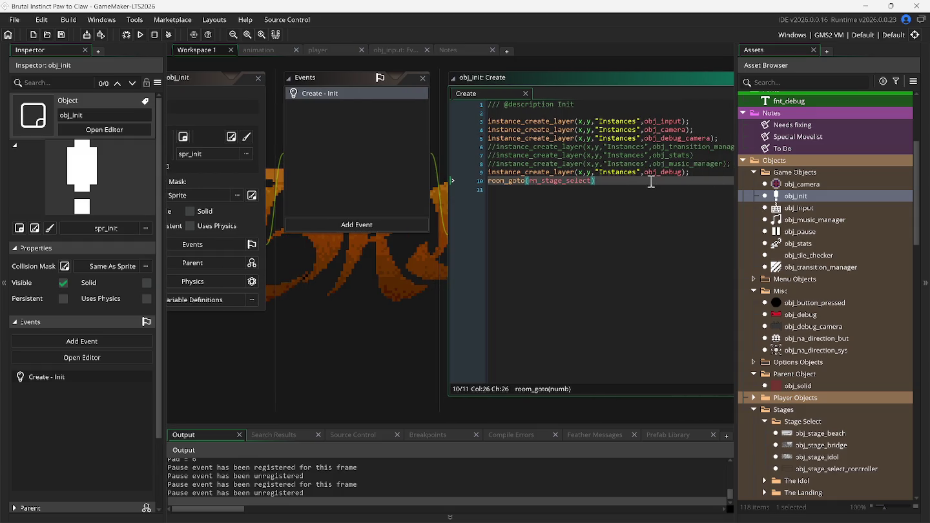
{"action": "mouse_move", "coordinate": [653, 118]}
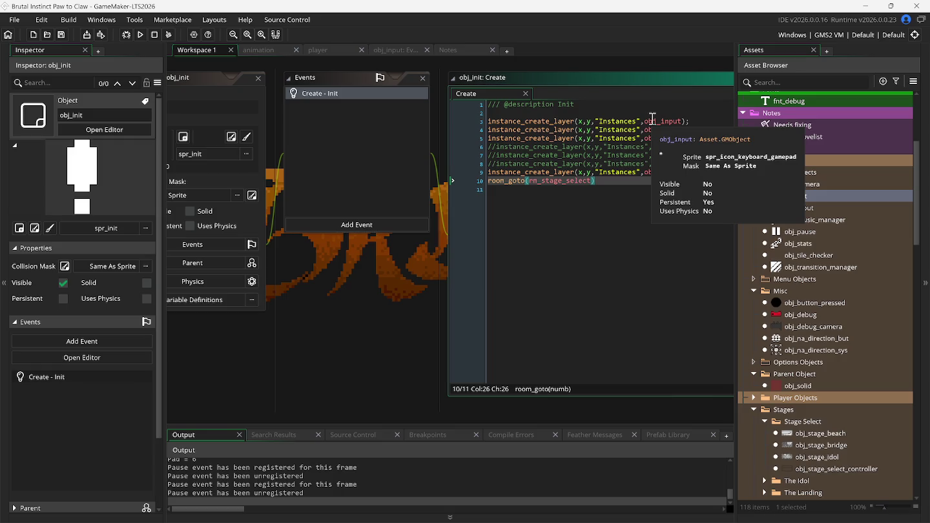
{"action": "double_click", "coordinate": [799, 207]}
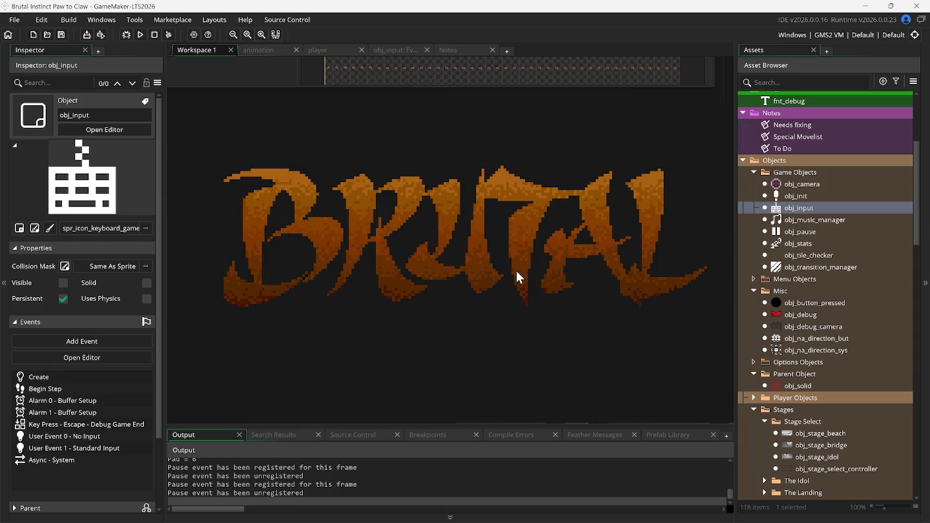
{"action": "mouse_move", "coordinate": [545, 290]}
{"action": "left_click", "coordinate": [607, 356]}
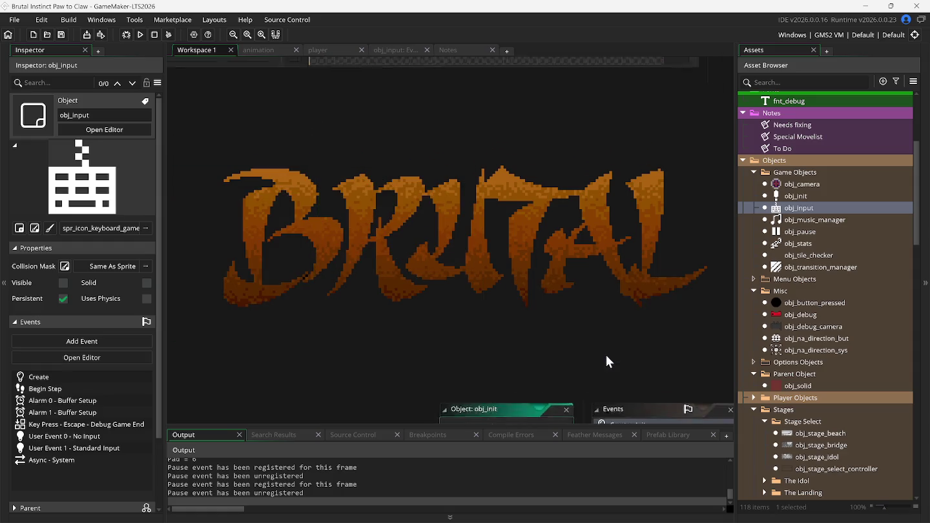
{"action": "left_click", "coordinate": [551, 78]}
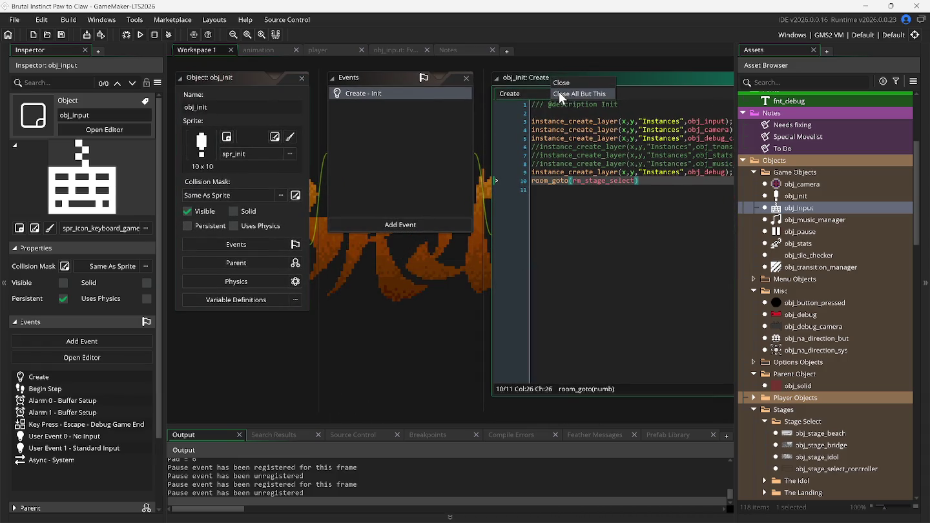
{"action": "left_click", "coordinate": [616, 75]}
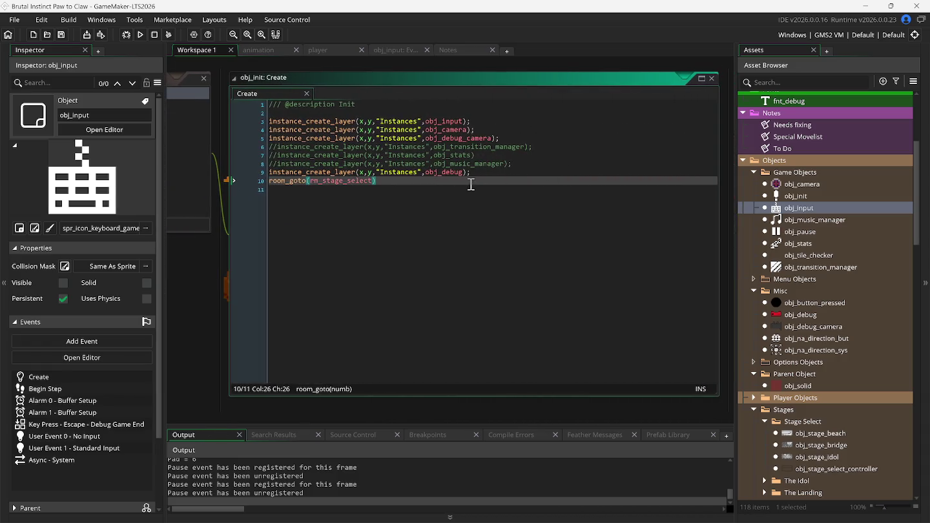
Check the obj_camera object, then return to obj_init's Create code
{"action": "double_click", "coordinate": [789, 185]}
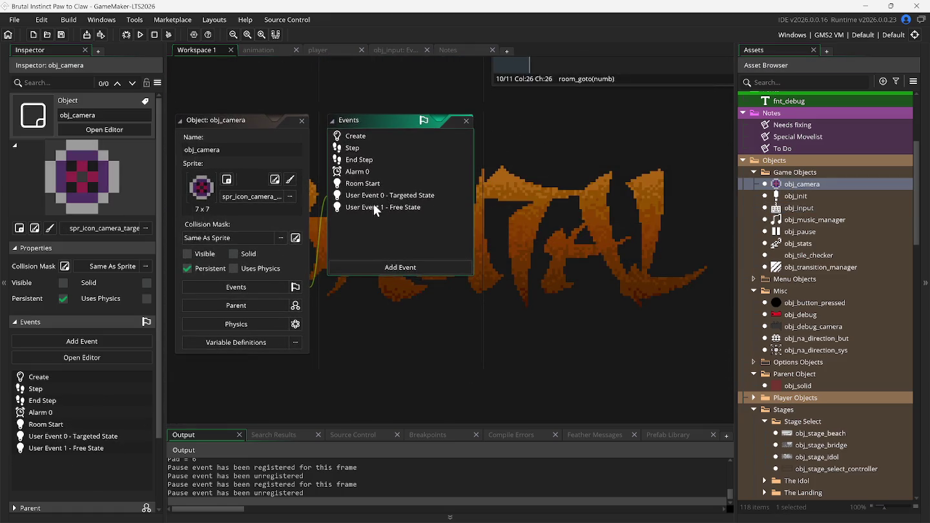
{"action": "left_click", "coordinate": [302, 121]}
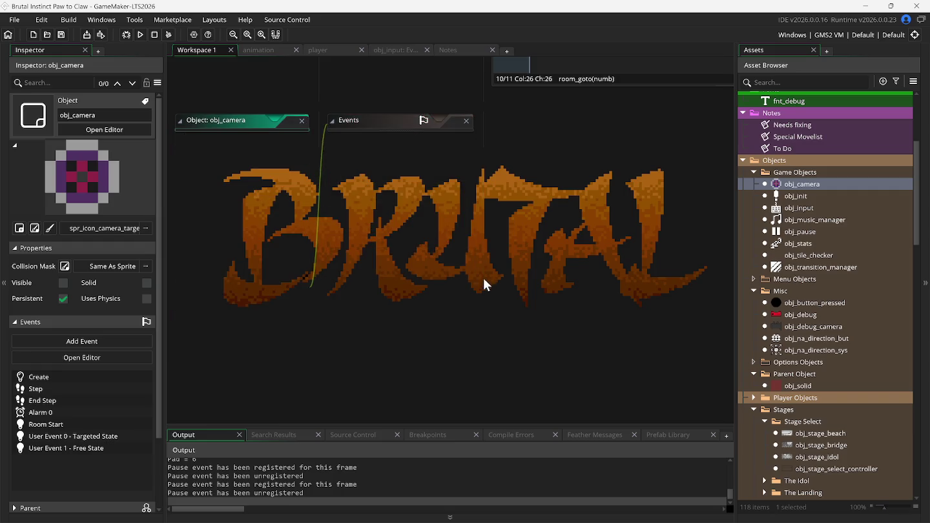
{"action": "right_click", "coordinate": [477, 290]}
{"action": "mouse_move", "coordinate": [493, 308]}
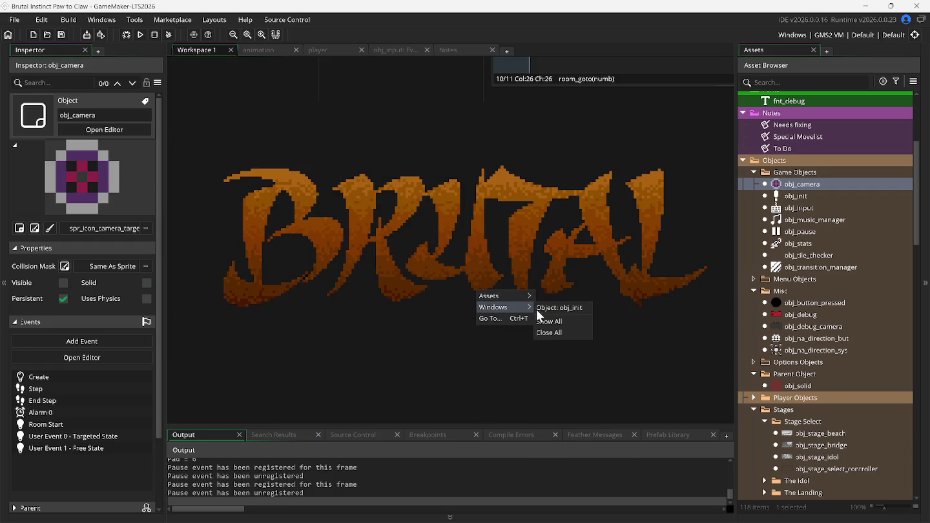
{"action": "left_click", "coordinate": [563, 308]}
{"action": "left_click", "coordinate": [625, 104]}
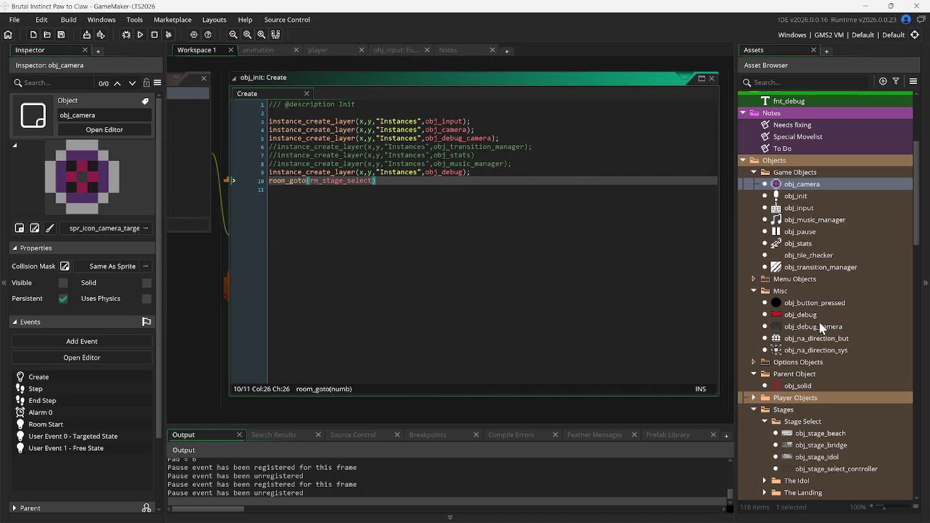
Check obj_debug_camera's Draw GUI code, return to obj_init, then open obj_debug
{"action": "double_click", "coordinate": [798, 327]}
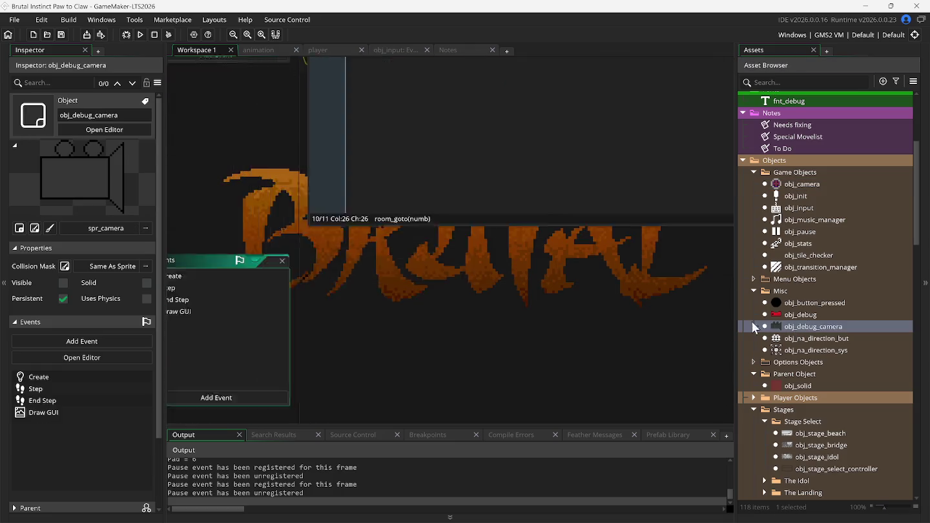
{"action": "left_click", "coordinate": [376, 172]}
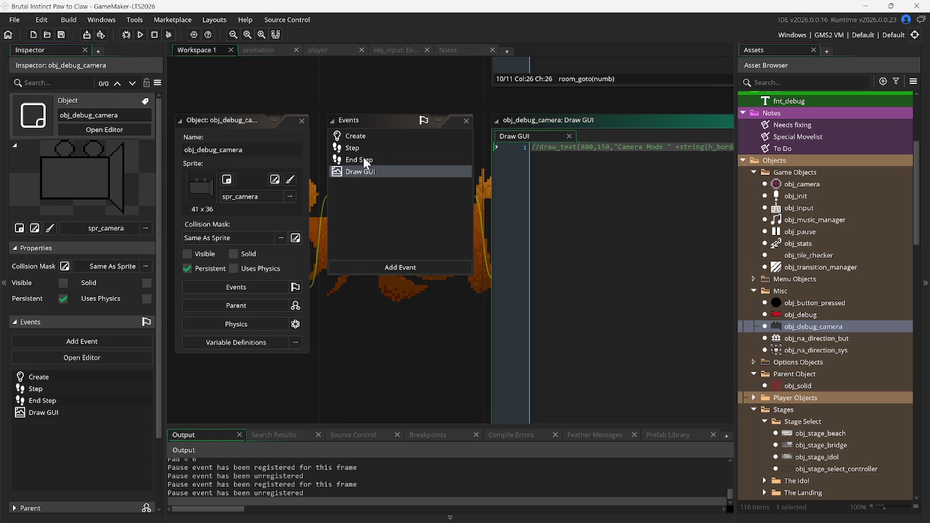
{"action": "left_click", "coordinate": [302, 122]}
{"action": "right_click", "coordinate": [427, 265]}
{"action": "mouse_move", "coordinate": [451, 285]}
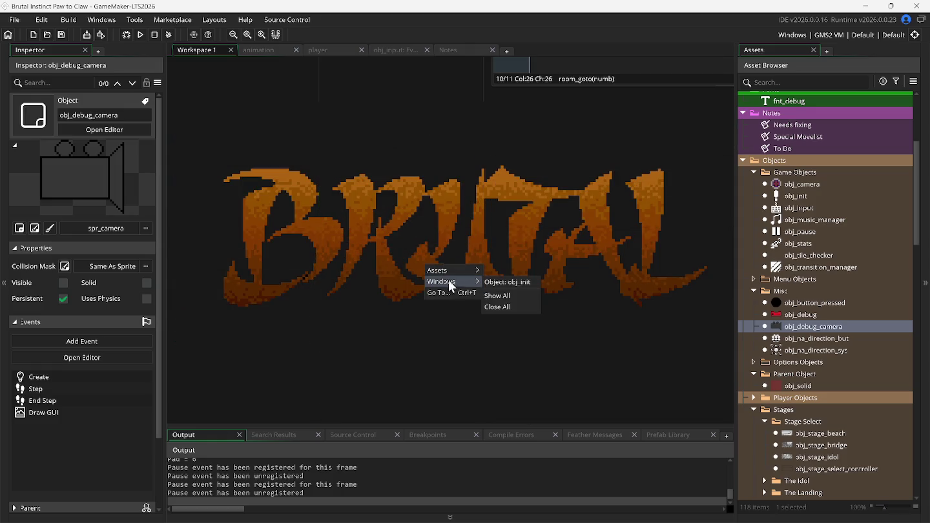
{"action": "left_click", "coordinate": [506, 284]}
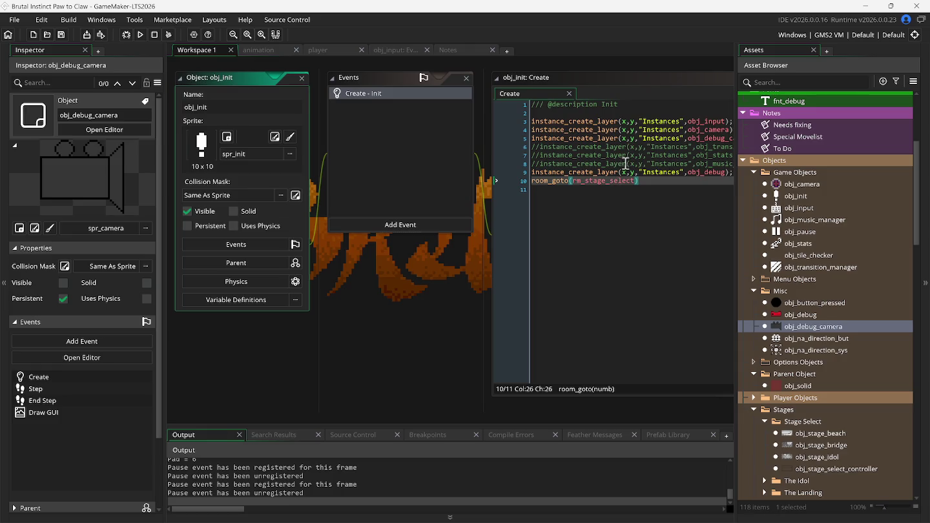
{"action": "double_click", "coordinate": [801, 315]}
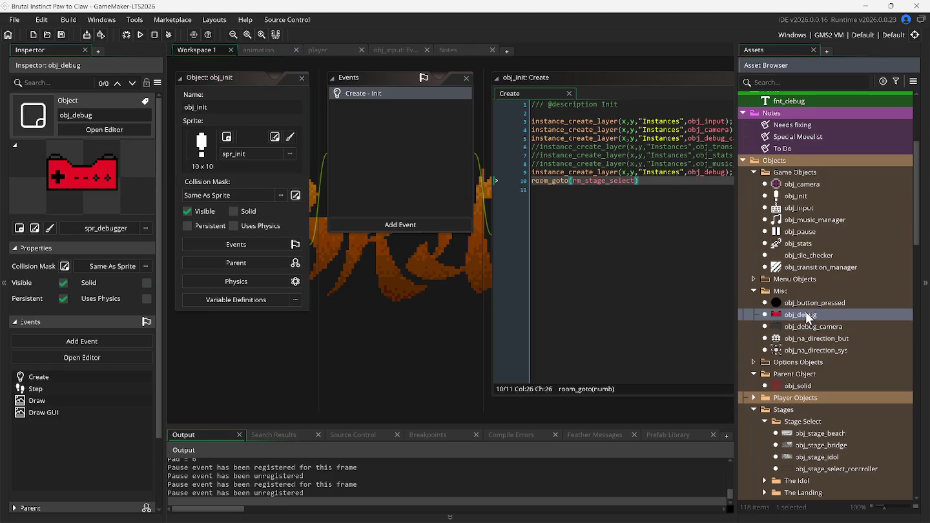
Open obj_debug's Draw GUI code and maximise it to read the parallax debug text
{"action": "left_click", "coordinate": [365, 172]}
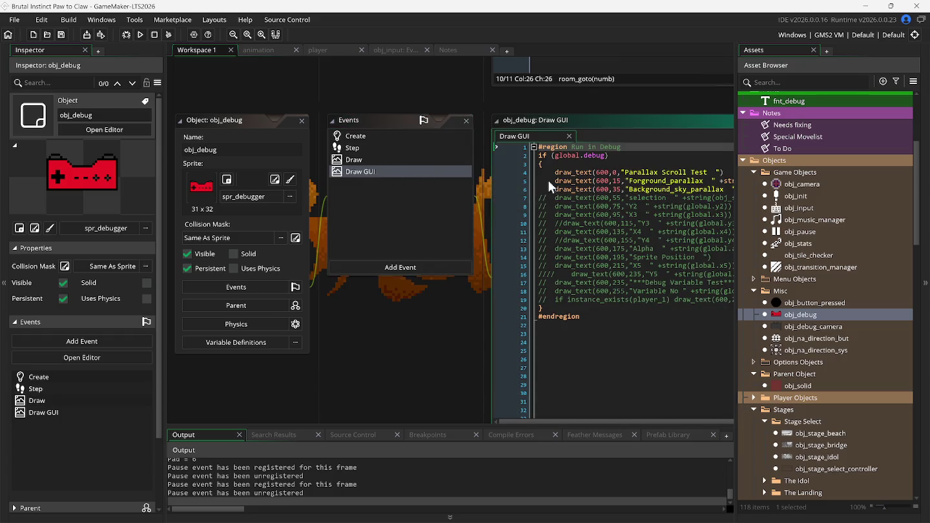
{"action": "mouse_move", "coordinate": [588, 177]}
{"action": "double_click", "coordinate": [582, 118]}
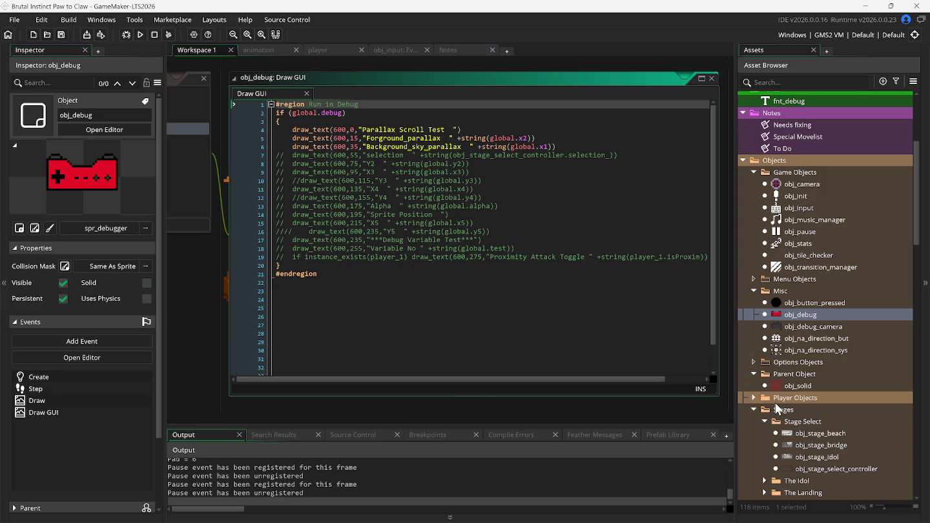
Close the Draw GUI code and the obj_debug object editor, leaving the workspace empty
{"action": "left_click", "coordinate": [203, 86]}
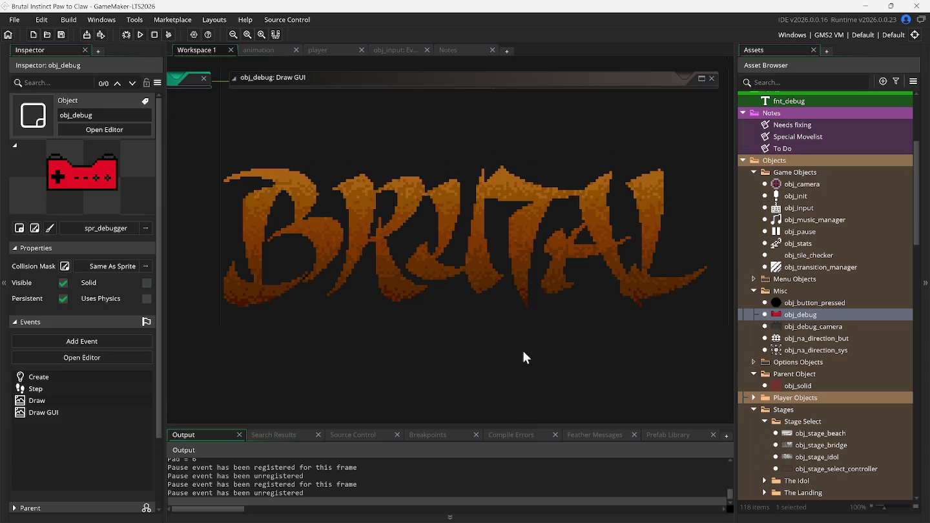
{"action": "scroll", "coordinate": [800, 396], "scroll_direction": "down", "scroll_amount": 2}
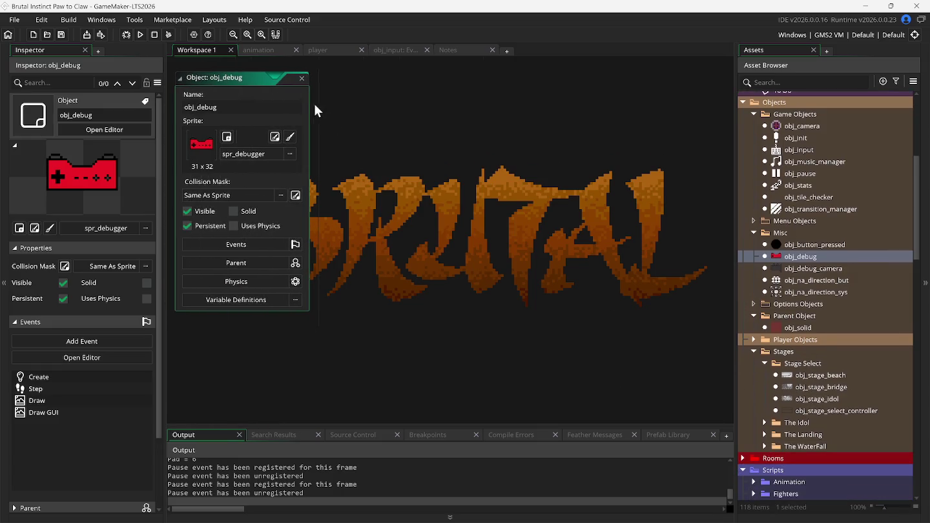
{"action": "left_click", "coordinate": [302, 79]}
{"action": "scroll", "coordinate": [789, 389], "scroll_direction": "down", "scroll_amount": 3}
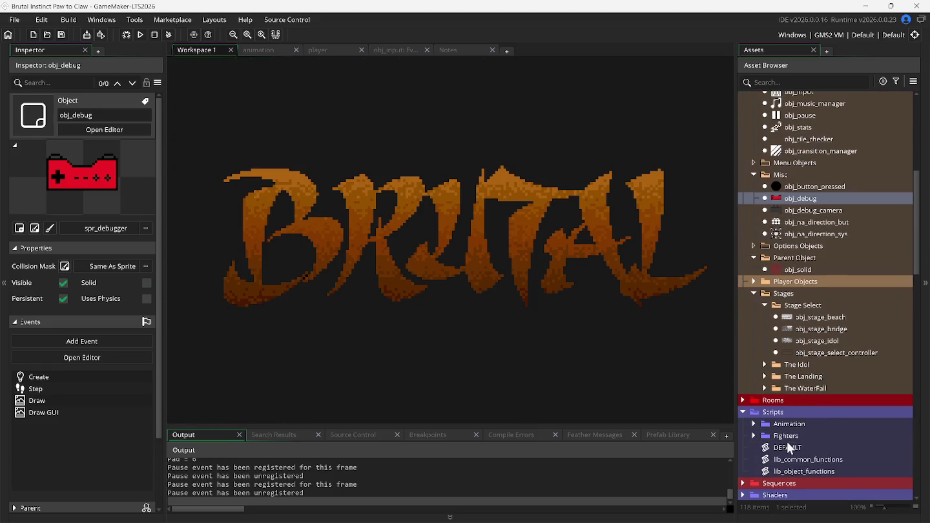
Comment out draw_set_font(global.FONT) around line 30 of the DEFAULT script
{"action": "double_click", "coordinate": [787, 447]}
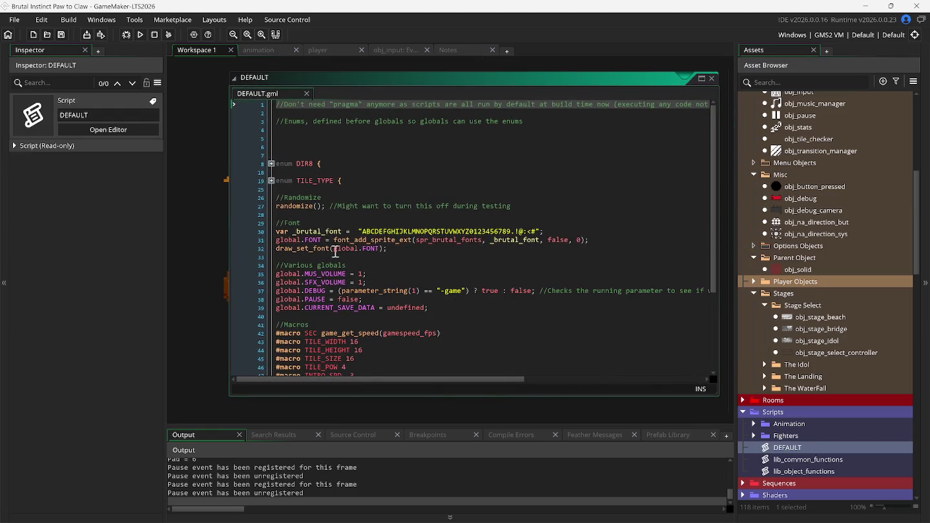
{"action": "left_click", "coordinate": [276, 233]}
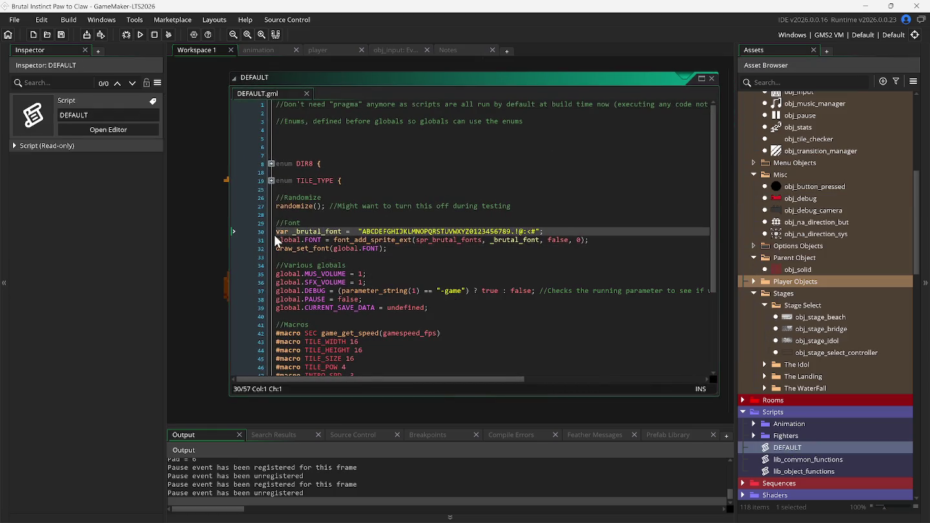
{"action": "type", "text": "//"}
{"action": "left_click", "coordinate": [276, 242]}
{"action": "type", "text": "//"}
{"action": "left_click", "coordinate": [276, 248]}
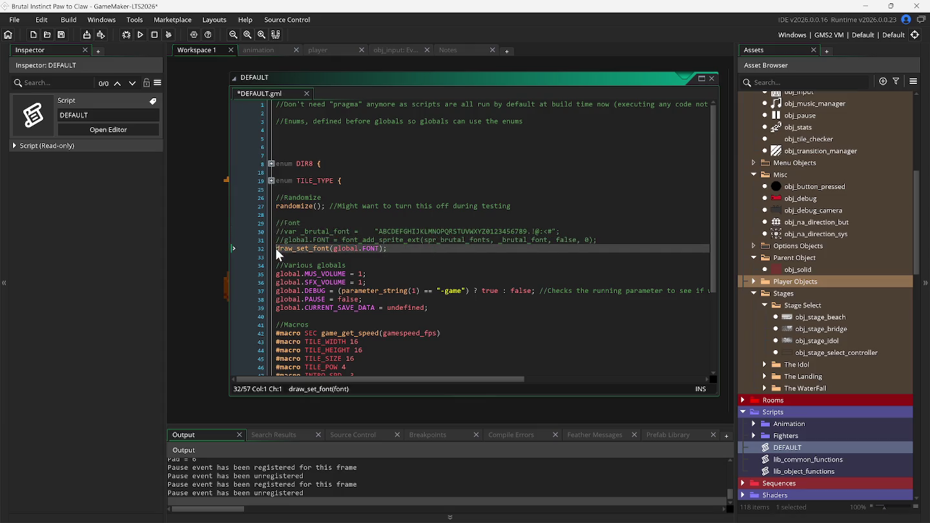
{"action": "key", "text": "ctrl+z"}
{"action": "key", "text": "ctrl+z"}
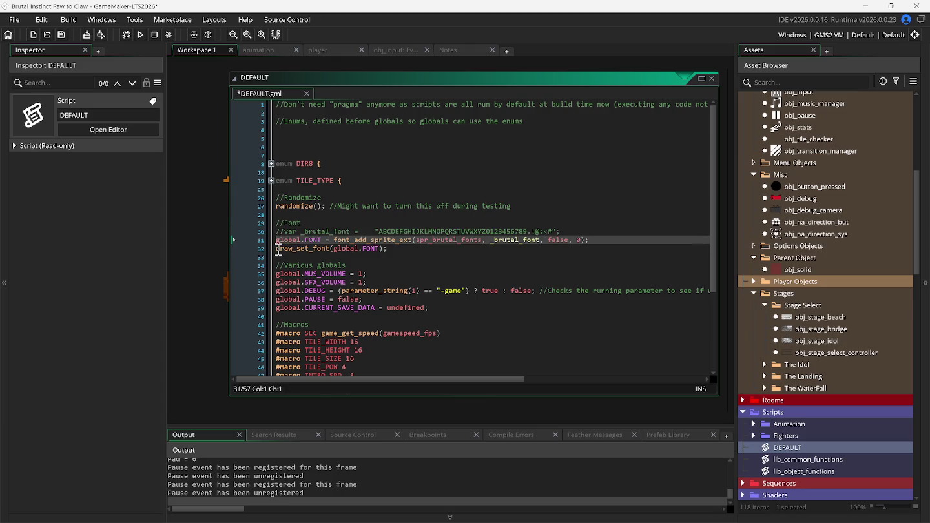
{"action": "left_click", "coordinate": [276, 250]}
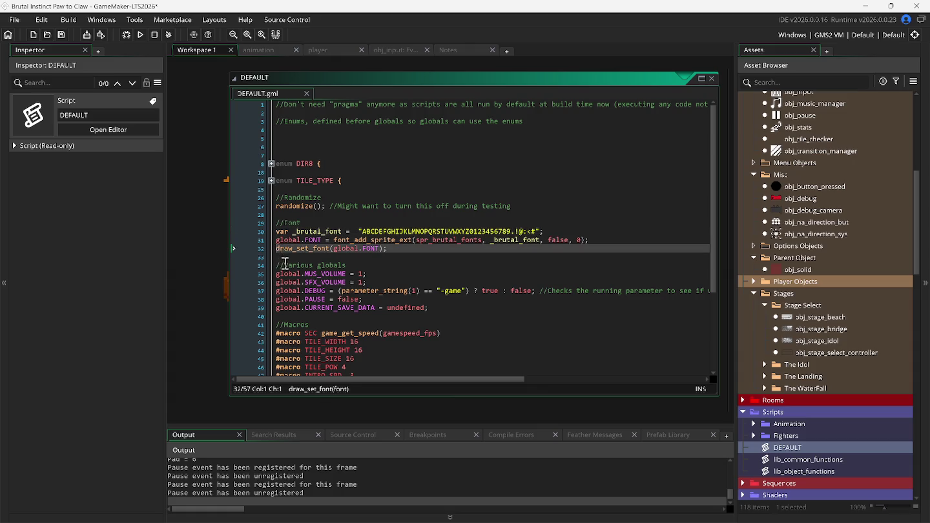
{"action": "type", "text": "//"}
Test-run the game with F5, pick the bridge stage, then open obj_debug's object editor
{"action": "key", "text": "F5"}
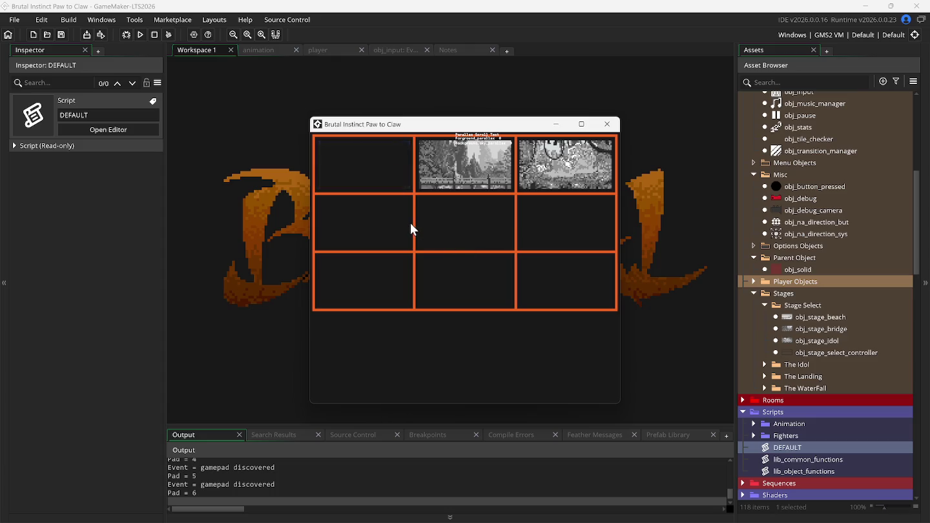
{"action": "key", "text": "Right"}
{"action": "key", "text": "Right"}
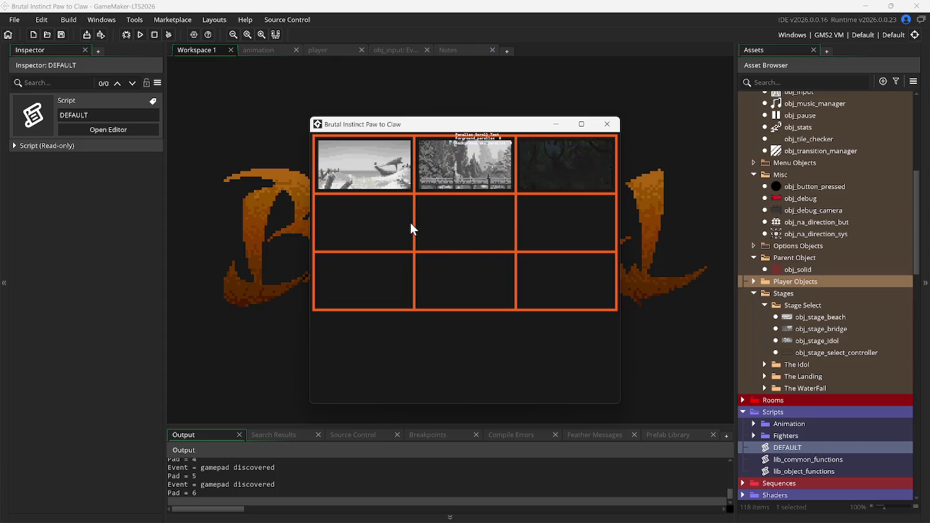
{"action": "double_click", "coordinate": [785, 201]}
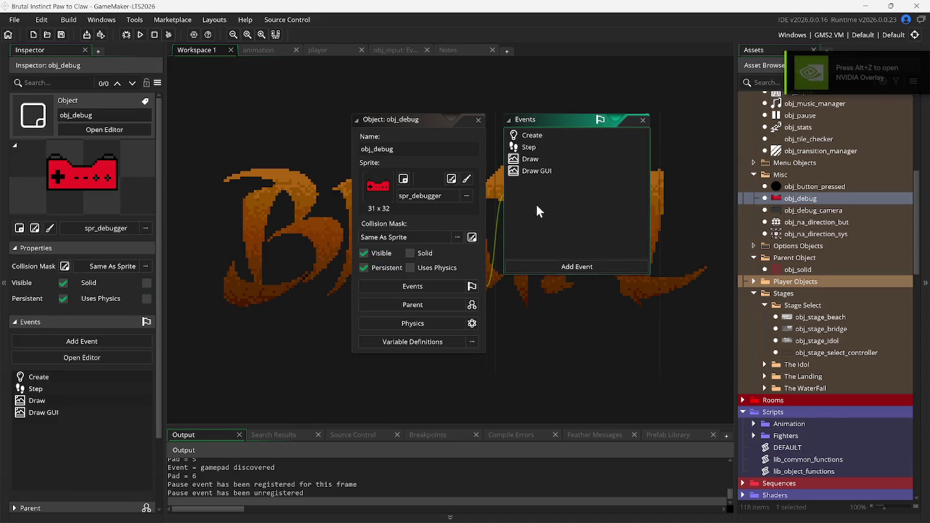
Put // before the three parallax draw_text lines 4–6 in obj_debug's Draw GUI, then close it
{"action": "double_click", "coordinate": [532, 171]}
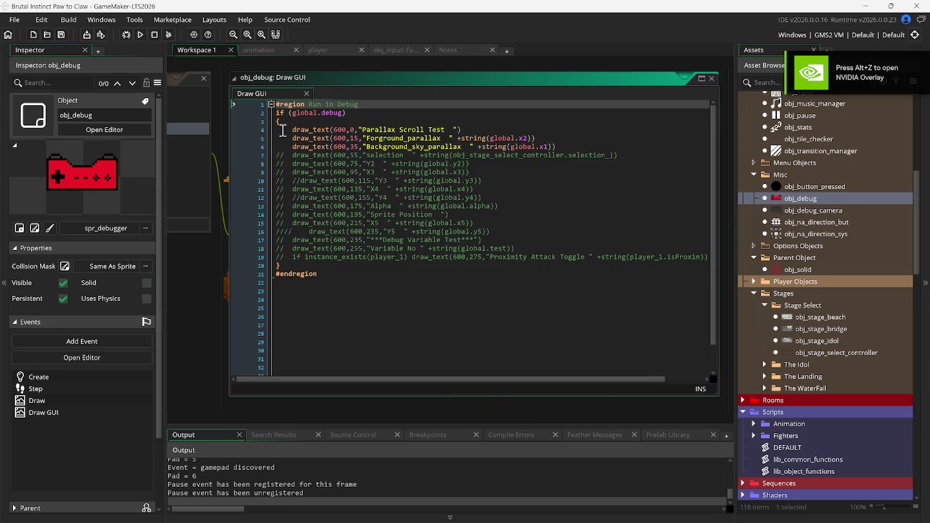
{"action": "left_click", "coordinate": [282, 130]}
{"action": "type", "text": "//"}
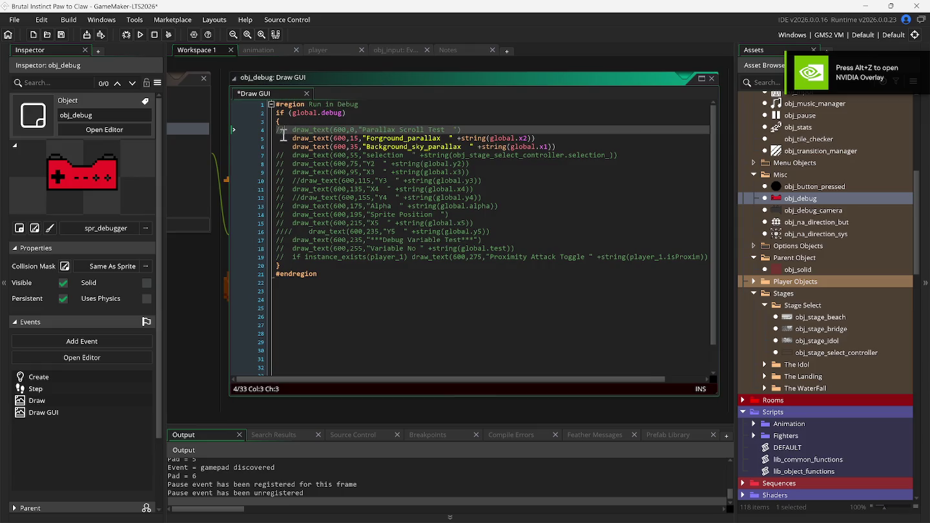
{"action": "left_click", "coordinate": [283, 139]}
{"action": "type", "text": "//"}
{"action": "left_click", "coordinate": [284, 145]}
{"action": "type", "text": "/"}
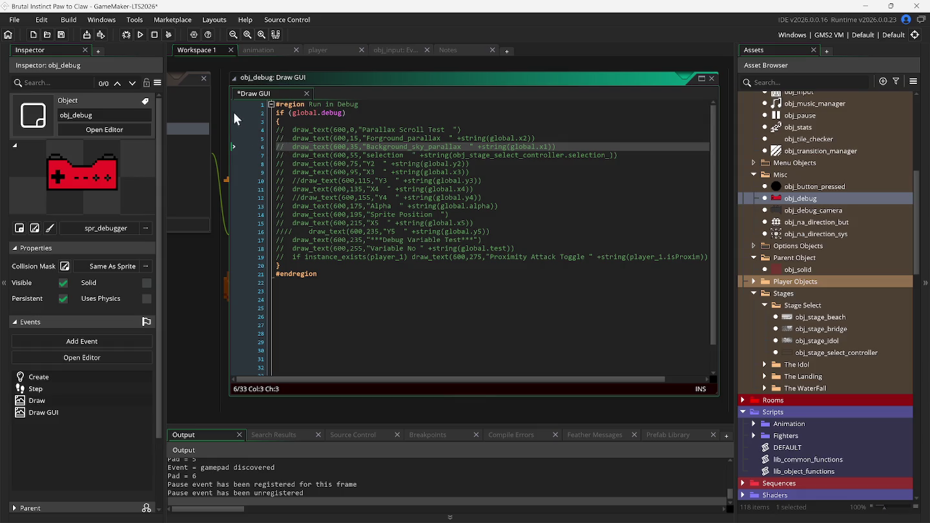
{"action": "left_click", "coordinate": [210, 80]}
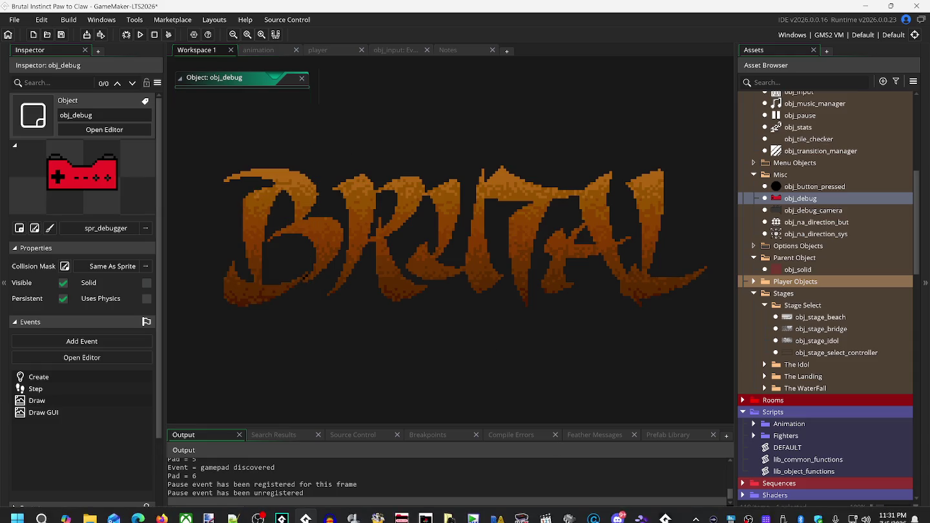
Start the beach stage and walk Foxy Roxy right, left and jump
{"action": "left_click", "coordinate": [659, 518]}
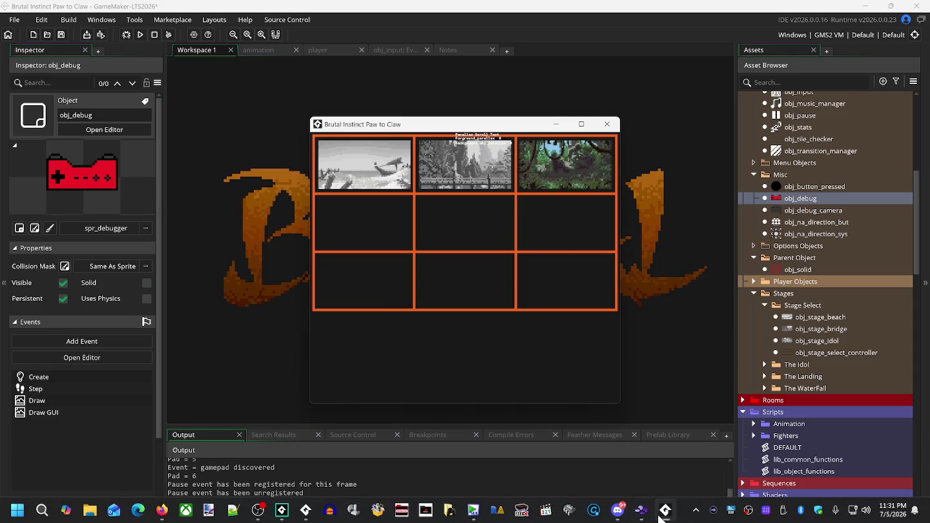
{"action": "key", "text": "Return"}
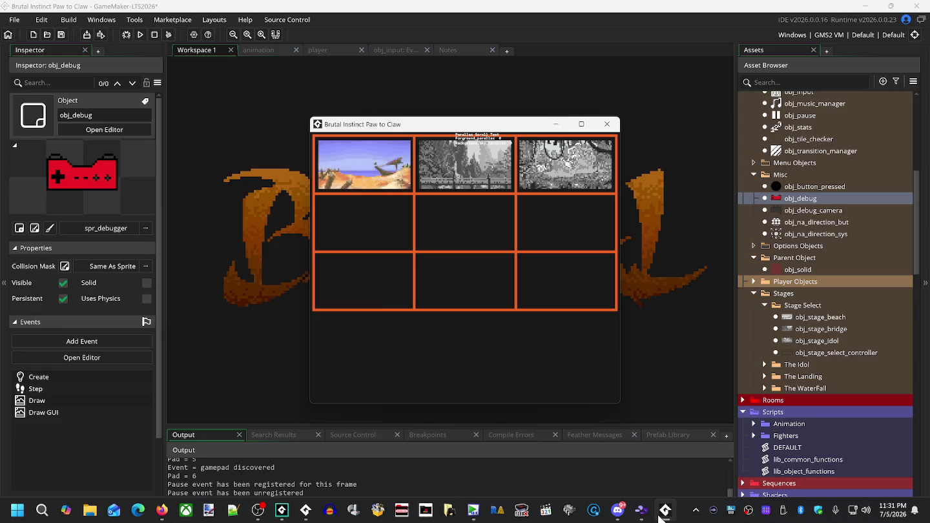
{"action": "key", "text": "Right"}
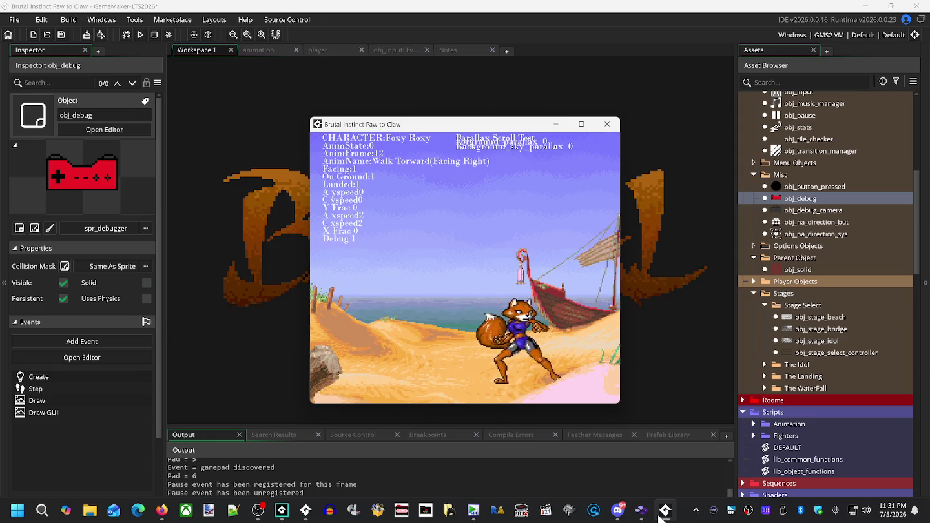
{"action": "key", "text": "Left"}
{"action": "key", "text": "Up"}
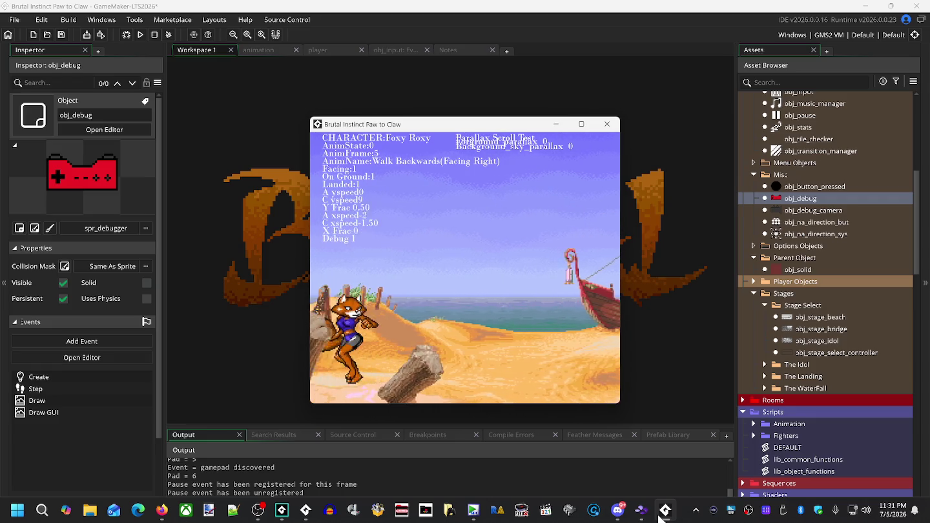
{"action": "key", "text": "Escape"}
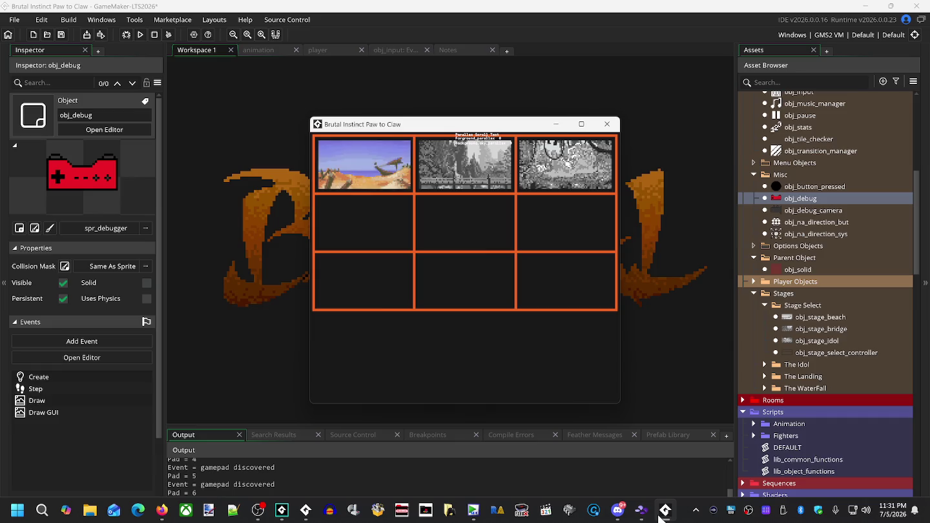
Load the waterfall bridge stage and walk Foxy Roxy back and forth, then jump
{"action": "key", "text": "Return"}
{"action": "key", "text": "Left"}
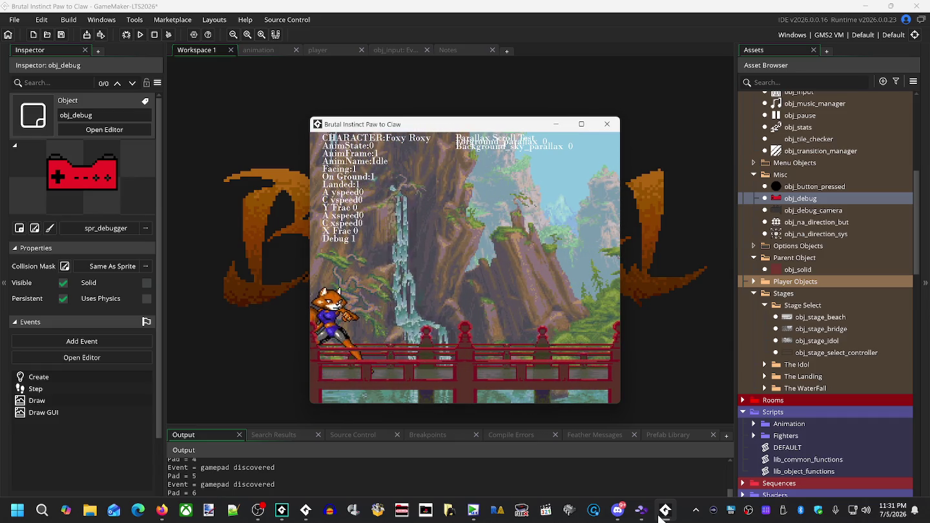
{"action": "key", "text": "Right"}
{"action": "key", "text": "Left"}
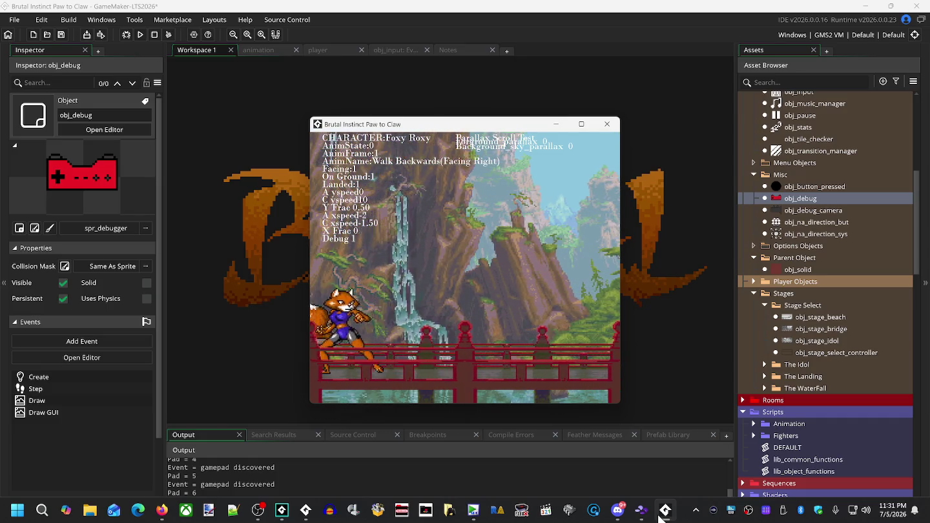
{"action": "key", "text": "Up"}
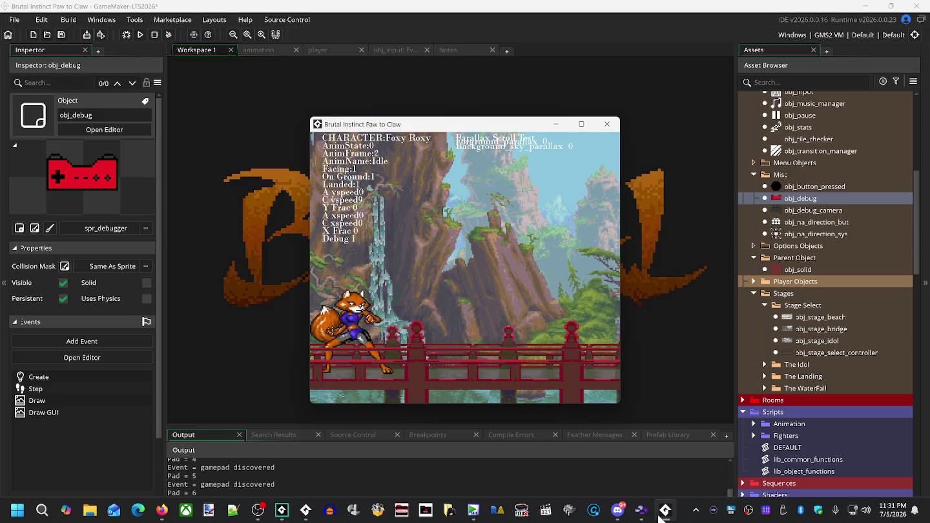
{"action": "key", "text": "Escape"}
Load the jungle idol stage, then open rm_idol in the room editor
{"action": "key", "text": "Right"}
{"action": "key", "text": "Right"}
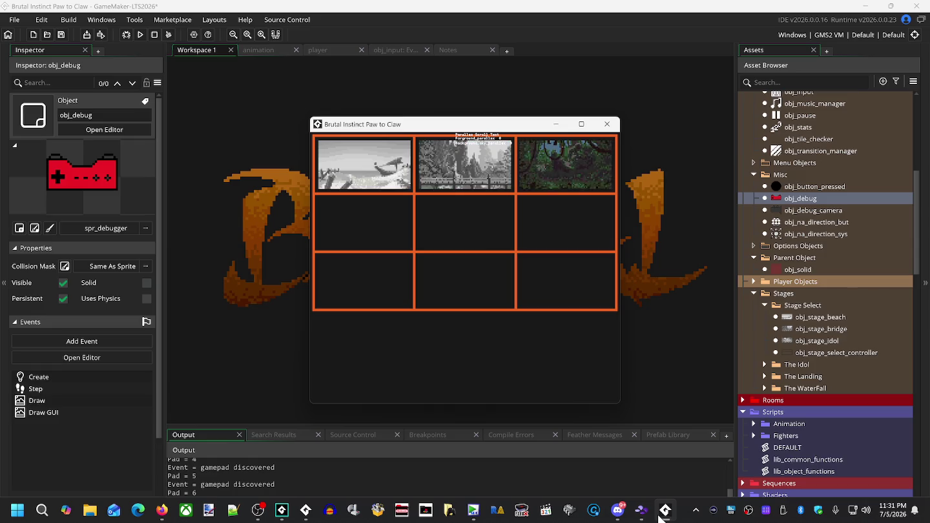
{"action": "key", "text": "Return"}
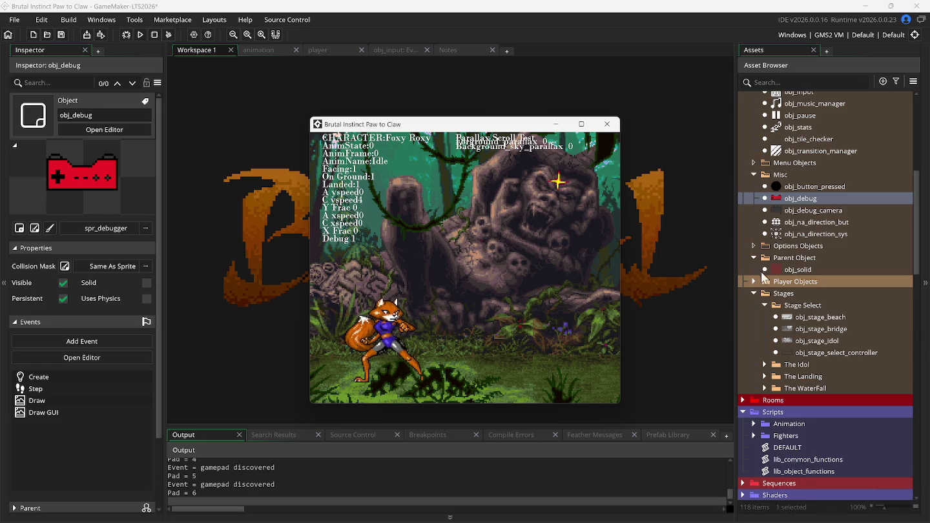
{"action": "scroll", "coordinate": [759, 282], "scroll_direction": "up", "scroll_amount": 3}
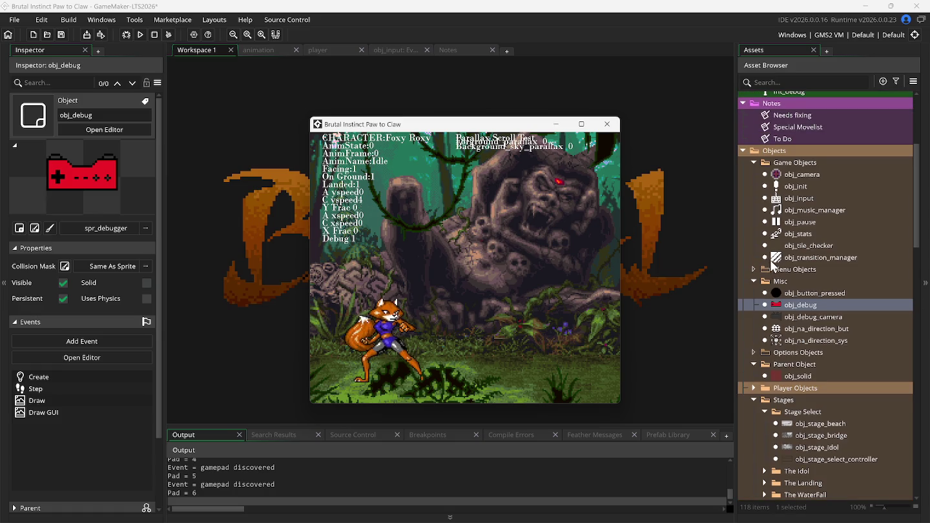
{"action": "scroll", "coordinate": [802, 244], "scroll_direction": "up", "scroll_amount": 3}
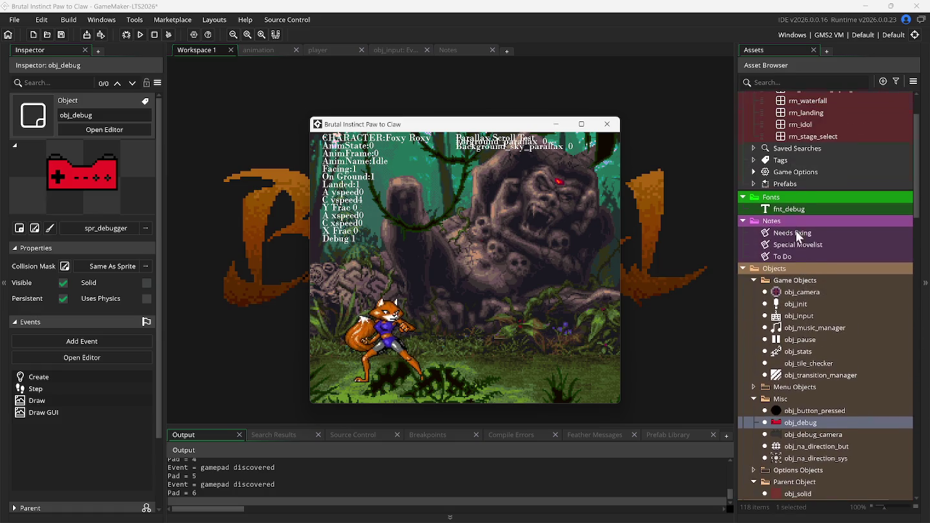
{"action": "scroll", "coordinate": [802, 245], "scroll_direction": "up", "scroll_amount": 1}
{"action": "double_click", "coordinate": [789, 167]}
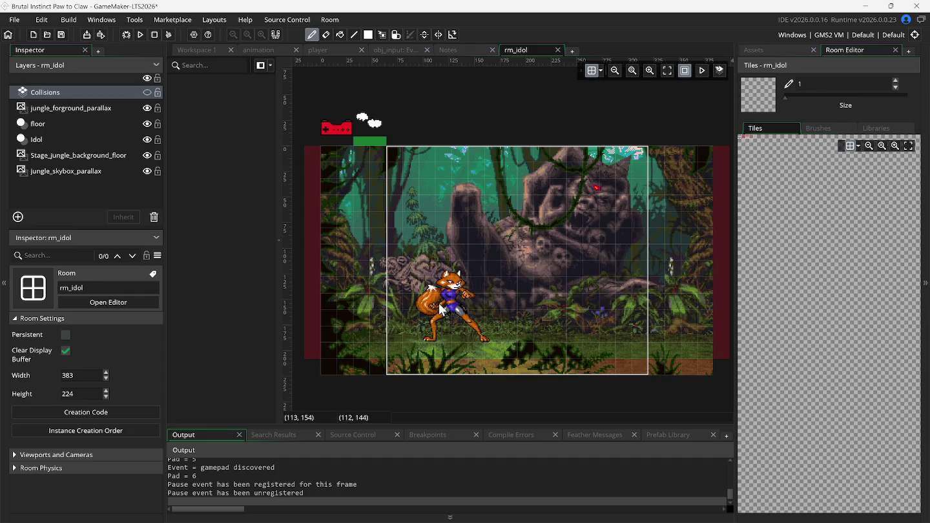
Move obj_player_1 on rm_idol's floor layer down to 126, 208, close the room and run
{"action": "left_click", "coordinate": [52, 125]}
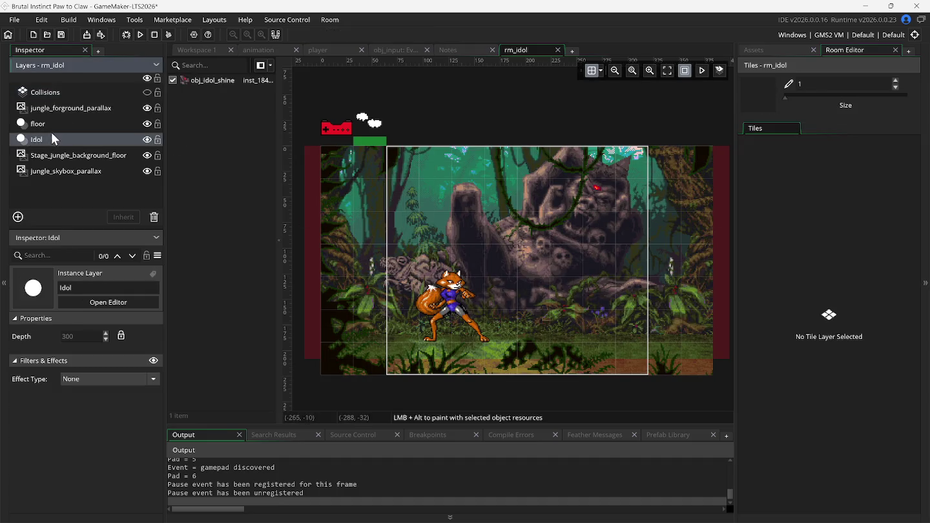
{"action": "left_click", "coordinate": [456, 300]}
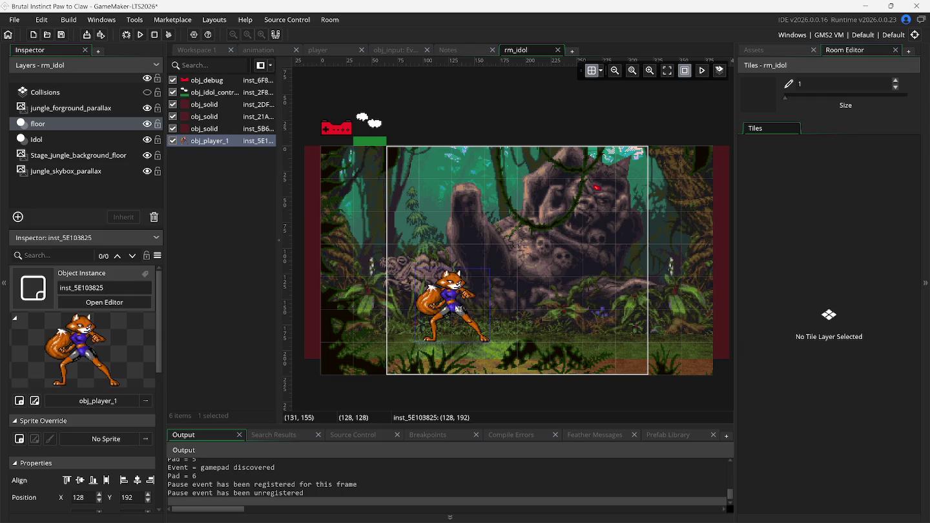
{"action": "left_click_drag", "start_coordinate": [457, 309], "coordinate": [456, 313]}
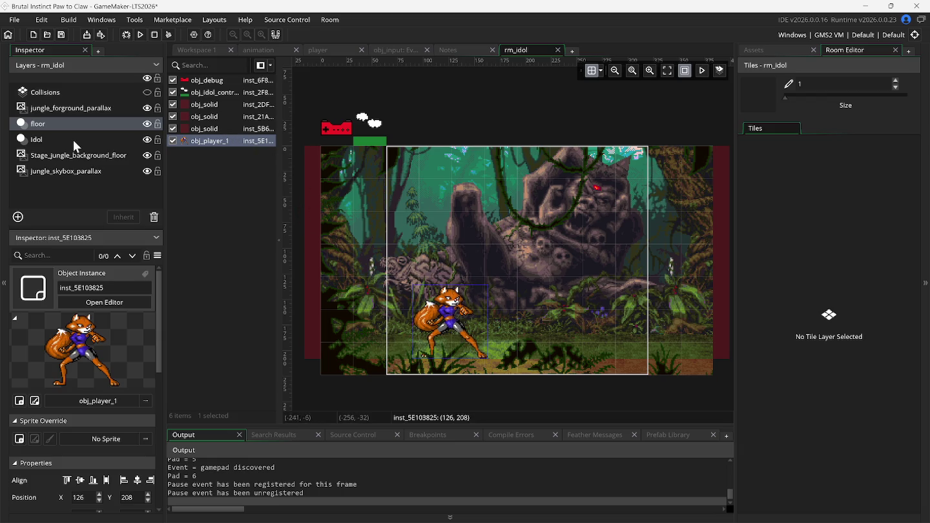
{"action": "left_click", "coordinate": [558, 50]}
{"action": "left_click", "coordinate": [141, 36]}
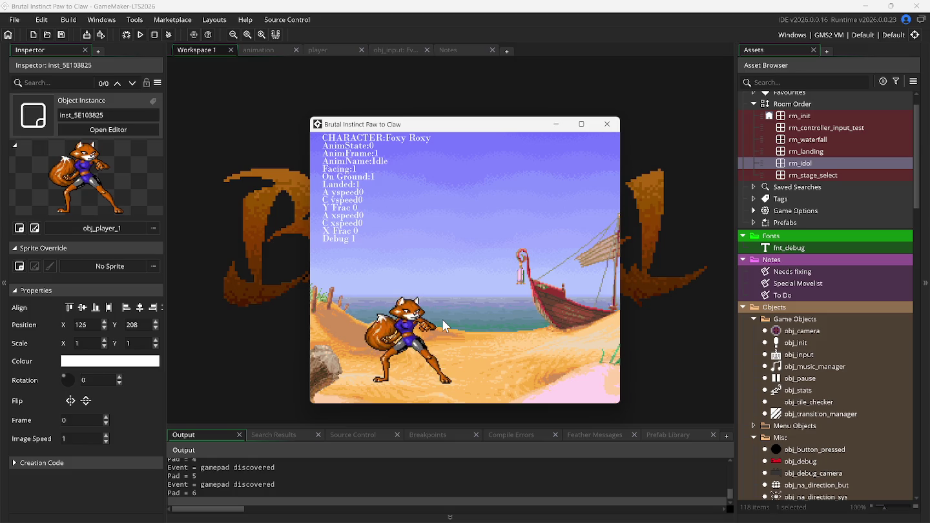
Switch the test build from the bridge stage to the jungle idol stage
{"action": "key", "text": "Escape"}
{"action": "key", "text": "Return"}
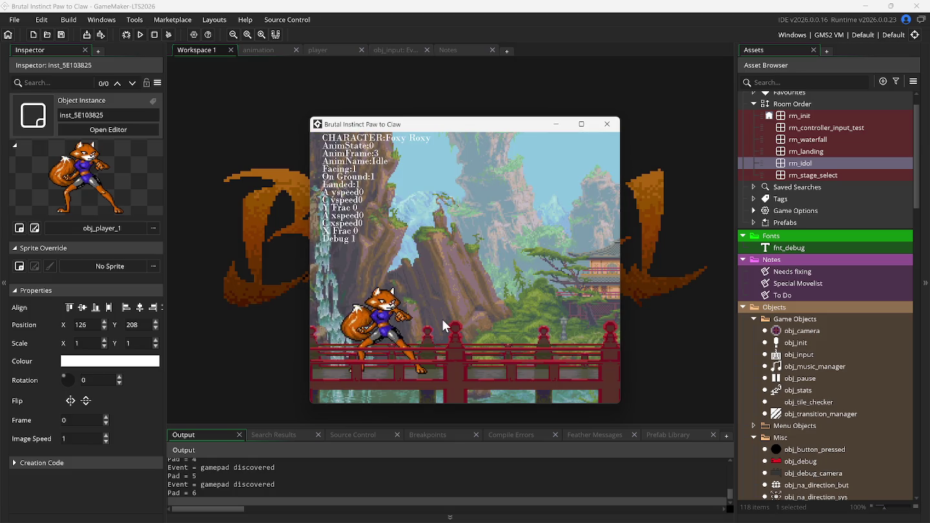
{"action": "key", "text": "Escape"}
{"action": "key", "text": "Right"}
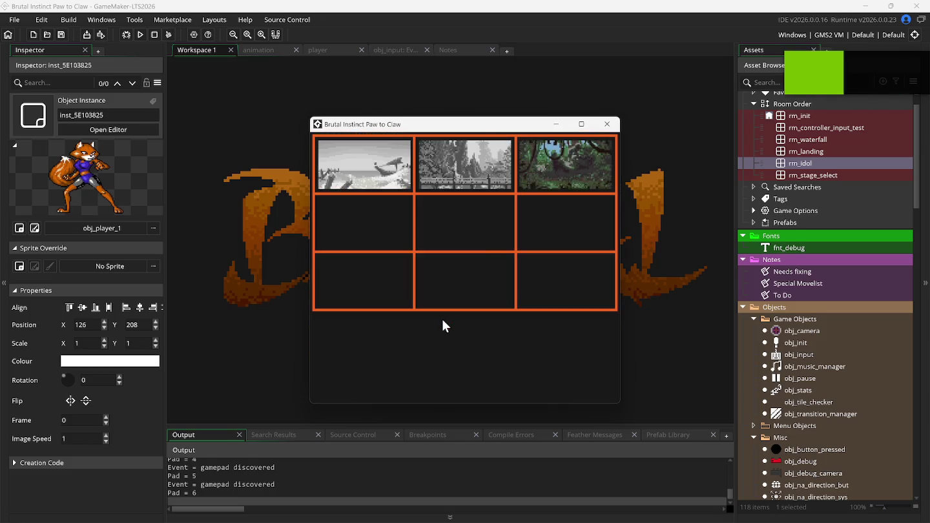
{"action": "key", "text": "Return"}
Walk Foxy Roxy left and right, jump backward and throw a standing medium kick
{"action": "key", "text": "Right"}
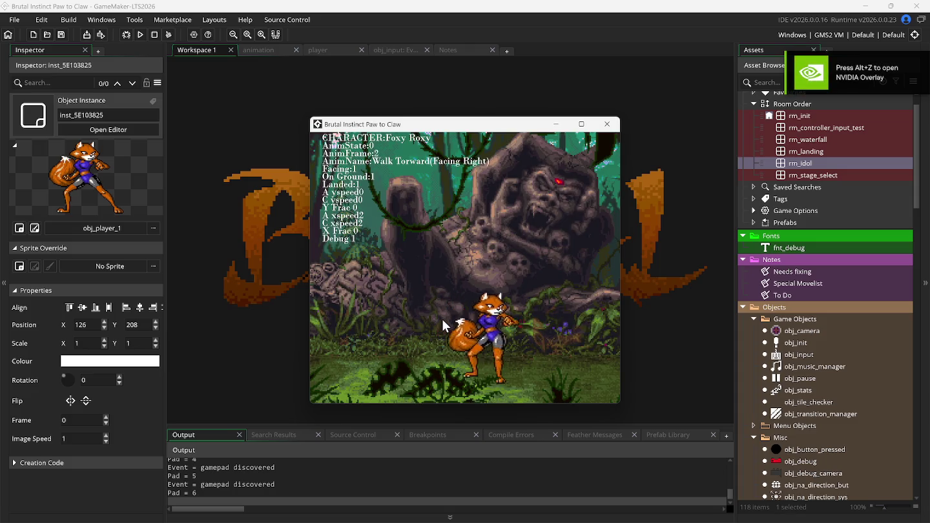
{"action": "key", "text": "Left"}
{"action": "key", "text": "Up"}
{"action": "key", "text": "Left"}
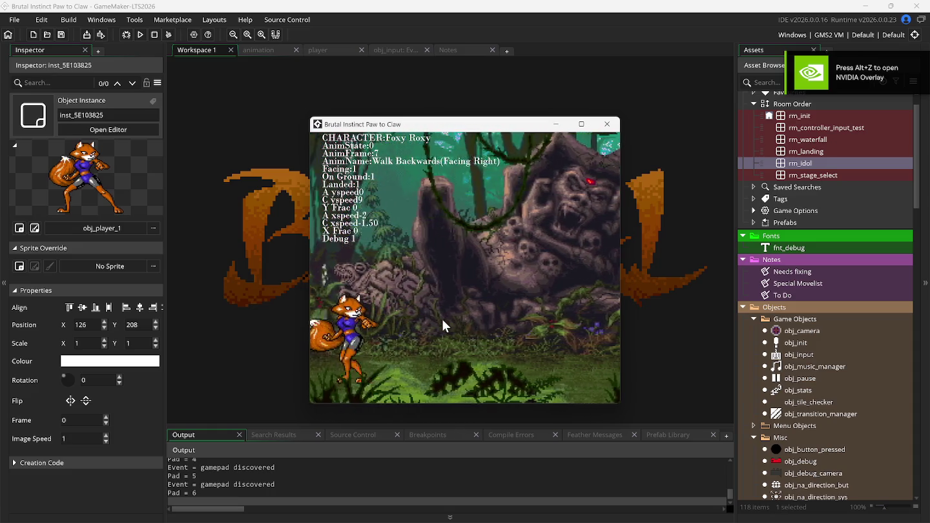
{"action": "key", "text": "Right"}
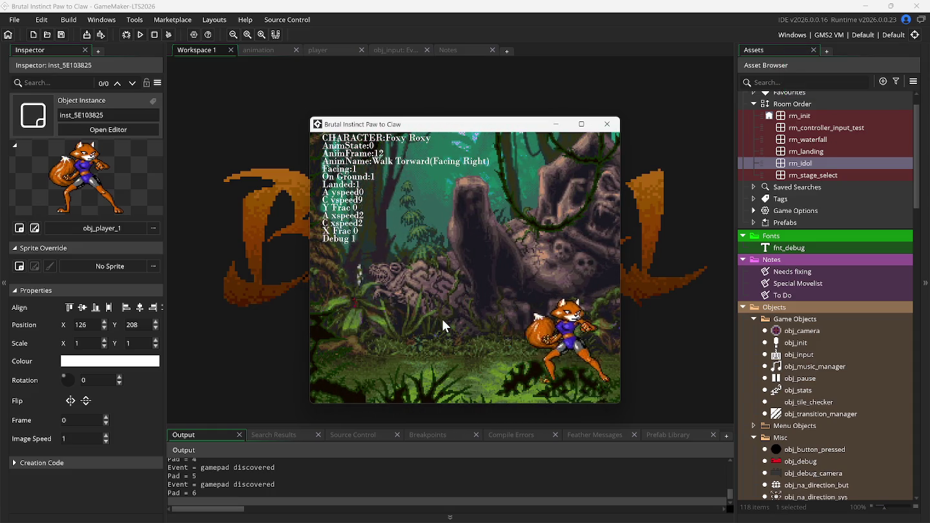
{"action": "key", "text": "Left"}
{"action": "key", "text": "Left"}
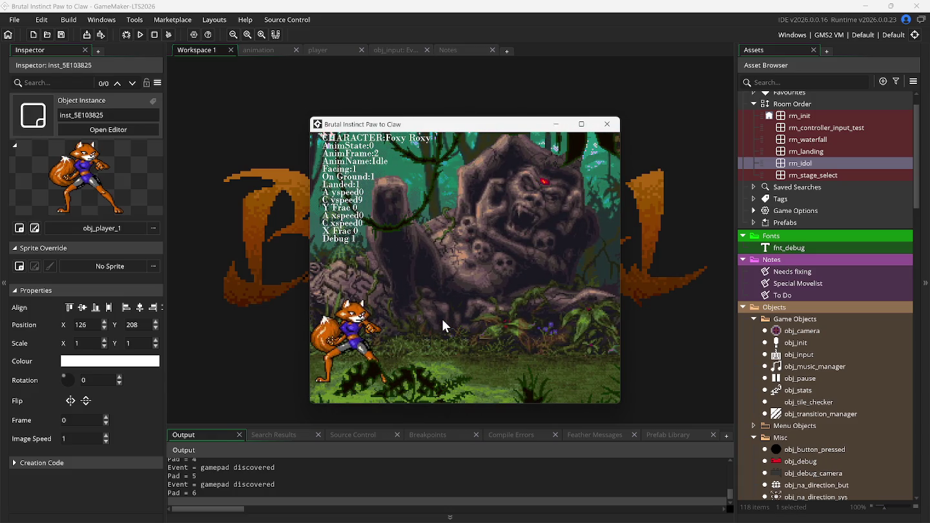
{"action": "key", "text": "x"}
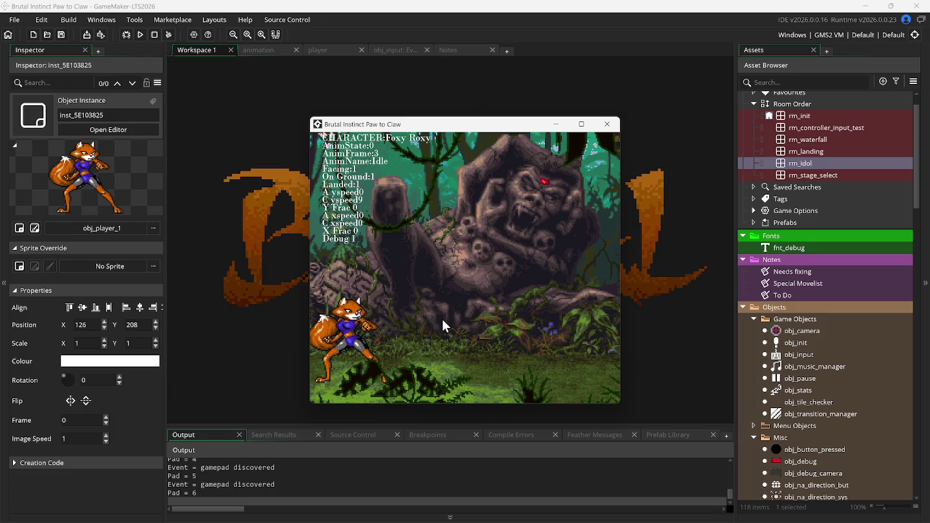
Hide and re-show the debug overlay with F1, then launch Snes9x with Brutal
{"action": "key", "text": "F1"}
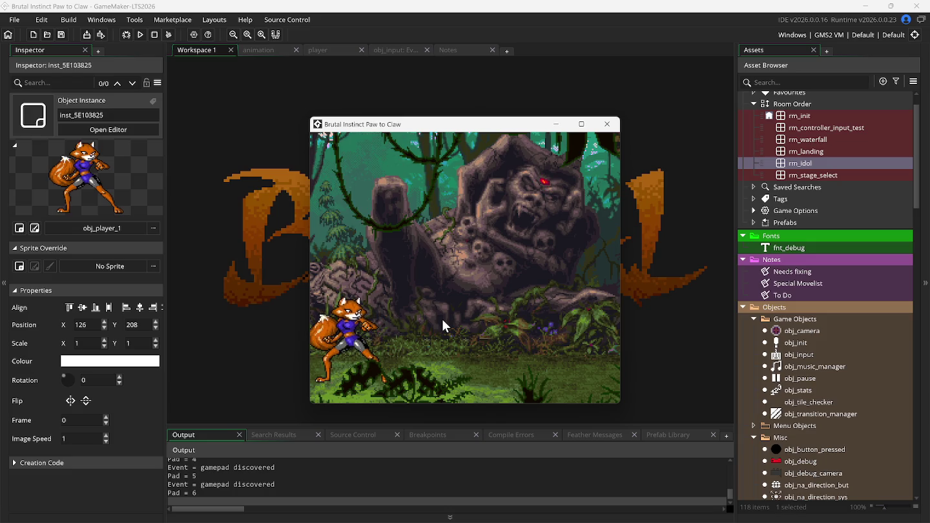
{"action": "key", "text": "F1"}
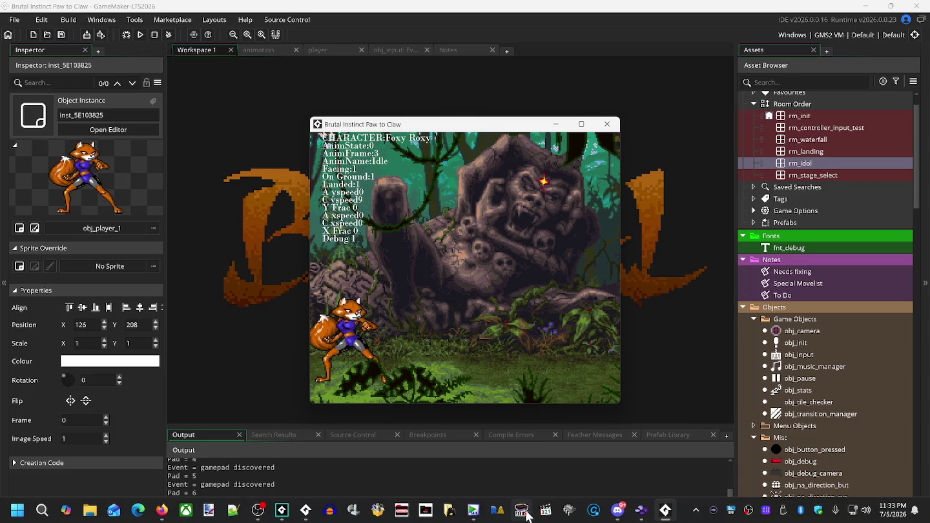
{"action": "left_click", "coordinate": [642, 517]}
Dismiss both Display Failure errors and unpause emulation in the Emulation menu
{"action": "left_click", "coordinate": [550, 319]}
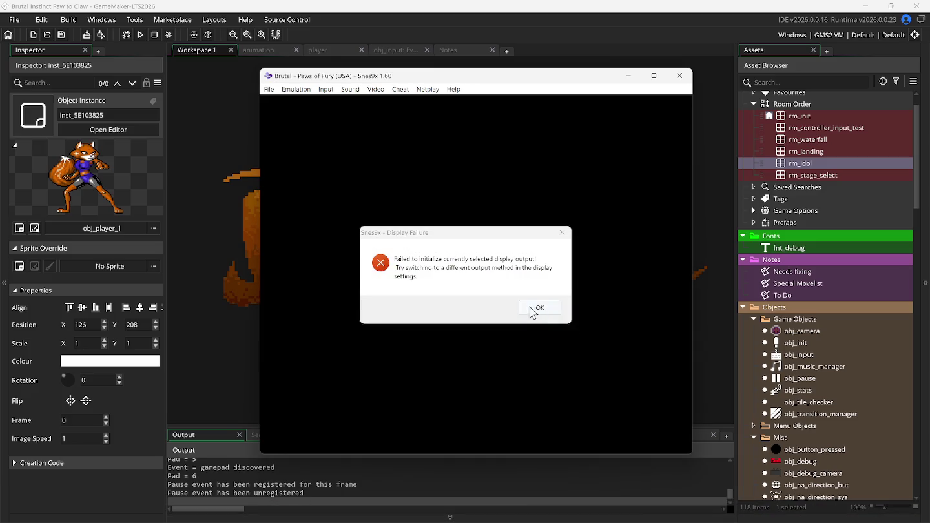
{"action": "left_click", "coordinate": [539, 308]}
{"action": "left_click", "coordinate": [297, 90]}
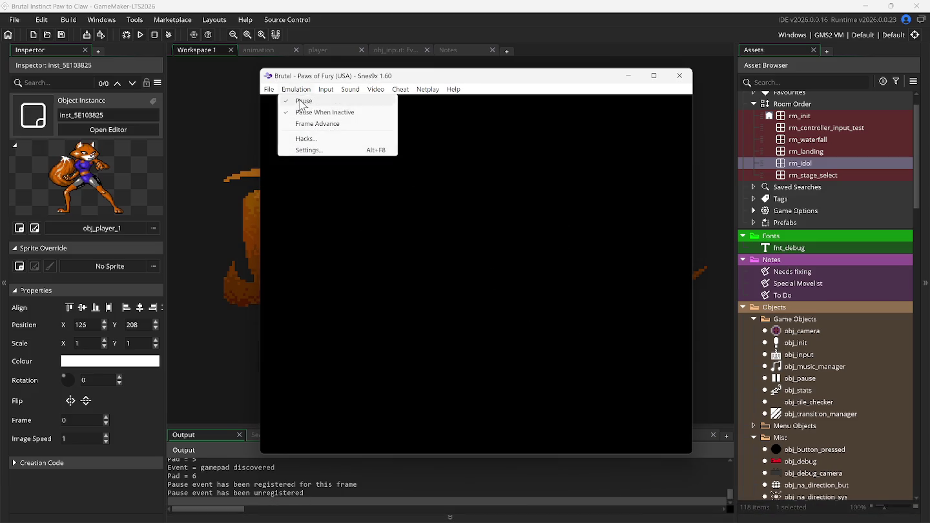
{"action": "left_click", "coordinate": [305, 112]}
{"action": "left_click", "coordinate": [298, 90]}
{"action": "left_click", "coordinate": [303, 102]}
{"action": "left_click", "coordinate": [301, 91]}
Keep DirectDraw as the output method in Display Configuration and confirm
{"action": "mouse_move", "coordinate": [375, 90]}
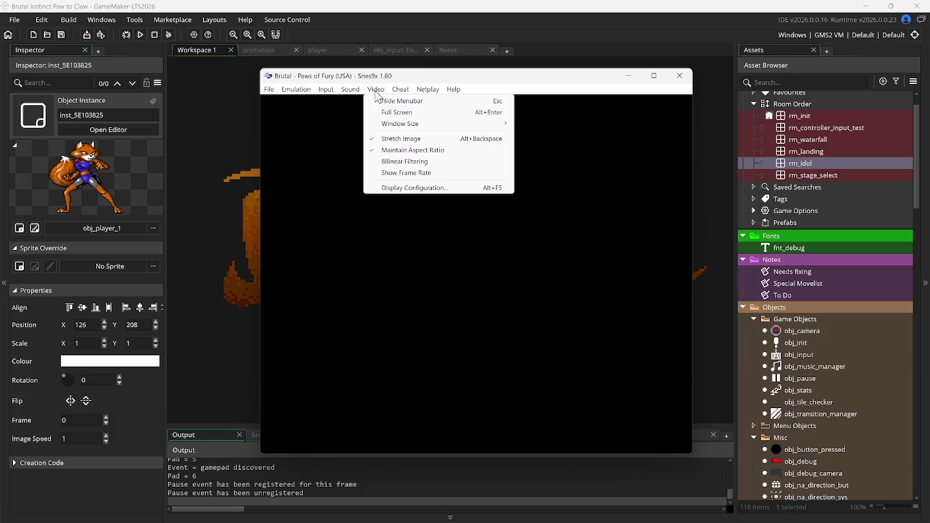
{"action": "left_click", "coordinate": [406, 188]}
{"action": "left_click", "coordinate": [397, 160]}
{"action": "left_click", "coordinate": [412, 168]}
{"action": "left_click", "coordinate": [536, 384]}
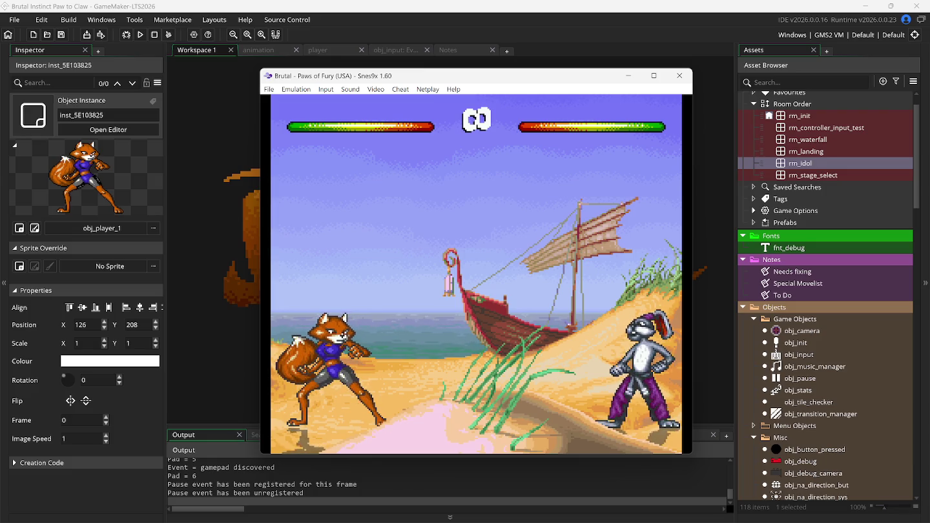
Hide BG layer 2 (sky and sea), then load a saved state that restarts at the Cybersoft intro
{"action": "key", "text": "2"}
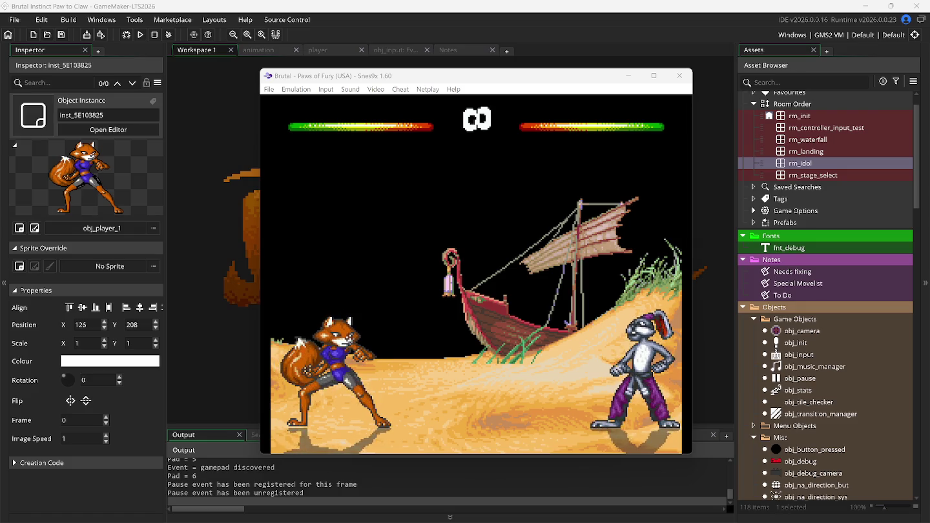
{"action": "key", "text": "F1"}
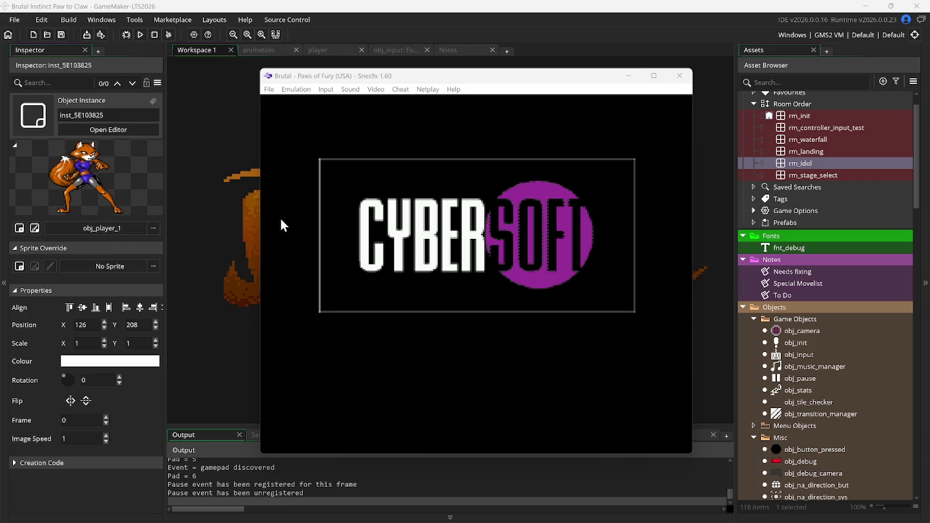
Load the saved game positions in slot 0 and then slot 1
{"action": "left_click", "coordinate": [296, 90]}
{"action": "left_click", "coordinate": [297, 91]}
{"action": "left_click", "coordinate": [297, 91]}
{"action": "mouse_move", "coordinate": [269, 90]}
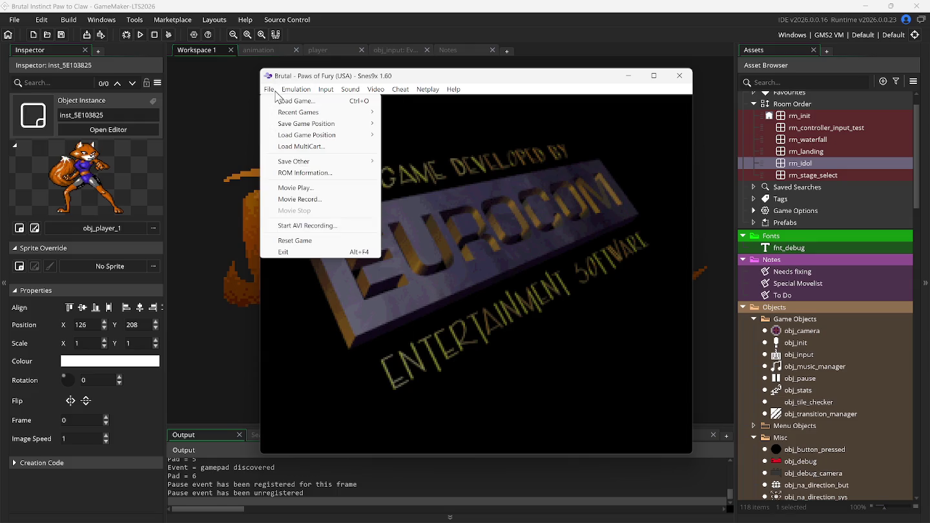
{"action": "mouse_move", "coordinate": [336, 135]}
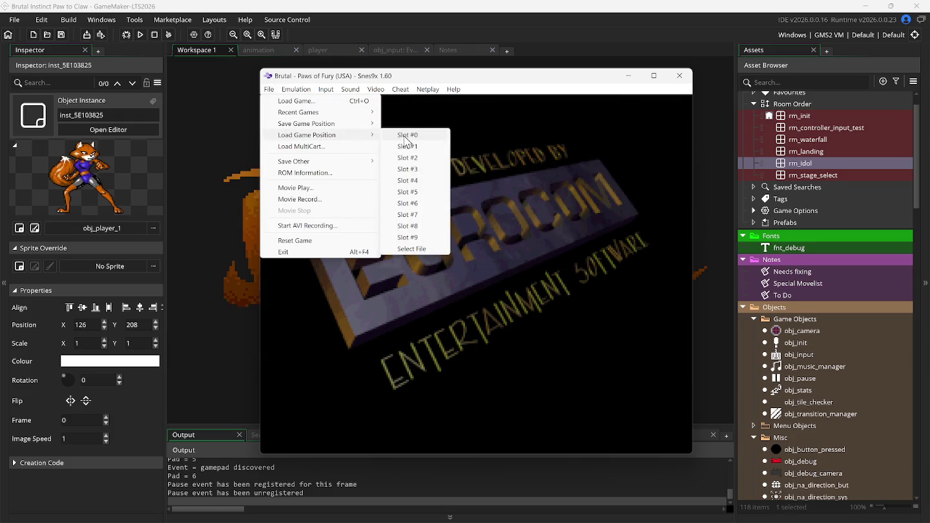
{"action": "left_click", "coordinate": [403, 137]}
{"action": "left_click", "coordinate": [271, 90]}
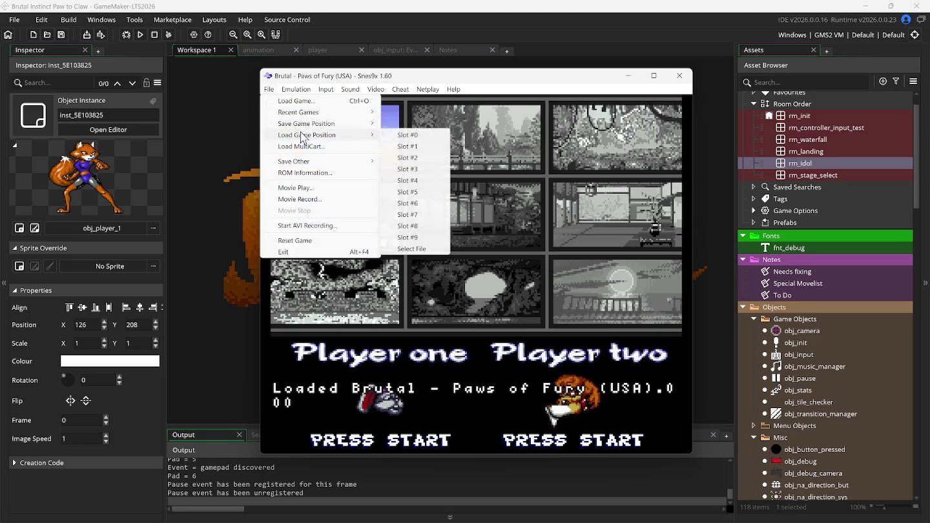
{"action": "mouse_move", "coordinate": [336, 135]}
{"action": "left_click", "coordinate": [403, 147]}
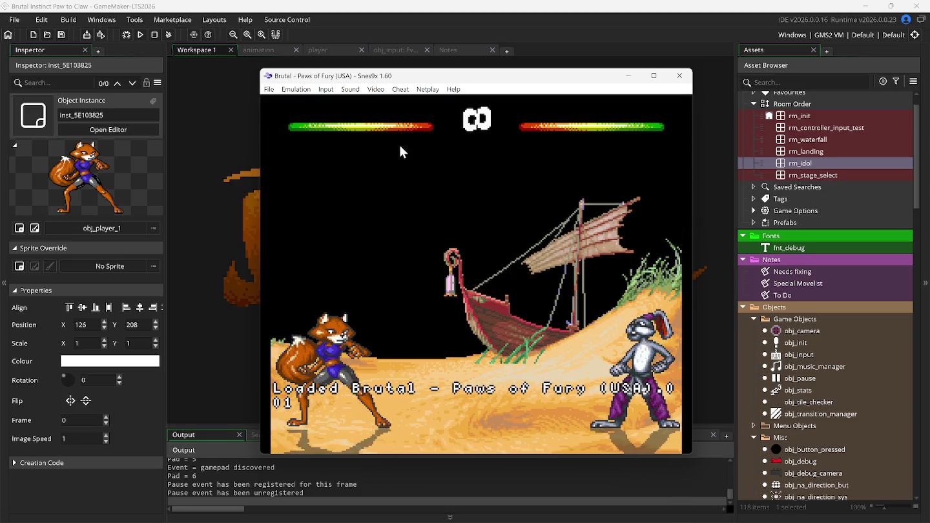
Load slot 2's options-screen state, then try loading slot 3
{"action": "left_click", "coordinate": [269, 89]}
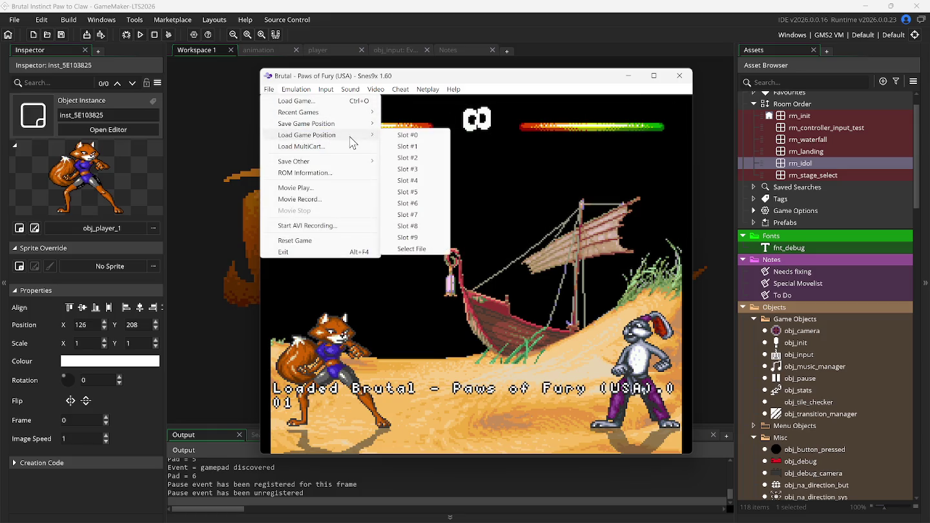
{"action": "mouse_move", "coordinate": [362, 135]}
{"action": "left_click", "coordinate": [405, 160]}
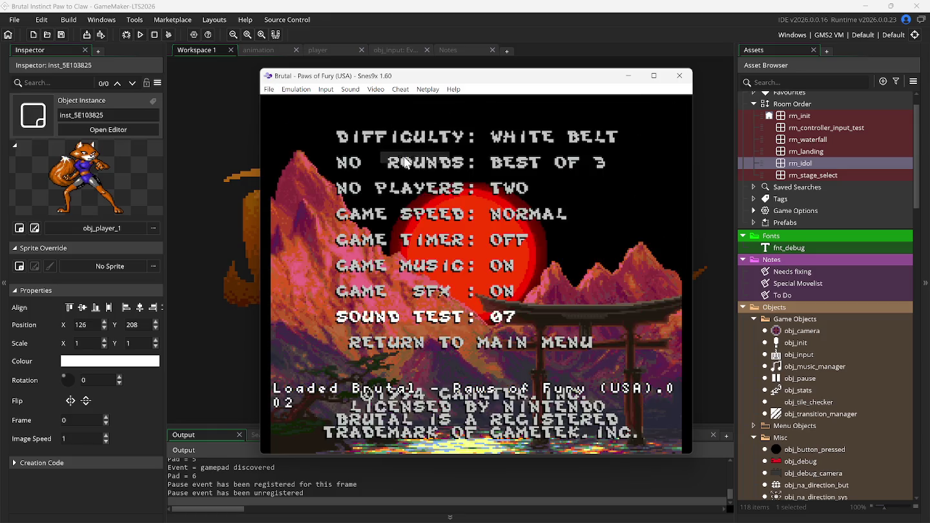
{"action": "left_click", "coordinate": [269, 90]}
{"action": "mouse_move", "coordinate": [297, 113]}
{"action": "mouse_move", "coordinate": [297, 135]}
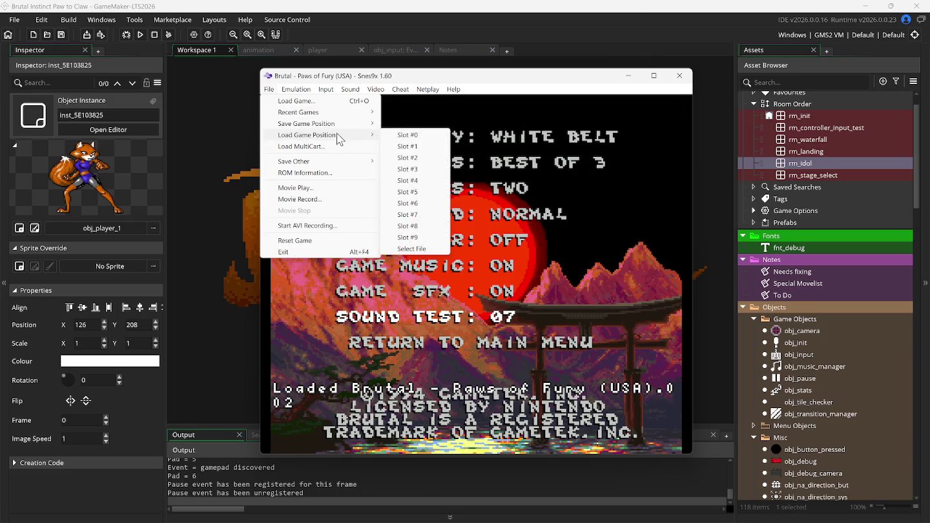
{"action": "left_click", "coordinate": [414, 170]}
Reload slot 2, then load the slot 1 beach fight state
{"action": "left_click", "coordinate": [269, 89]}
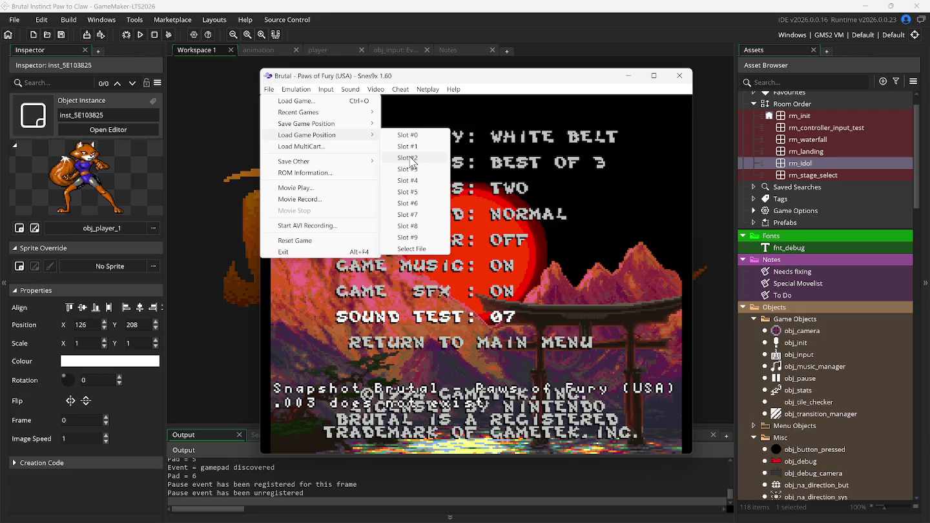
{"action": "left_click", "coordinate": [408, 158]}
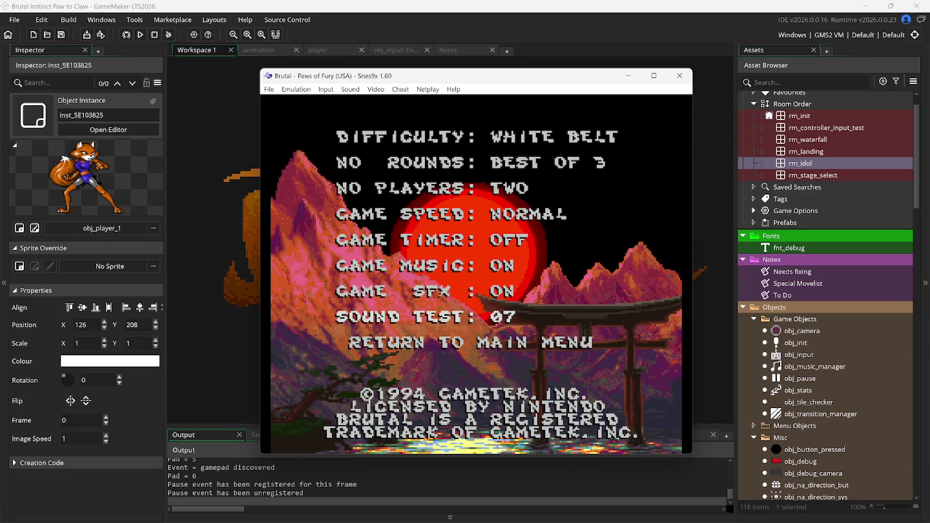
{"action": "left_click", "coordinate": [269, 89]}
{"action": "mouse_move", "coordinate": [309, 137]}
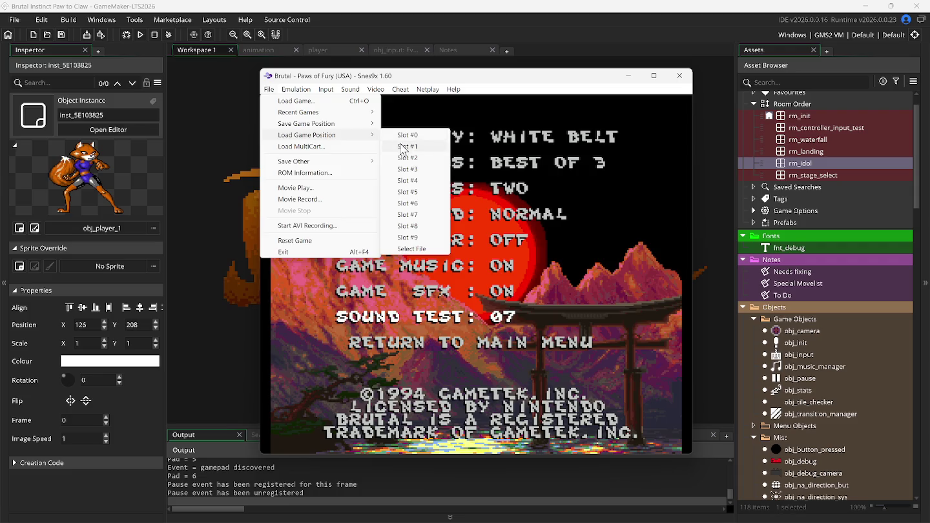
{"action": "left_click", "coordinate": [404, 146]}
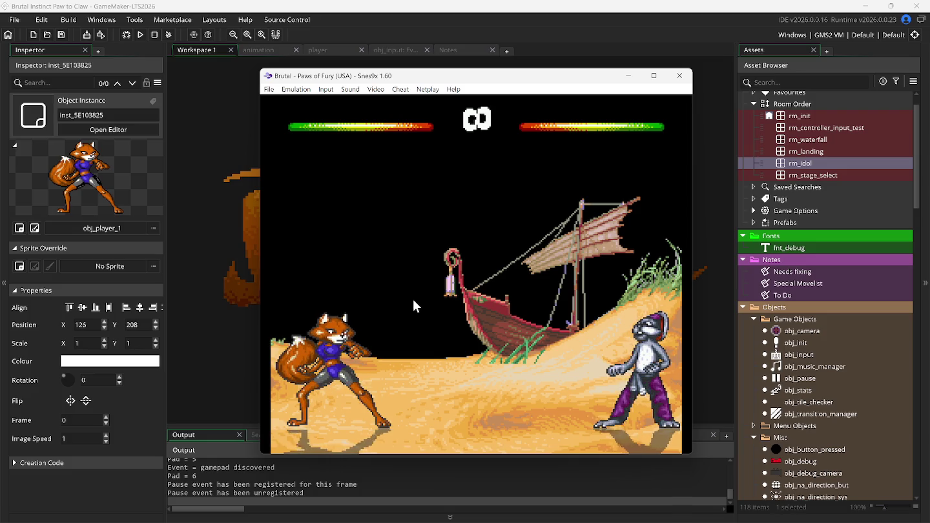
Walk the fox in, throw low and high kicks, lunge to knock the rabbit down, leap back
{"action": "key", "text": "Right"}
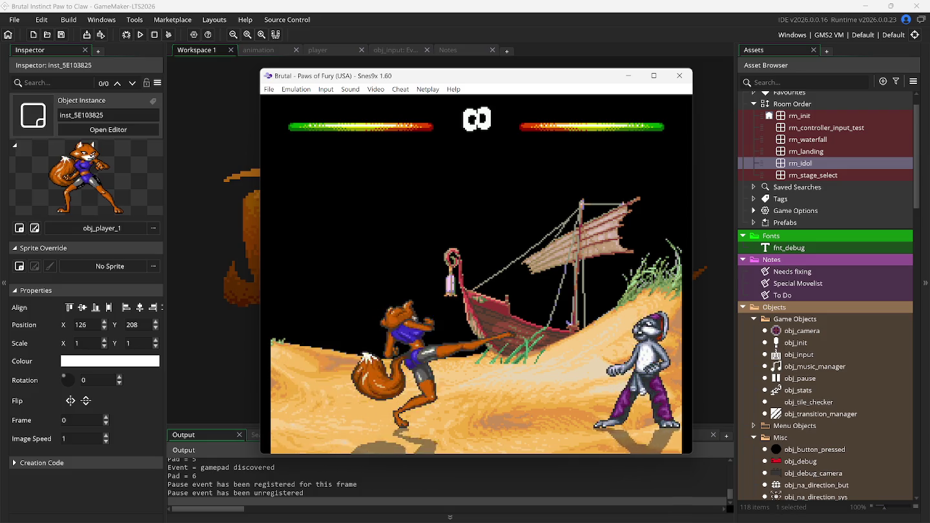
{"action": "key", "text": "c"}
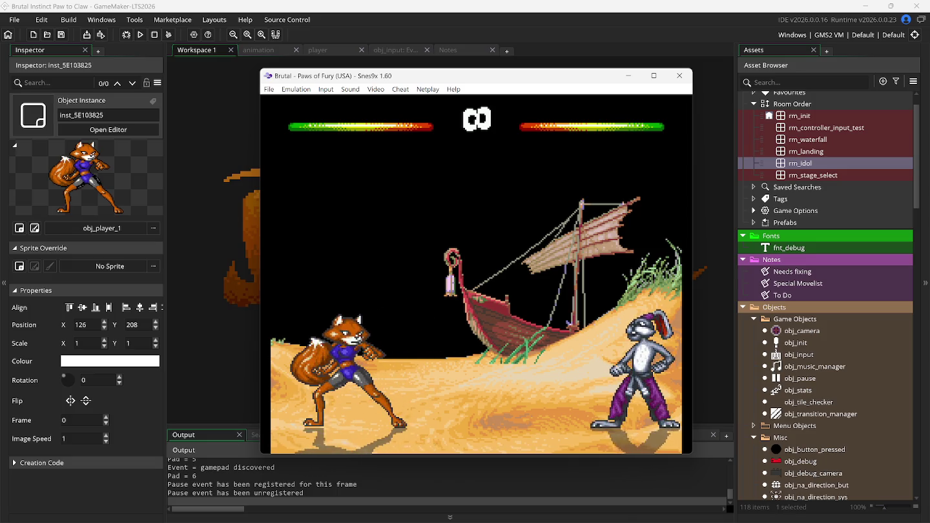
{"action": "key", "text": "Left"}
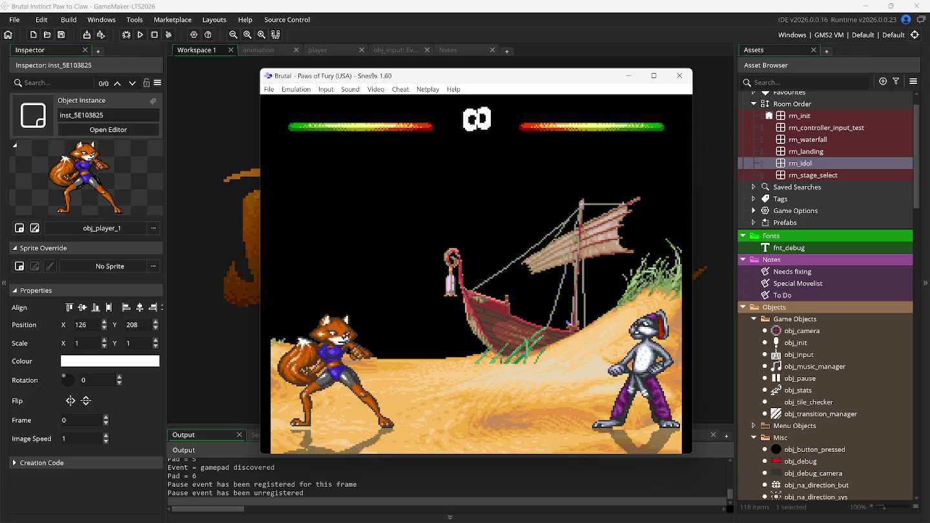
{"action": "key", "text": "x"}
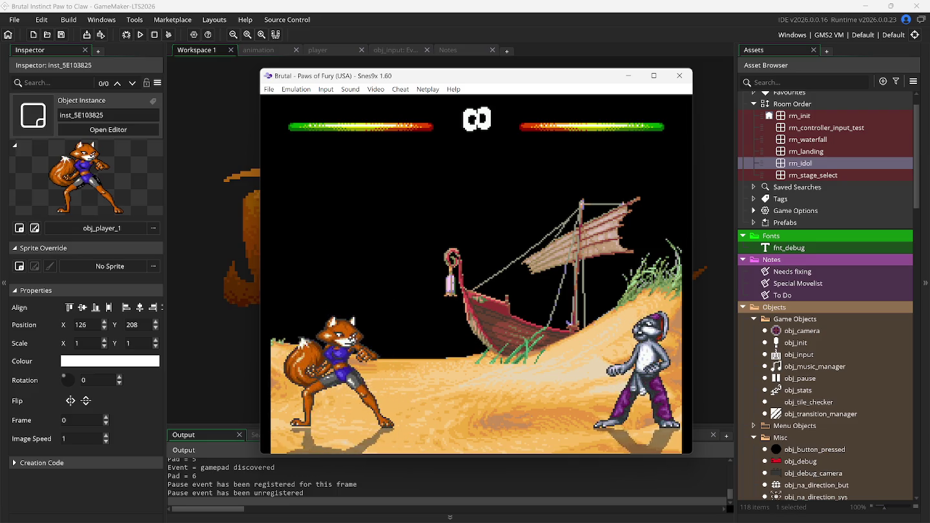
{"action": "key", "text": "x"}
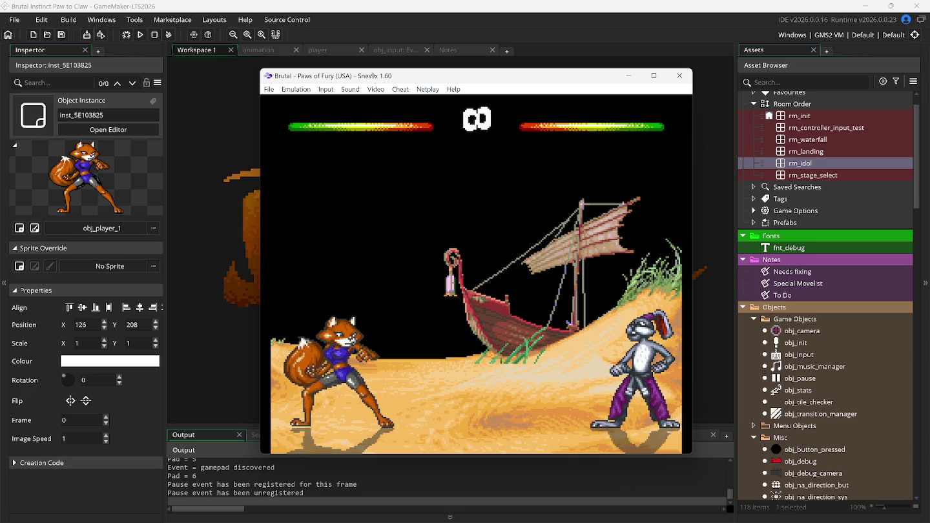
{"action": "key", "text": "x"}
{"action": "key", "text": "x"}
{"action": "key", "text": "x"}
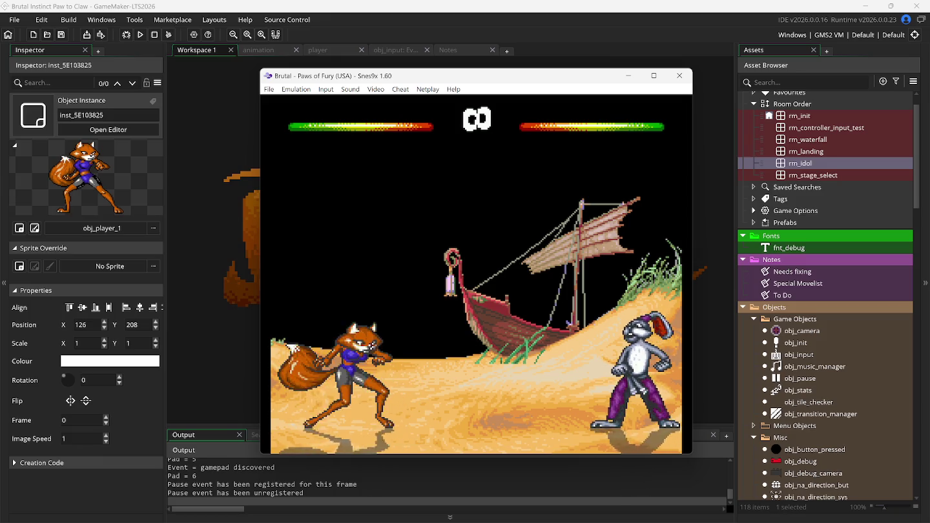
{"action": "key", "text": "x"}
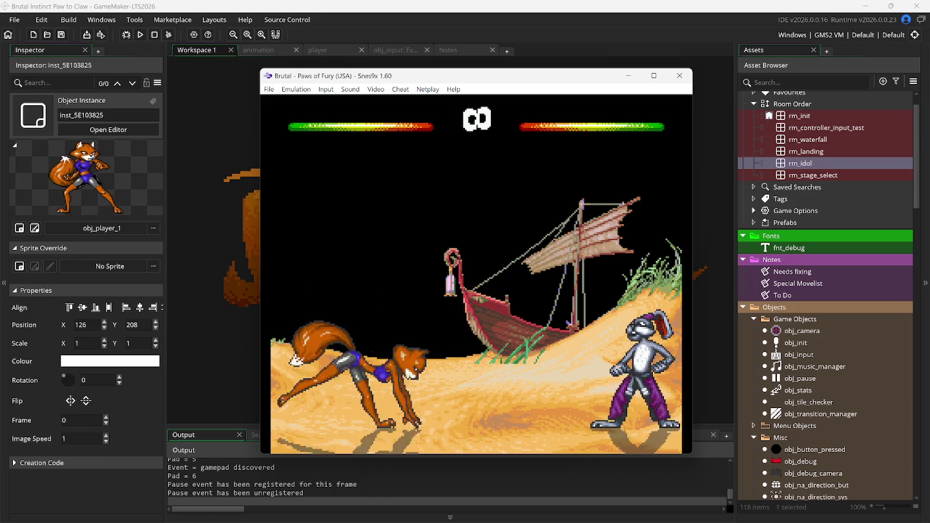
{"action": "key", "text": "x"}
{"action": "key", "text": "x"}
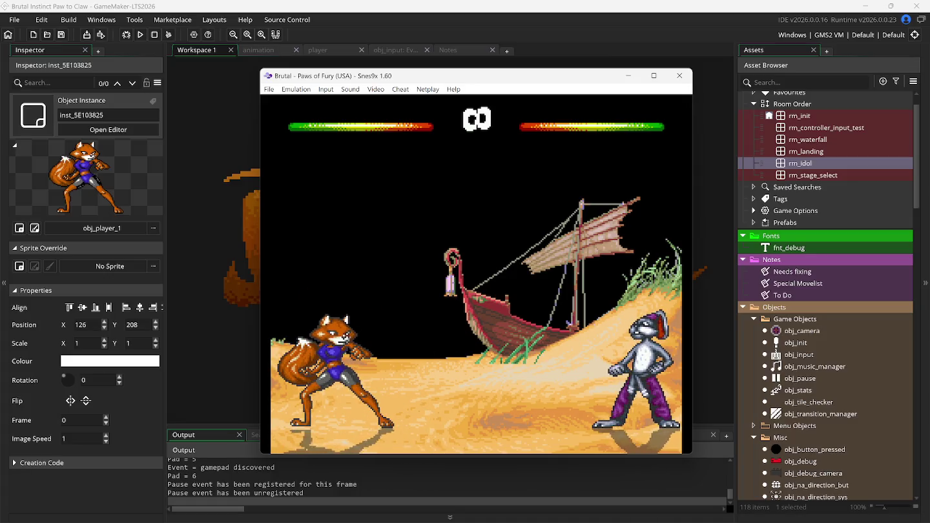
{"action": "key", "text": "x"}
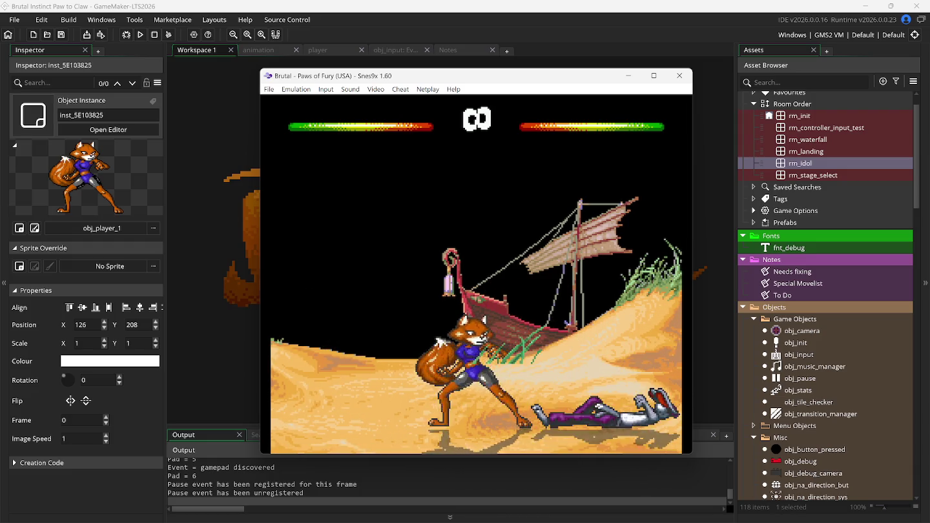
{"action": "key", "text": "Left+Up"}
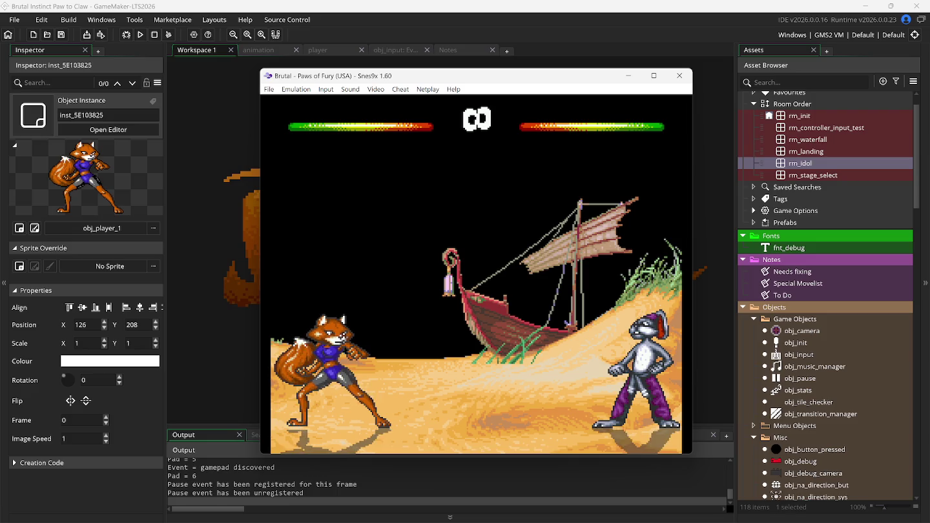
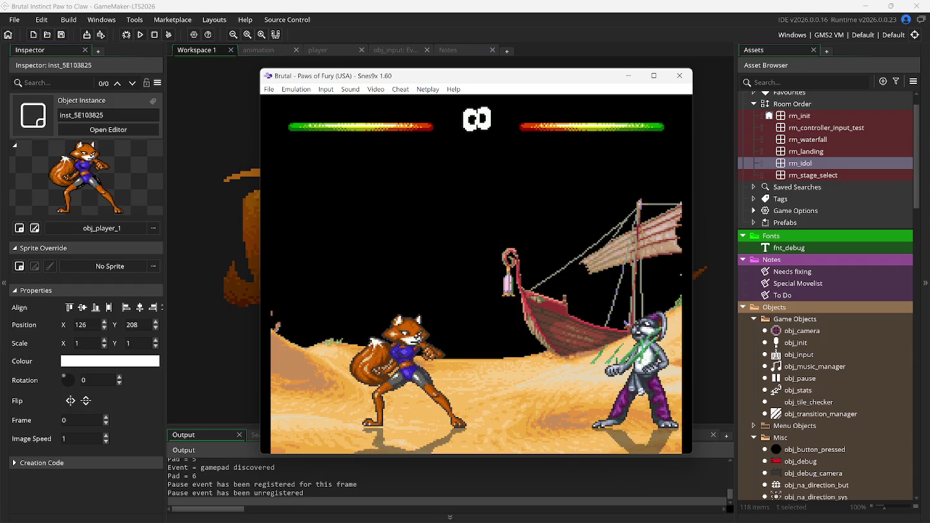
Bring GameMaker in front of Snes9x, add a line to Special Movelist.txt, and show scr_animation_fr.gml
{"action": "left_click", "coordinate": [358, 8]}
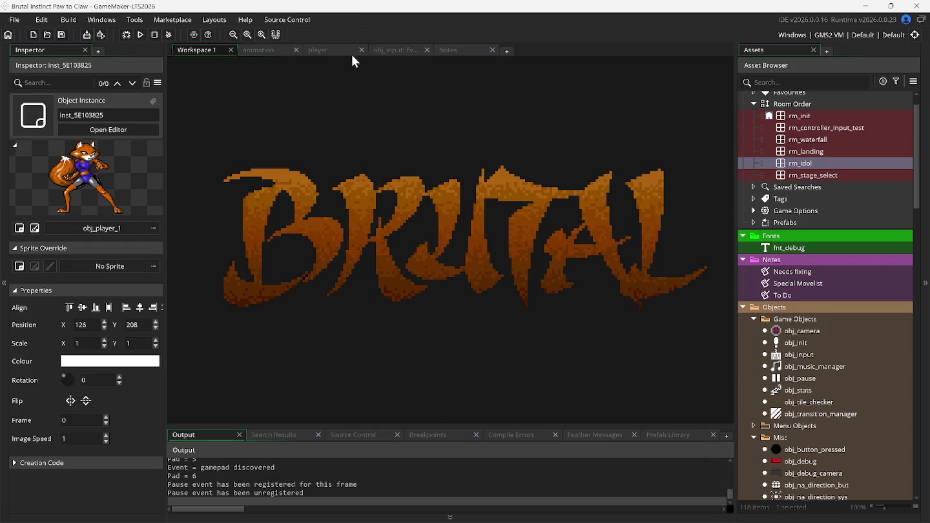
{"action": "left_click", "coordinate": [451, 51]}
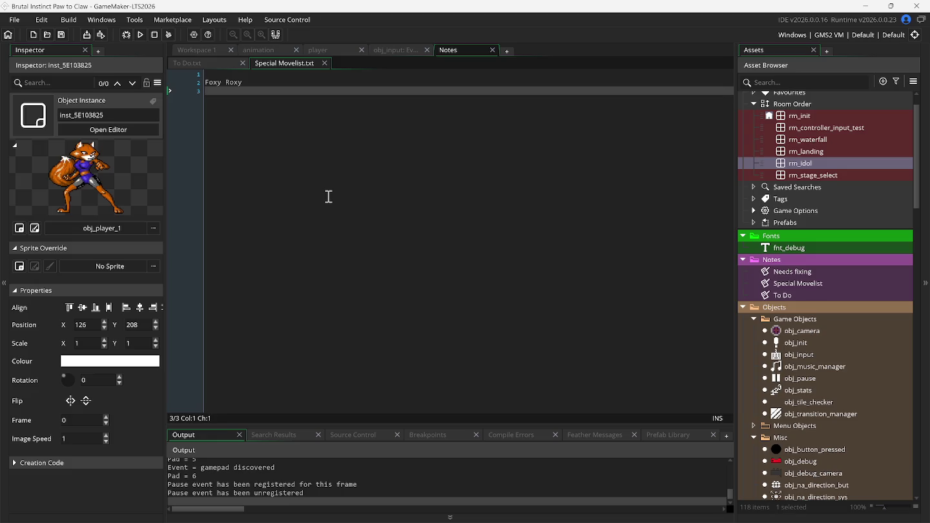
{"action": "key", "text": "Return"}
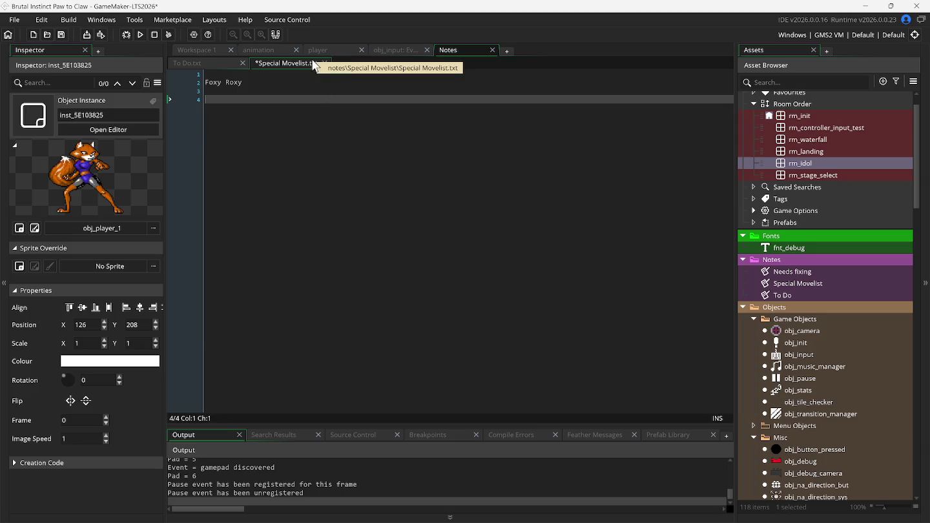
{"action": "left_click", "coordinate": [277, 48]}
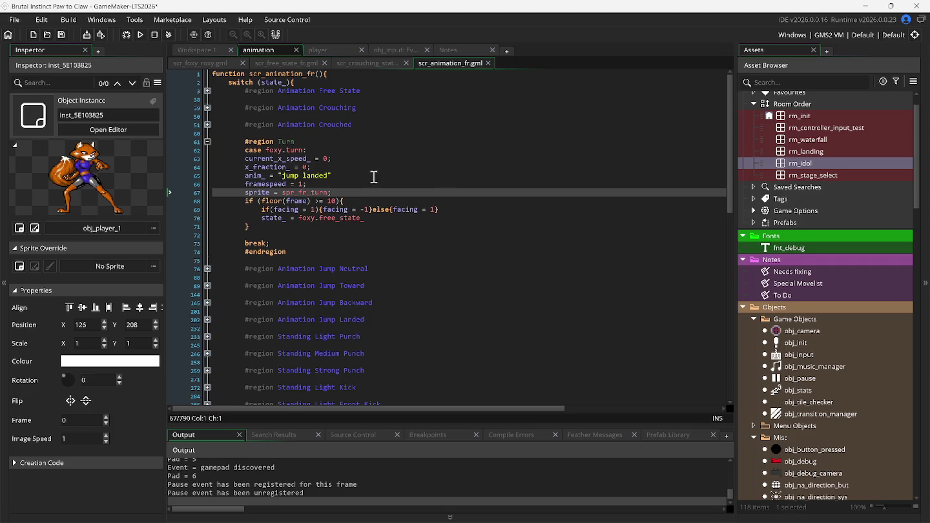
In scr_free_state_fr.gml, expand the States region and start a #region on line 40
{"action": "left_click", "coordinate": [207, 142]}
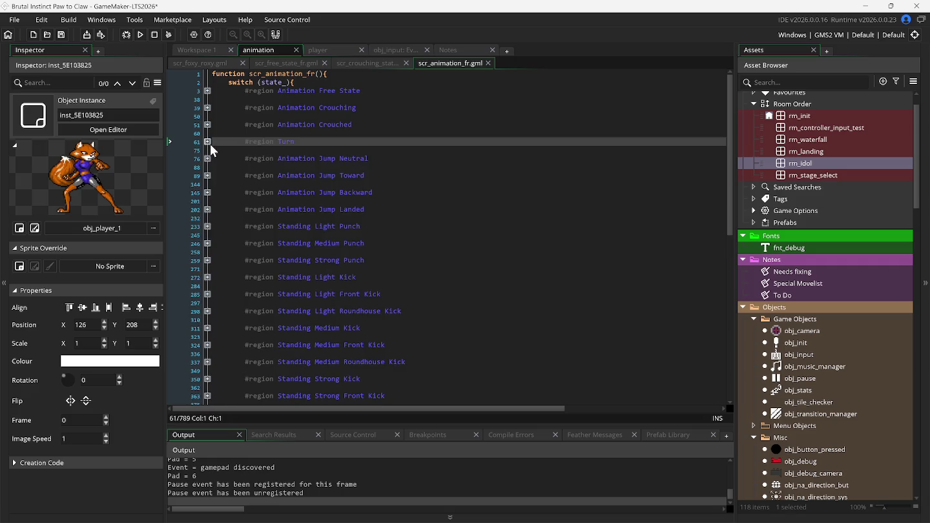
{"action": "left_click", "coordinate": [287, 65]}
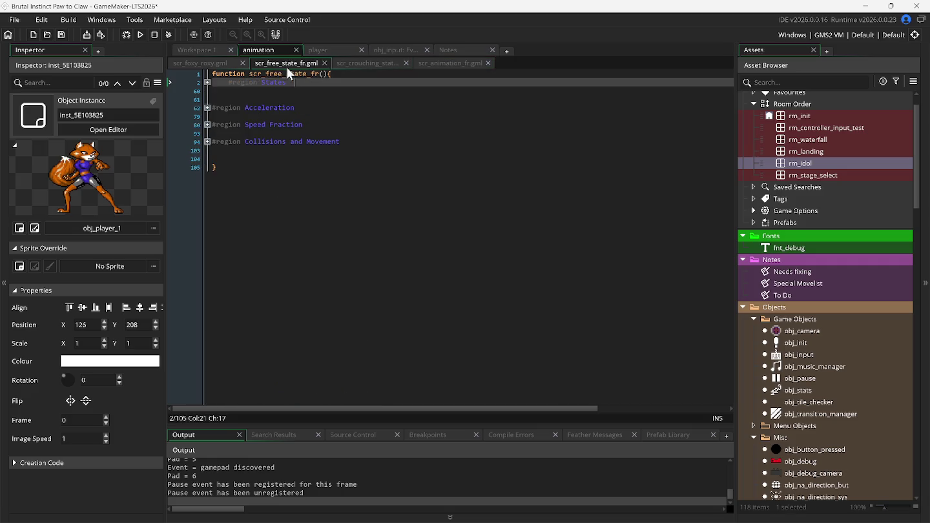
{"action": "left_click", "coordinate": [207, 83]}
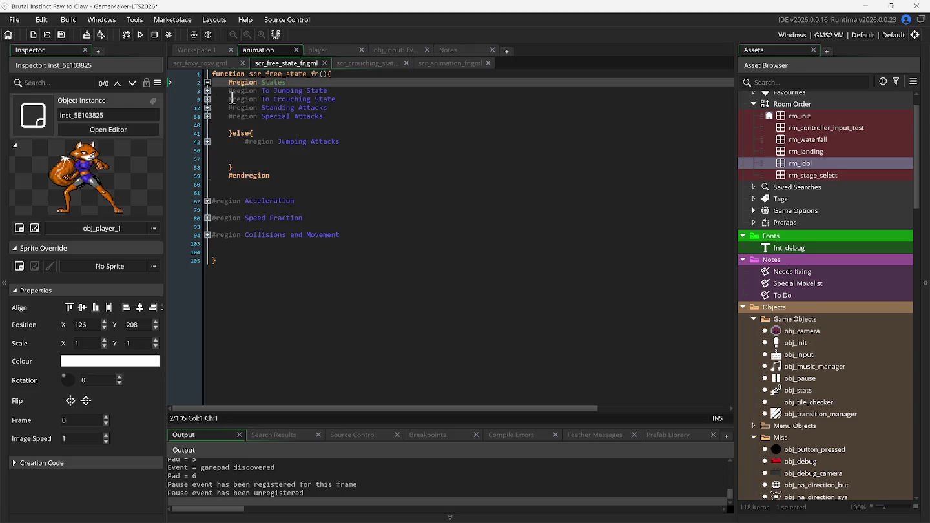
{"action": "left_click", "coordinate": [347, 127]}
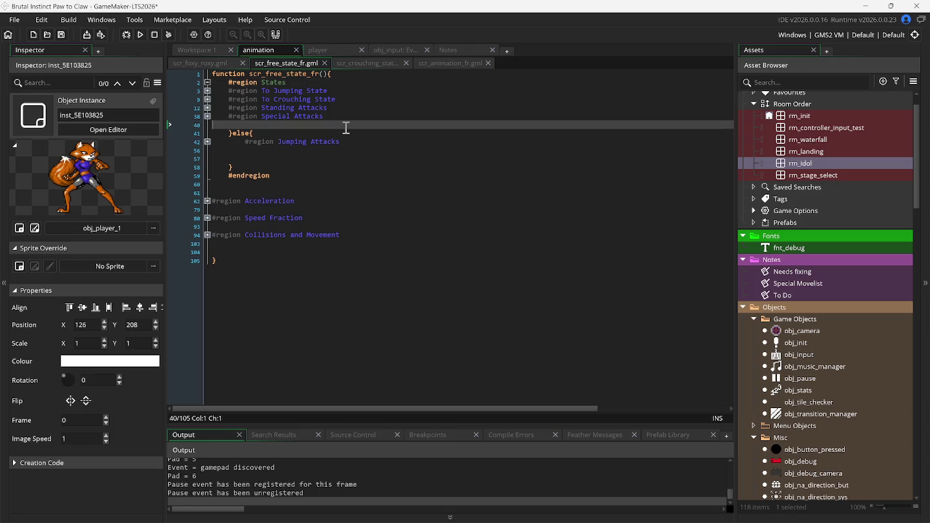
{"action": "type", "text": "#re"}
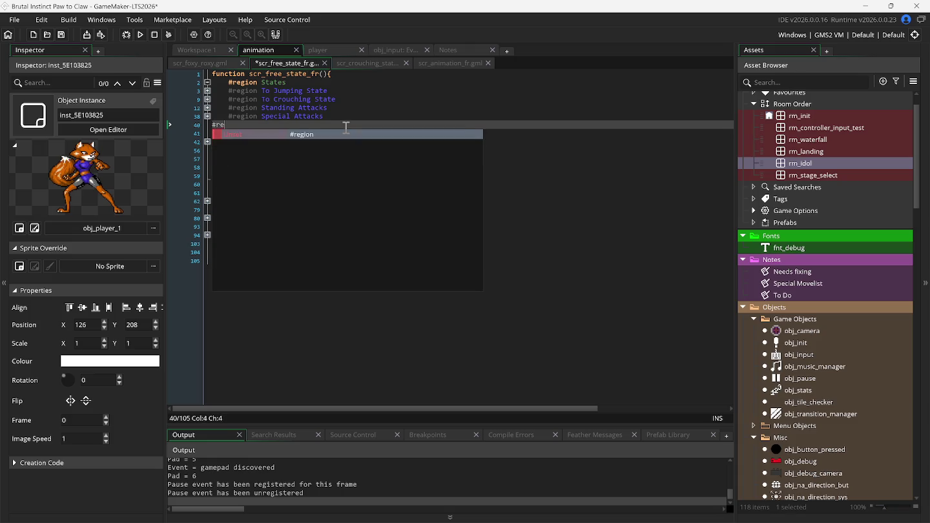
{"action": "key", "text": "Return"}
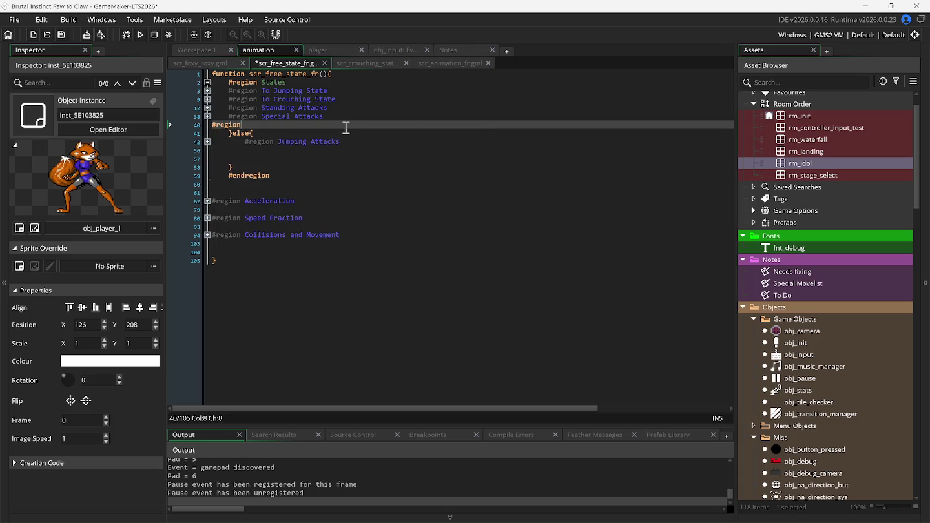
{"action": "key", "text": "BackSpace"}
{"action": "key", "text": "BackSpace"}
{"action": "key", "text": "BackSpace"}
{"action": "type", "text": "#re"}
{"action": "key", "text": "Return"}
Name the region Taunt, close it with #endregion, and leave a blank line inside
{"action": "type", "text": "Taunt"}
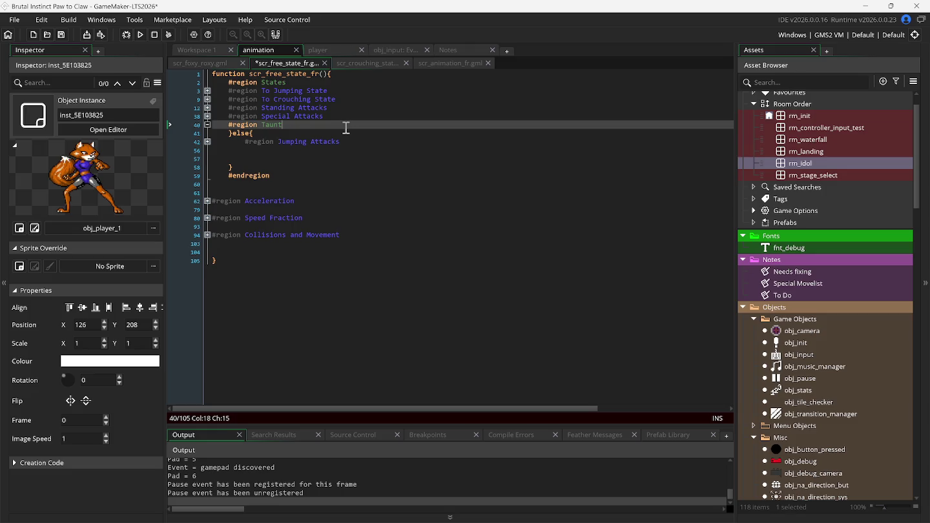
{"action": "key", "text": "Return"}
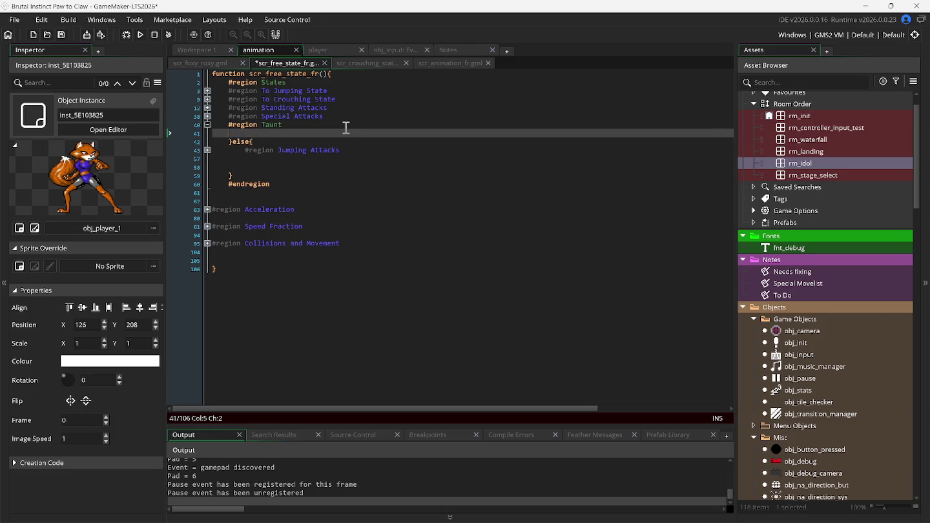
{"action": "type", "text": "#"}
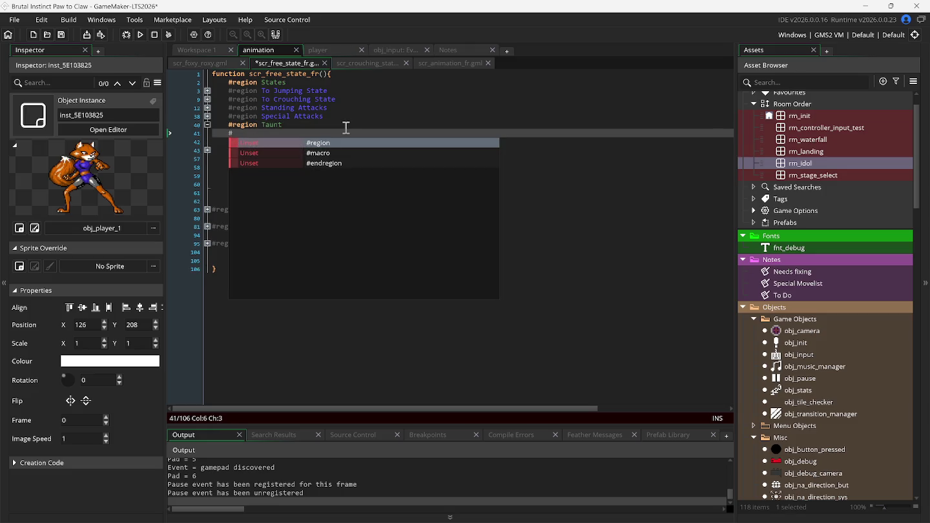
{"action": "key", "text": "Down"}
{"action": "key", "text": "Down"}
{"action": "key", "text": "Return"}
{"action": "key", "text": "Up"}
{"action": "key", "text": "End"}
{"action": "key", "text": "Return"}
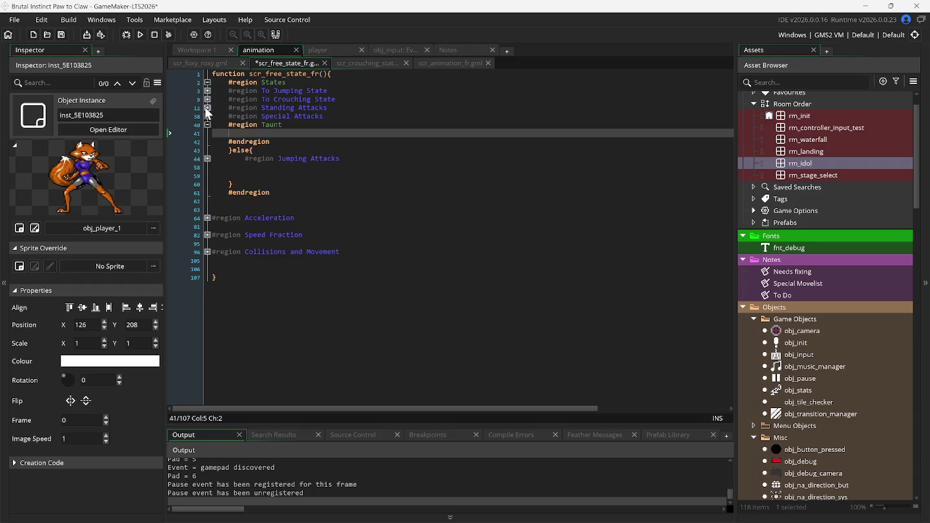
Copy the standing light punch input_pressed line and paste it under Special Attacks
{"action": "left_click", "coordinate": [208, 108]}
{"action": "left_click", "coordinate": [206, 116]}
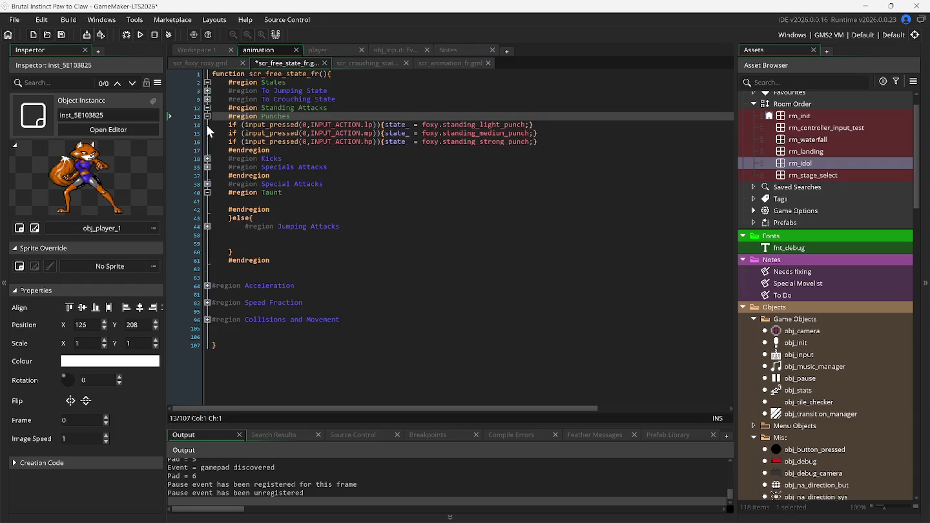
{"action": "left_click", "coordinate": [207, 125]}
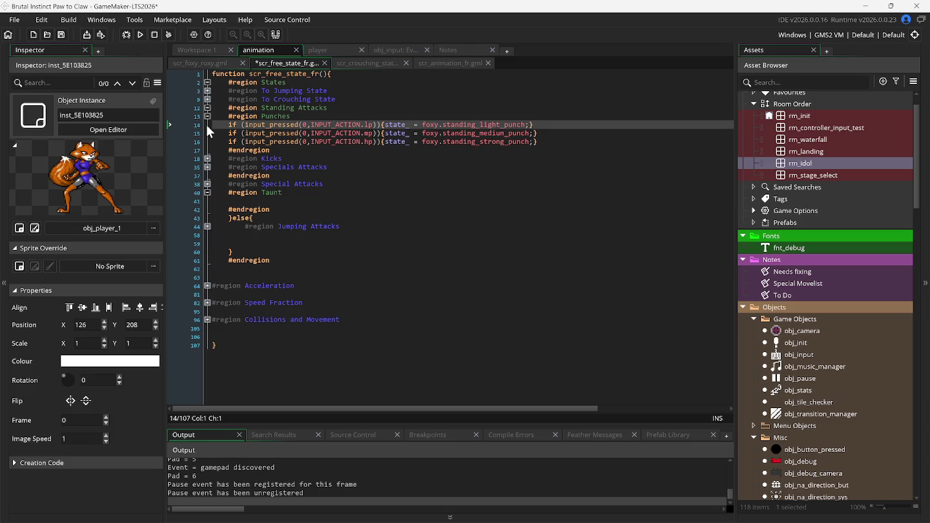
{"action": "left_click", "coordinate": [206, 116]}
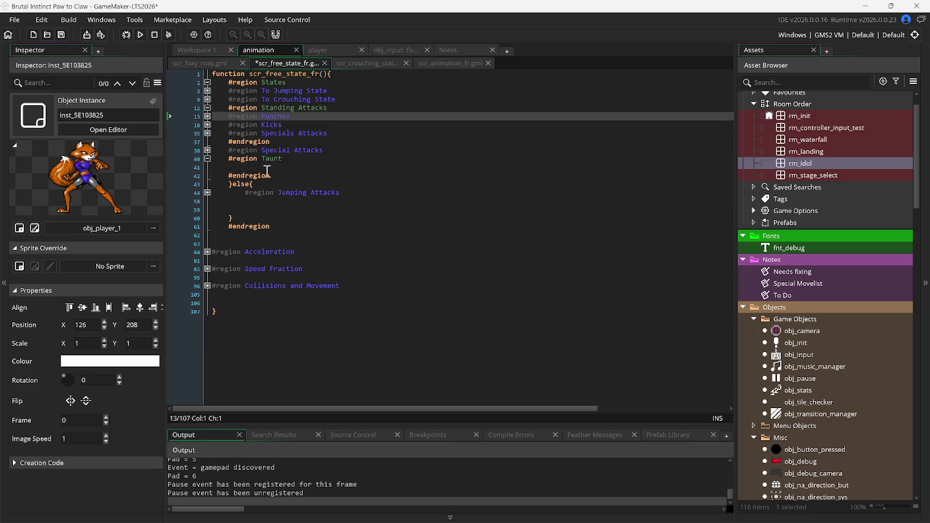
{"action": "left_click", "coordinate": [338, 152]}
{"action": "key", "text": "Return"}
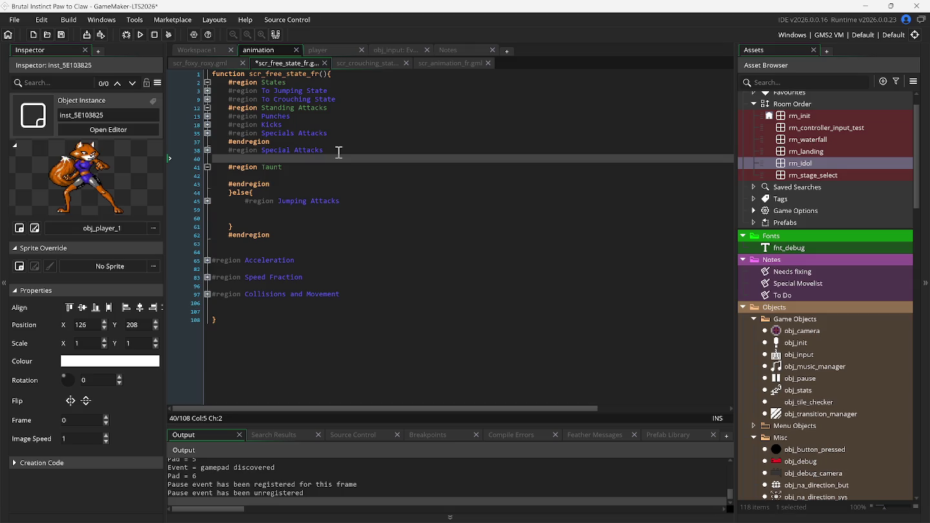
{"action": "type", "text": "if (input_pressed(0,INPUT_ACTION.lp)){state_ = foxy.standing_light_punch;}"}
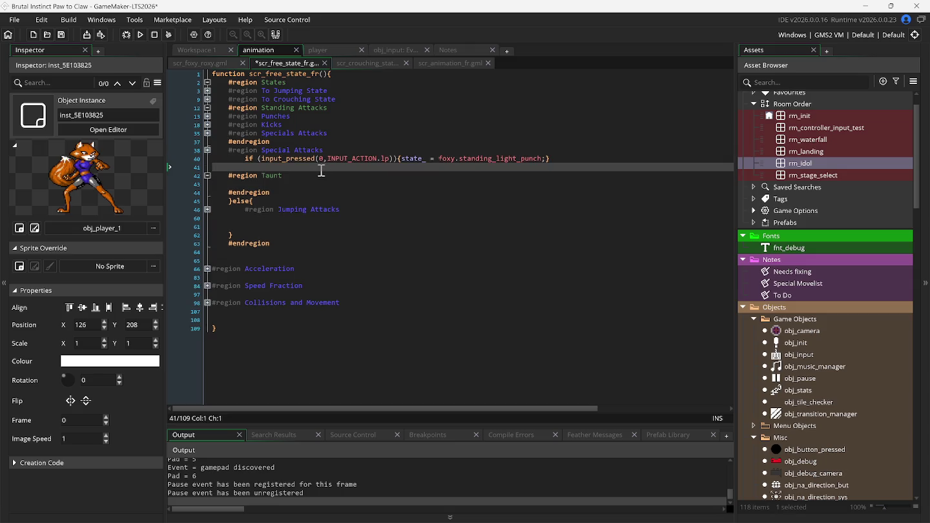
Change the pasted line's INPUT_ACTION.lp to INPUT_ACTION.select, then save and run the game
{"action": "double_click", "coordinate": [389, 161]}
{"action": "key", "text": "BackSpace"}
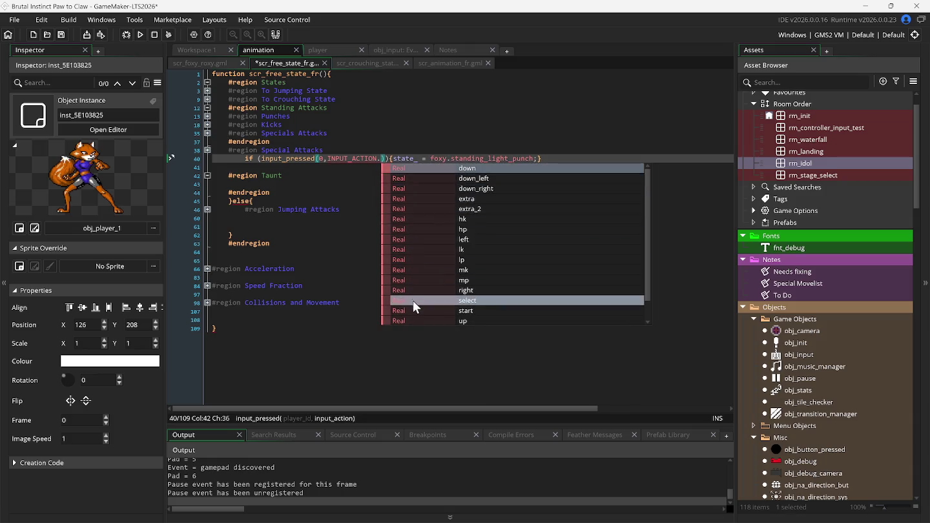
{"action": "left_click", "coordinate": [413, 300]}
{"action": "left_click", "coordinate": [140, 34]}
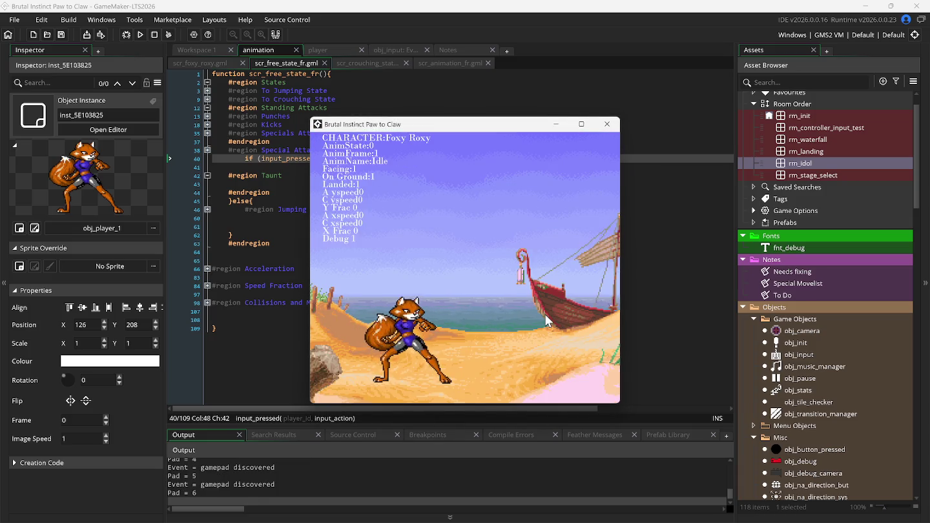
Add a taunt entry after jumping_strong_punch in scr_foxy_roxy.gml's state list
{"action": "left_click", "coordinate": [284, 151]}
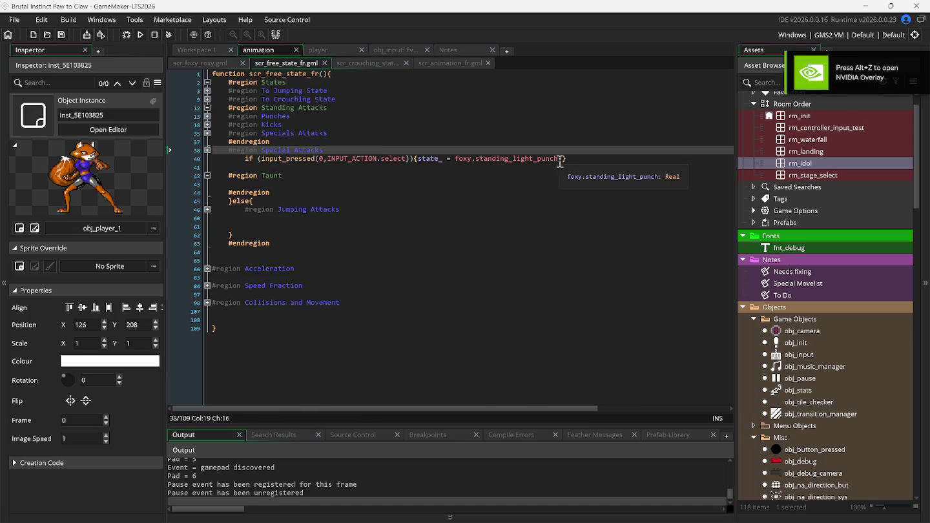
{"action": "left_click", "coordinate": [214, 64]}
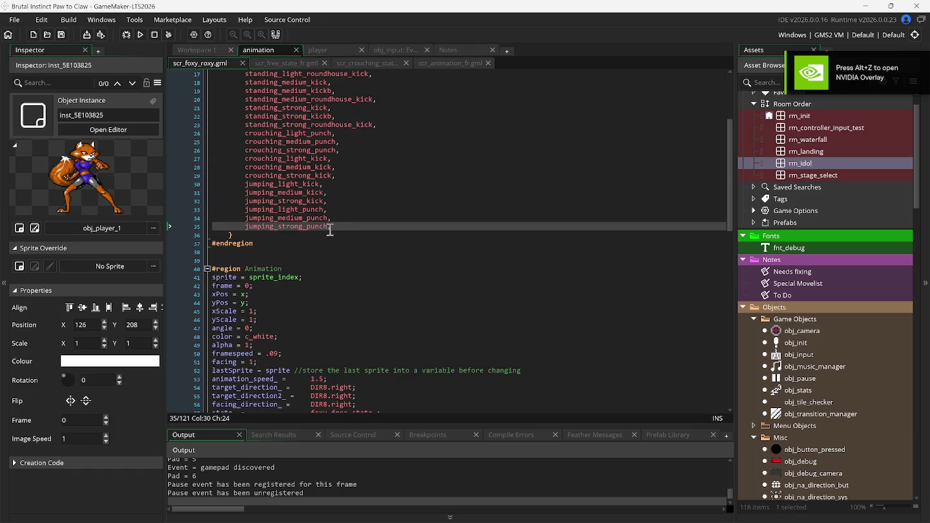
{"action": "key", "text": "Return"}
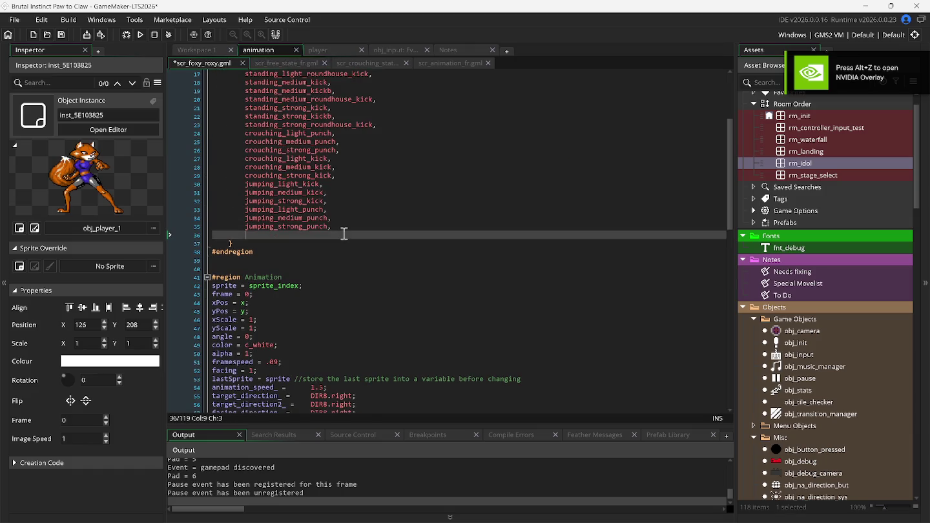
{"action": "type", "text": "taunt"}
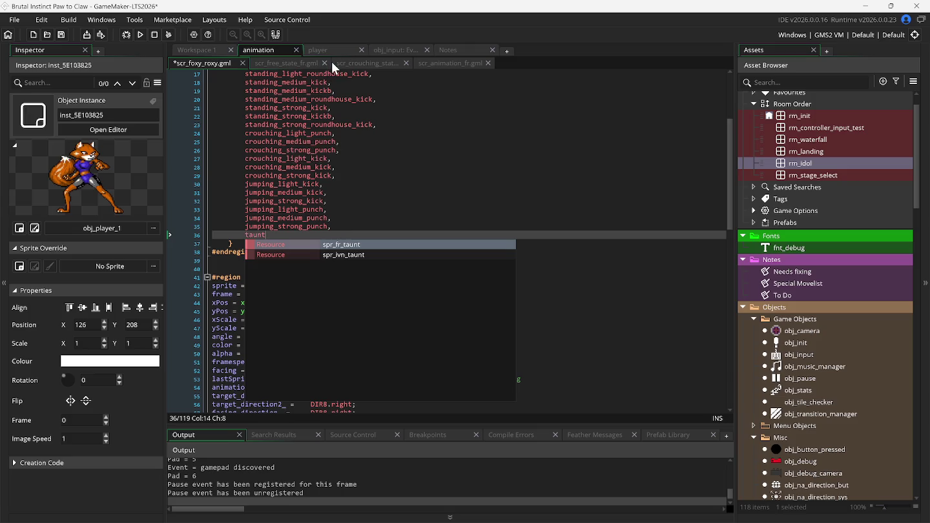
{"action": "left_click", "coordinate": [435, 65]}
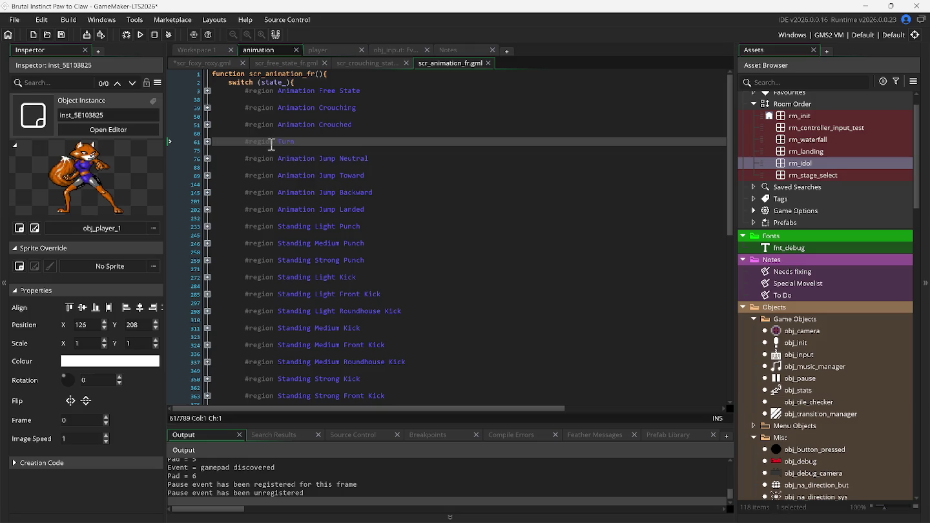
Select and copy the Standing Light Punch region's code, then fold the region
{"action": "scroll", "coordinate": [265, 187], "scroll_direction": "down", "scroll_amount": 3}
{"action": "scroll", "coordinate": [271, 206], "scroll_direction": "down", "scroll_amount": 10}
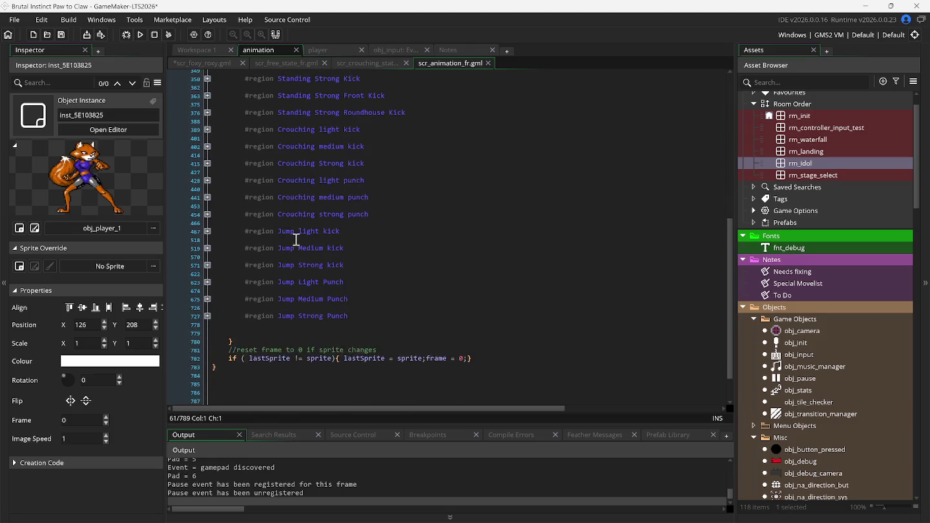
{"action": "scroll", "coordinate": [297, 248], "scroll_direction": "up", "scroll_amount": 10}
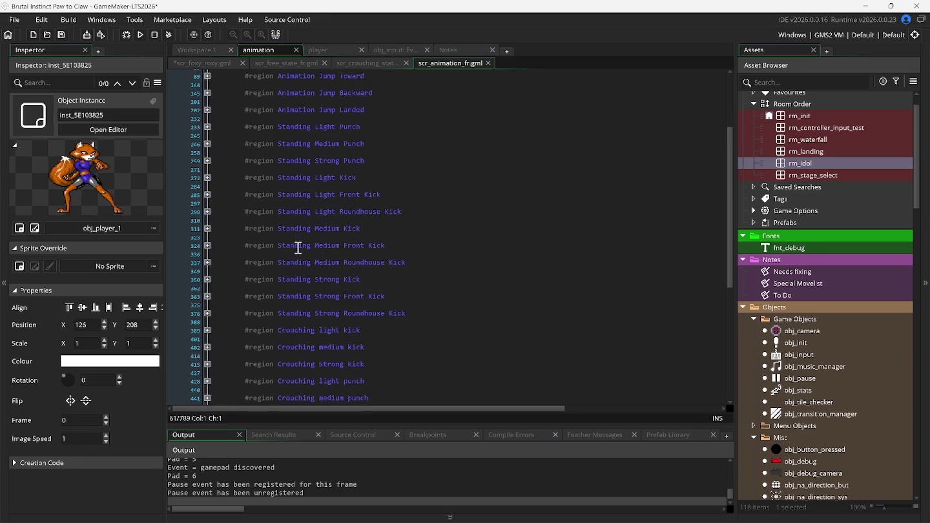
{"action": "left_click", "coordinate": [208, 166]}
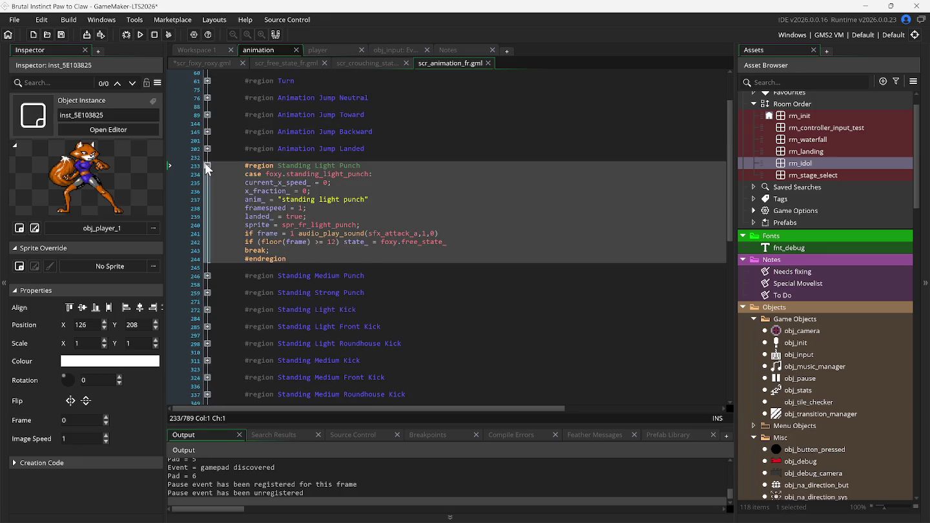
{"action": "left_click_drag", "start_coordinate": [219, 169], "coordinate": [232, 267]}
{"action": "right_click", "coordinate": [238, 210]}
{"action": "left_click", "coordinate": [260, 231]}
{"action": "left_click", "coordinate": [207, 166]}
Paste the copied block after Jump Strong Punch and select its region name
{"action": "scroll", "coordinate": [496, 273], "scroll_direction": "down", "scroll_amount": 5}
{"action": "scroll", "coordinate": [496, 273], "scroll_direction": "down", "scroll_amount": 5}
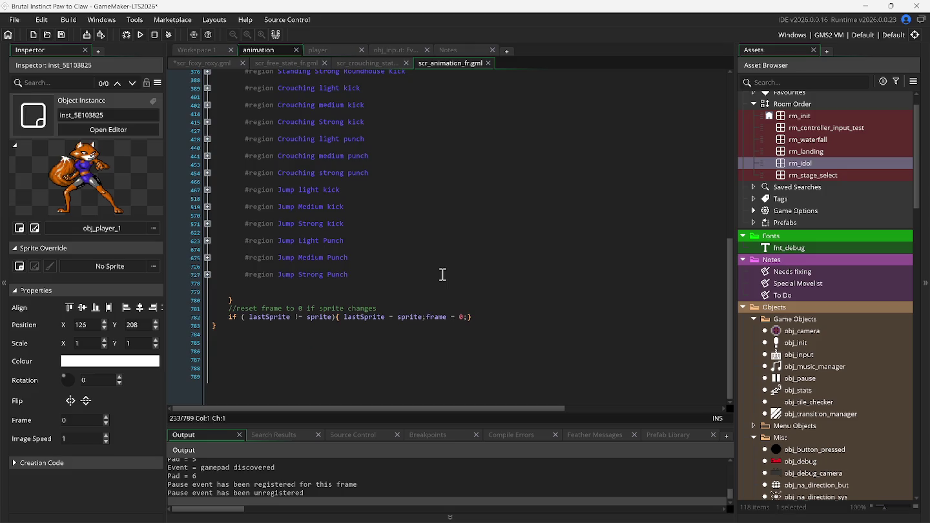
{"action": "left_click", "coordinate": [384, 282]}
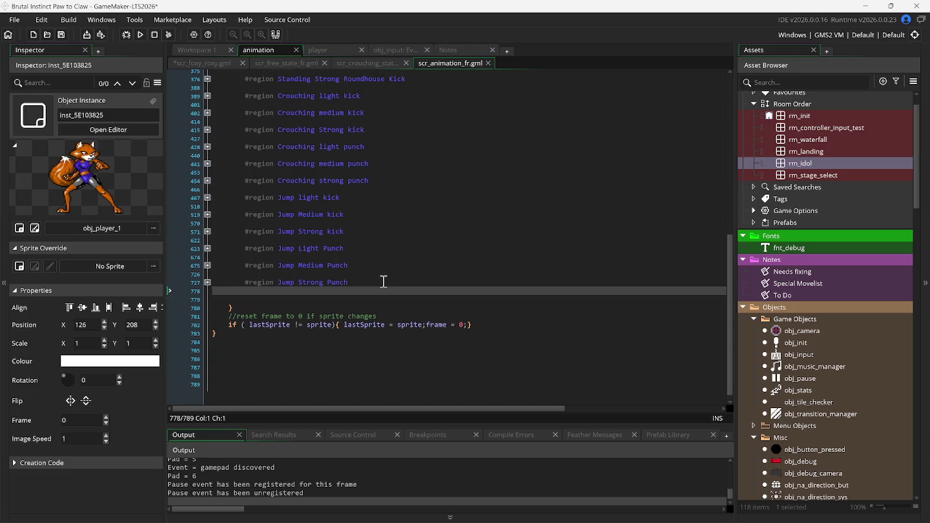
{"action": "key", "text": "ctrl+v"}
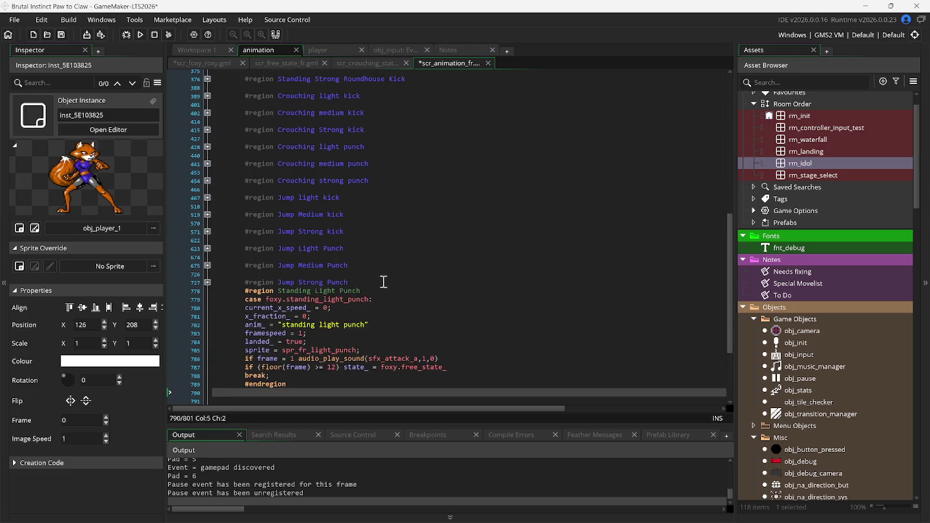
{"action": "left_click", "coordinate": [279, 292]}
{"action": "left_click_drag", "start_coordinate": [279, 291], "coordinate": [359, 294]}
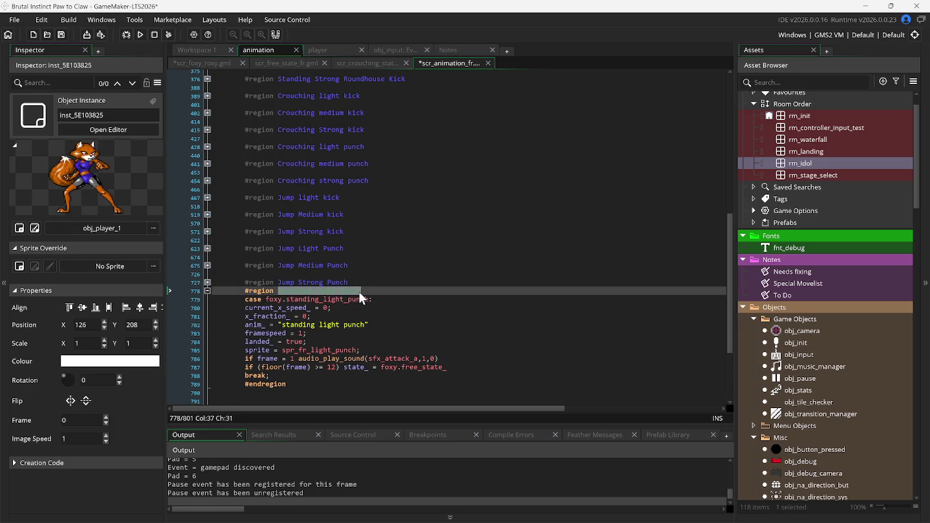
Rename the pasted region to Taunt and change its case to foxy.taunt
{"action": "type", "text": "Taunt"}
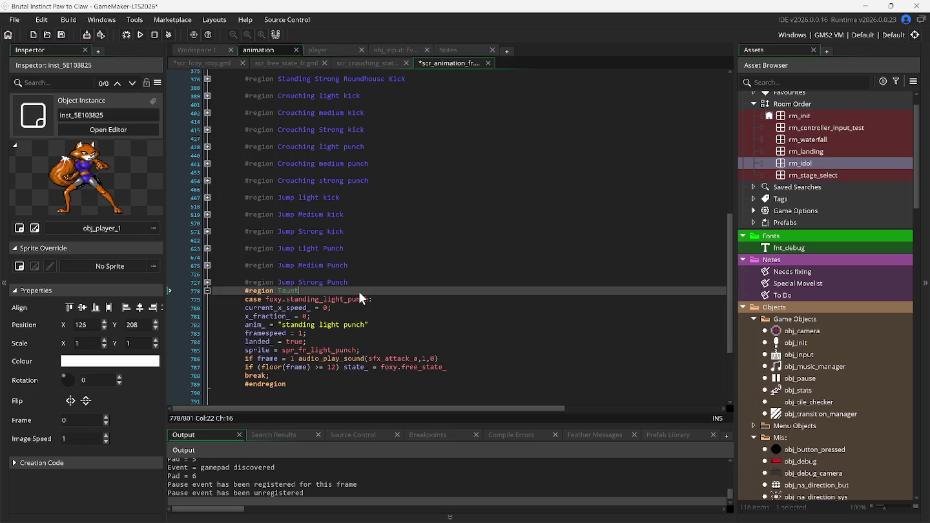
{"action": "key", "text": "Return"}
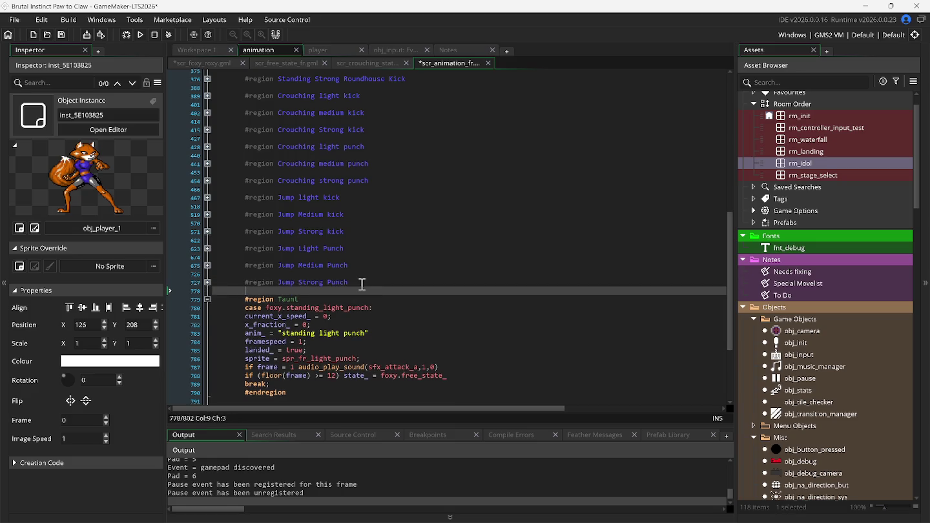
{"action": "left_click", "coordinate": [369, 308]}
{"action": "key", "text": "BackSpace"}
{"action": "key", "text": "BackSpace"}
{"action": "key", "text": "BackSpace"}
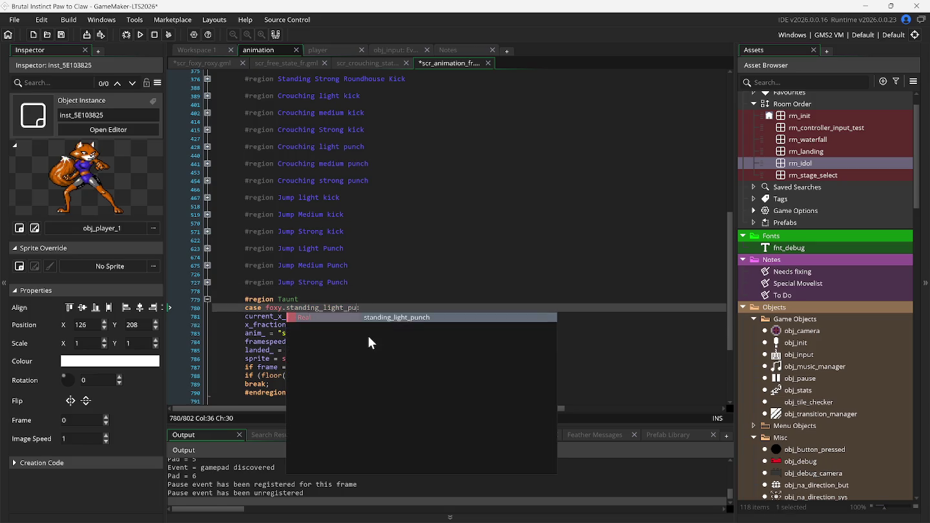
{"action": "key", "text": "BackSpace"}
{"action": "key", "text": "BackSpace"}
{"action": "key", "text": "BackSpace"}
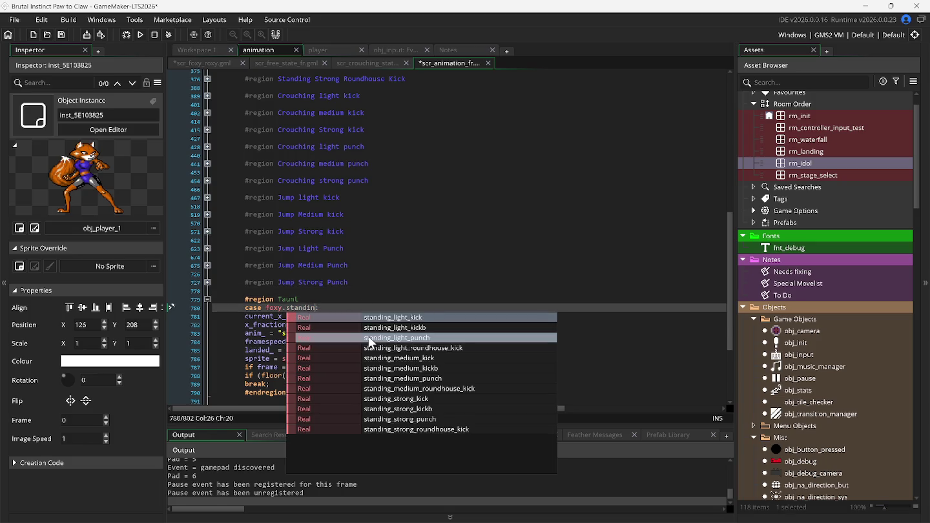
{"action": "double_click", "coordinate": [306, 306]}
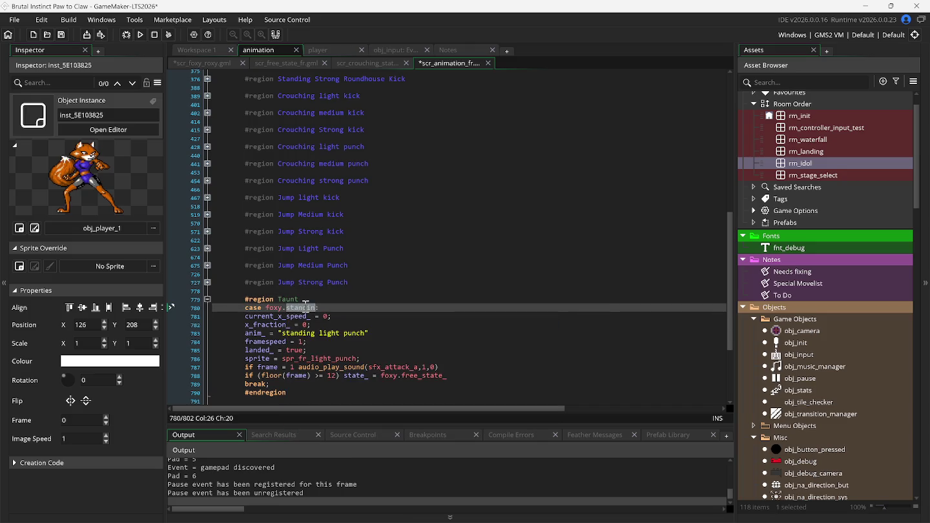
{"action": "type", "text": "t"}
{"action": "key", "text": "Return"}
Set anim_ to "taunt", delete the landed_ = true line, and use sprite spr_fr_taunt
{"action": "double_click", "coordinate": [288, 334]}
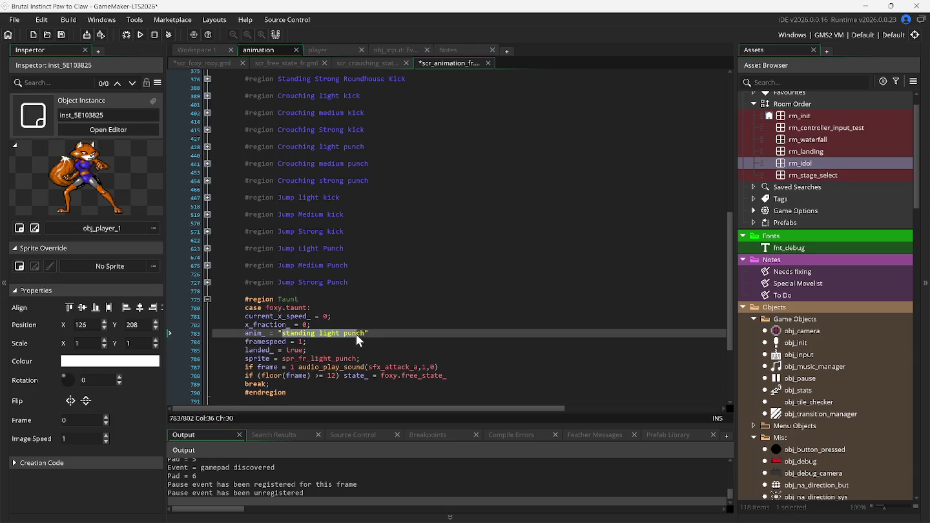
{"action": "type", "text": "t"}
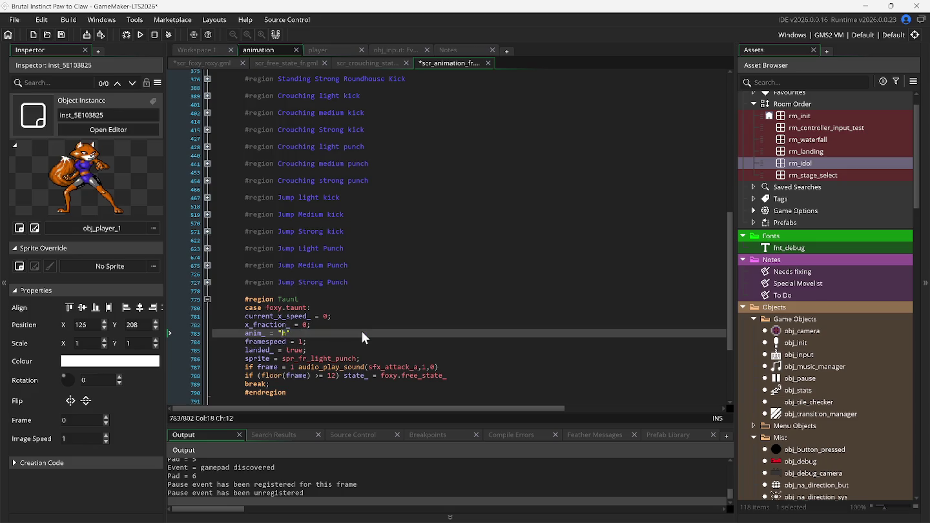
{"action": "type", "text": "aunt"}
{"action": "left_click_drag", "start_coordinate": [246, 351], "coordinate": [309, 352]}
{"action": "key", "text": "BackSpace"}
{"action": "key", "text": "BackSpace"}
{"action": "key", "text": "BackSpace"}
{"action": "key", "text": "BackSpace"}
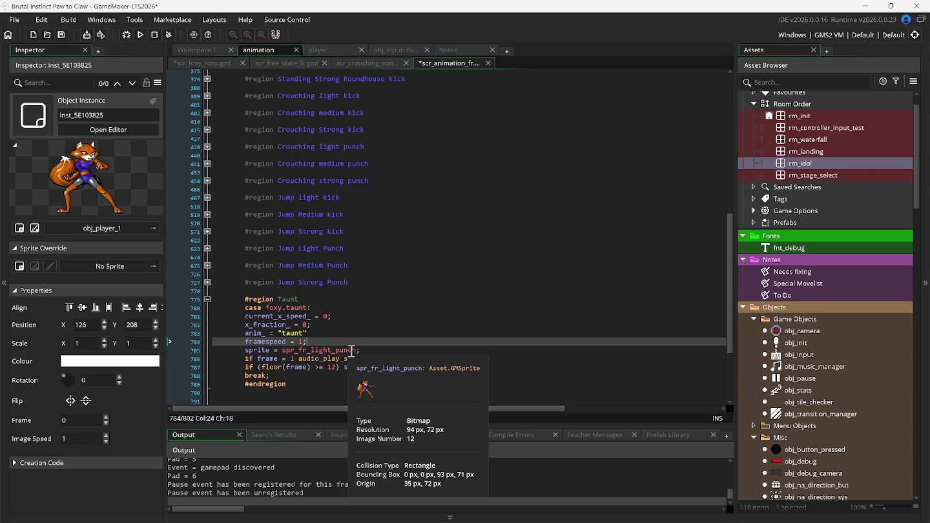
{"action": "double_click", "coordinate": [357, 350]}
{"action": "type", "text": "spr_fr_"}
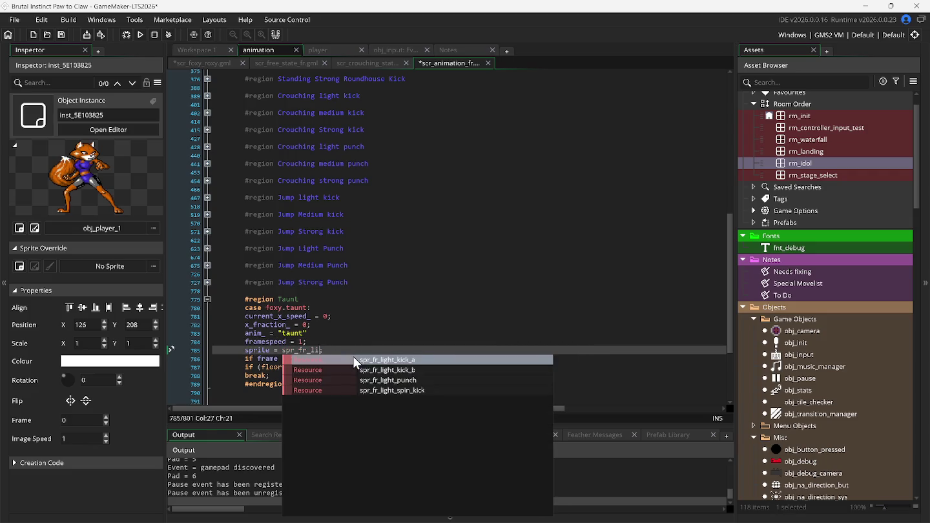
{"action": "type", "text": "t"}
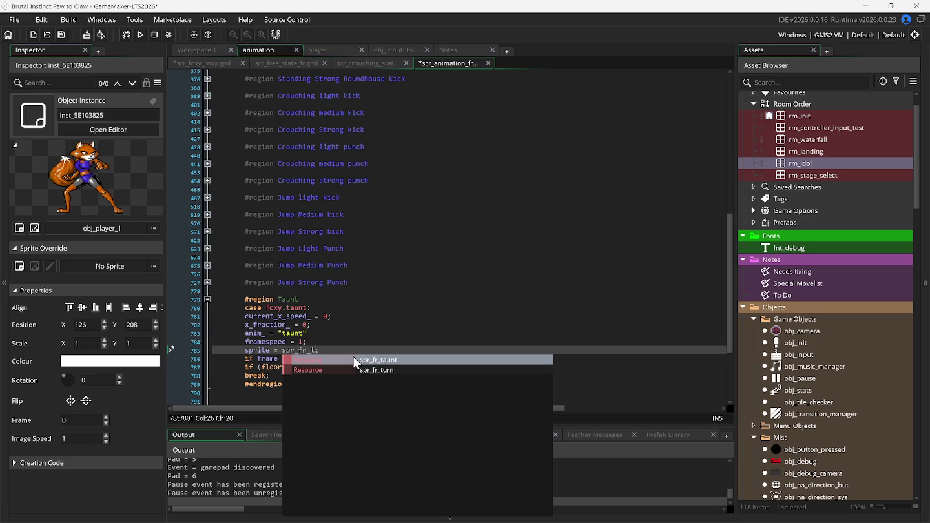
{"action": "key", "text": "Return"}
{"action": "type", "text": ";"}
Comment out the audio_play_sound line with //
{"action": "left_click", "coordinate": [235, 358]}
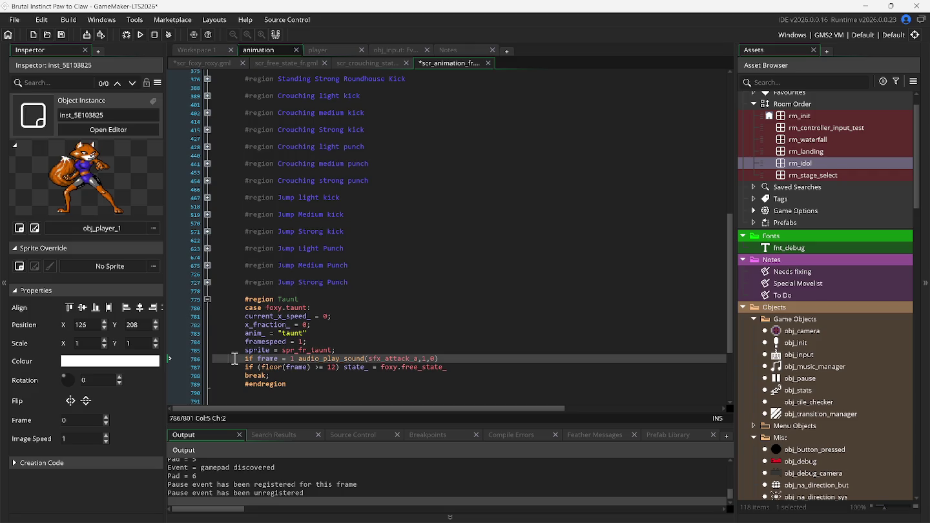
{"action": "type", "text": "//"}
{"action": "scroll", "coordinate": [806, 395], "scroll_direction": "down", "scroll_amount": 10}
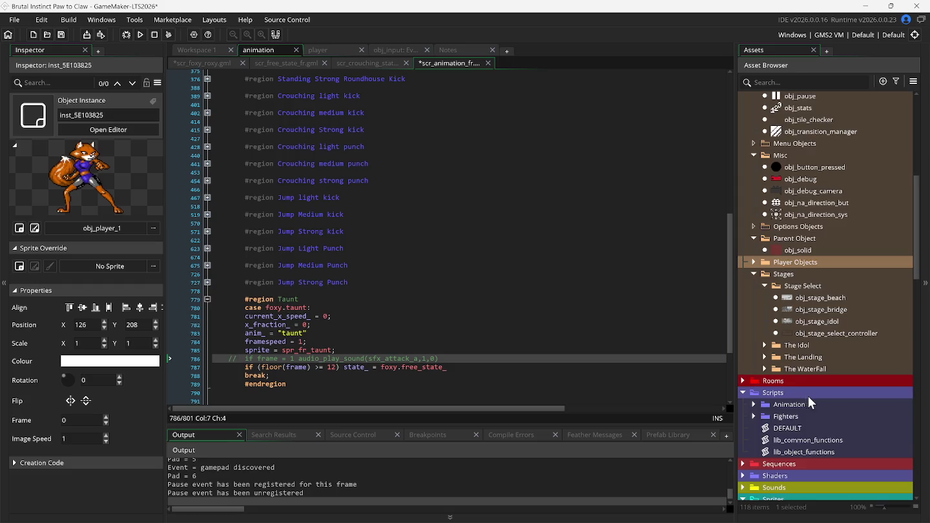
{"action": "scroll", "coordinate": [816, 412], "scroll_direction": "down", "scroll_amount": 3}
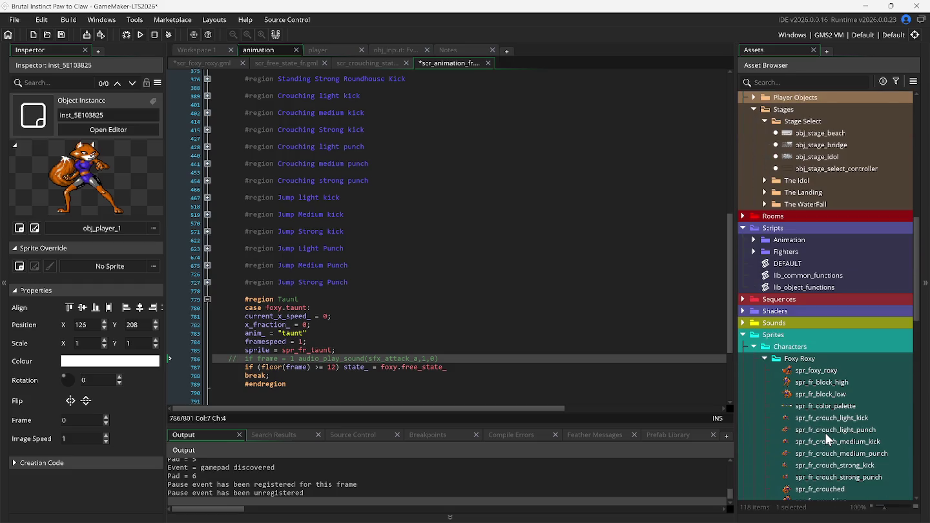
{"action": "scroll", "coordinate": [828, 439], "scroll_direction": "down", "scroll_amount": 7}
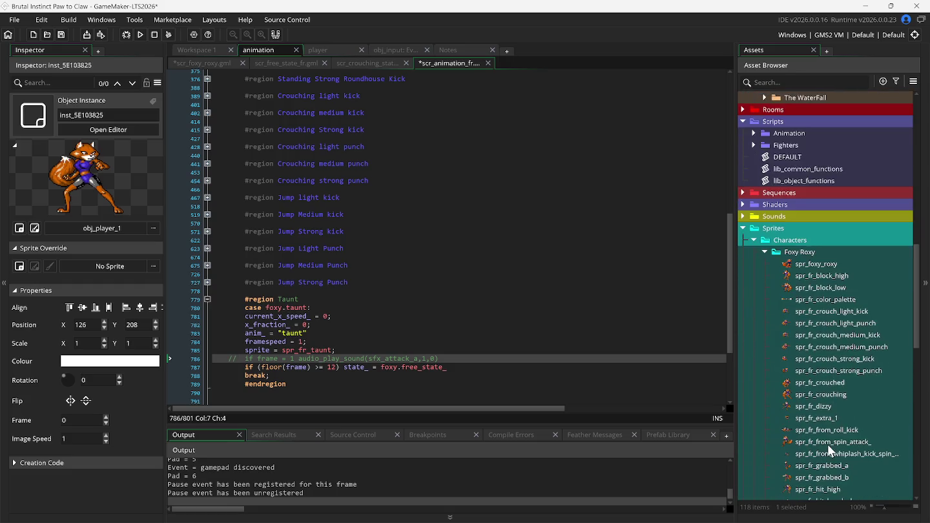
{"action": "scroll", "coordinate": [830, 451], "scroll_direction": "down", "scroll_amount": 13}
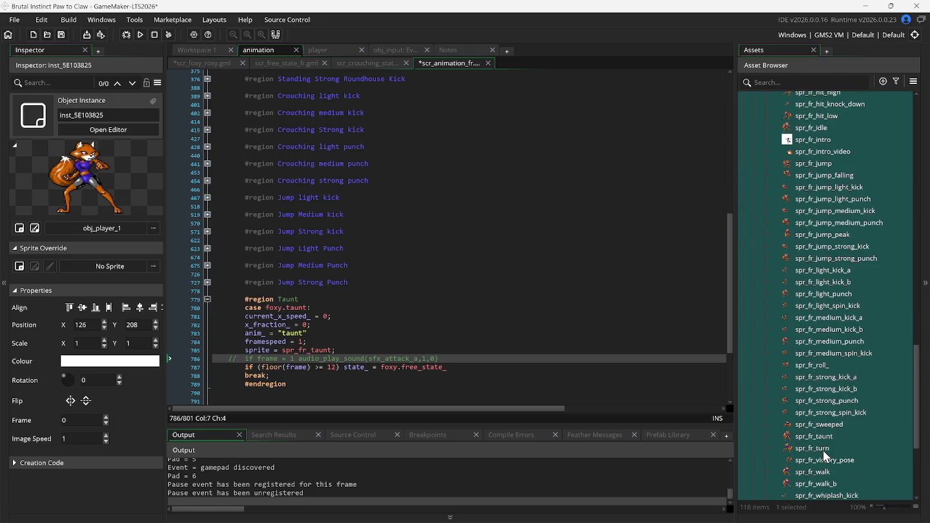
Check spr_fr_taunt's frame count, change the Taunt end frame from 12 to 140, and run the game
{"action": "double_click", "coordinate": [824, 437]}
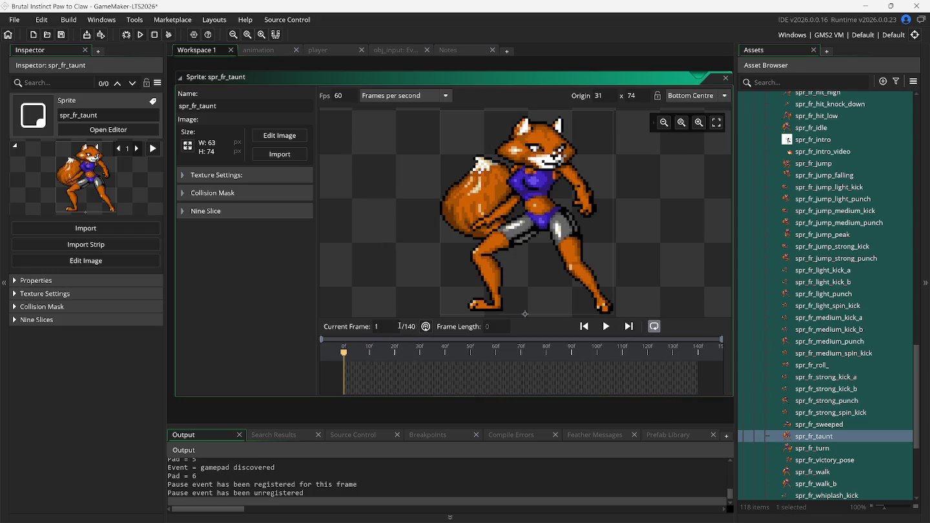
{"action": "left_click", "coordinate": [275, 51]}
{"action": "left_click", "coordinate": [330, 368]}
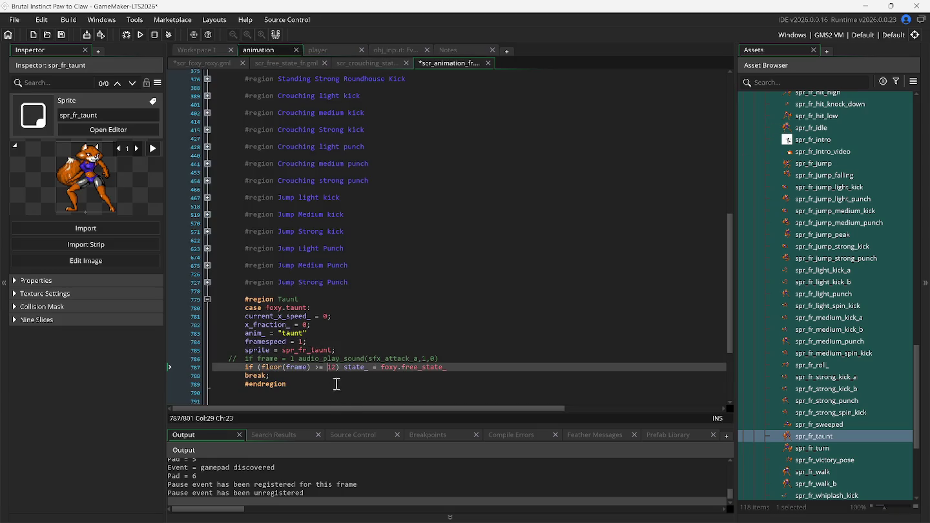
{"action": "key", "text": "Delete"}
{"action": "key", "text": "Delete"}
{"action": "type", "text": "140"}
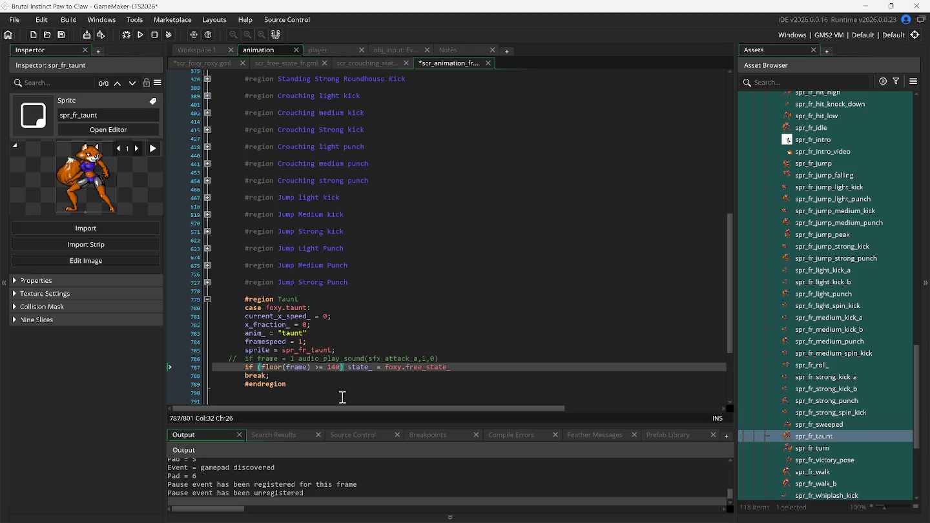
{"action": "key", "text": "F5"}
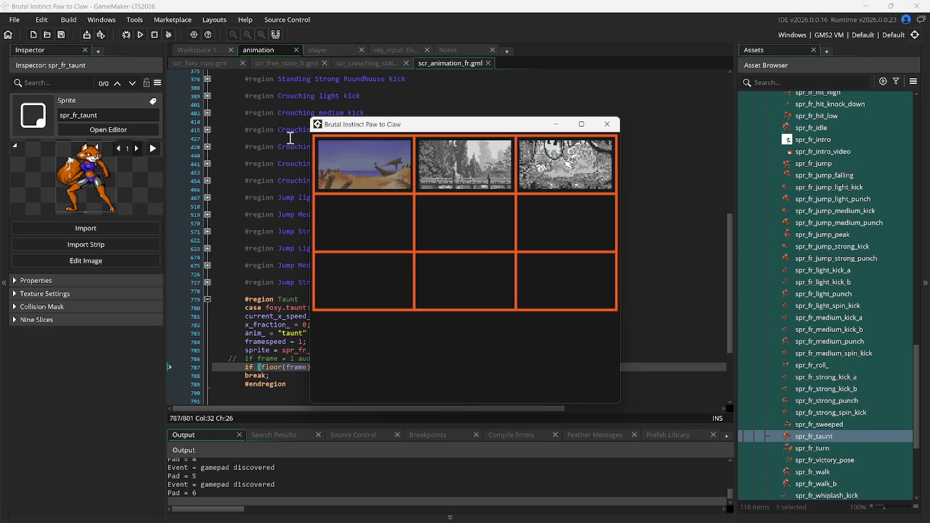
{"action": "left_click", "coordinate": [291, 59]}
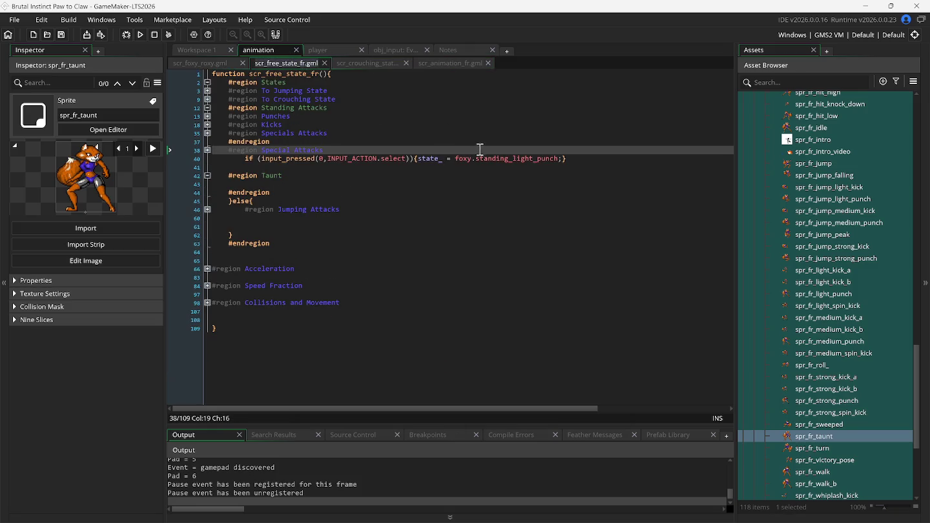
Test-run with the select line set to foxy.taunt, then undo back to standing_light_punch
{"action": "left_click", "coordinate": [501, 160]}
{"action": "double_click", "coordinate": [503, 160]}
{"action": "type", "text": "taunt"}
{"action": "key", "text": "Return"}
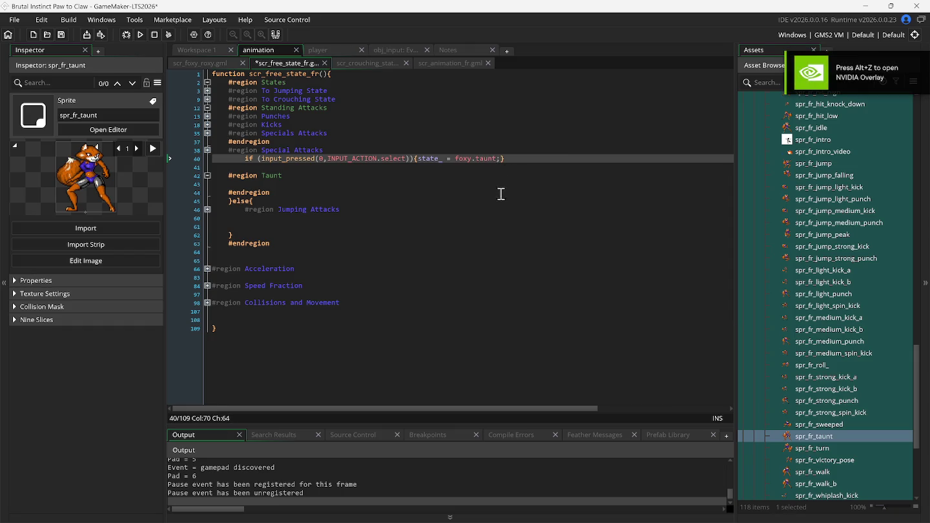
{"action": "key", "text": "F5"}
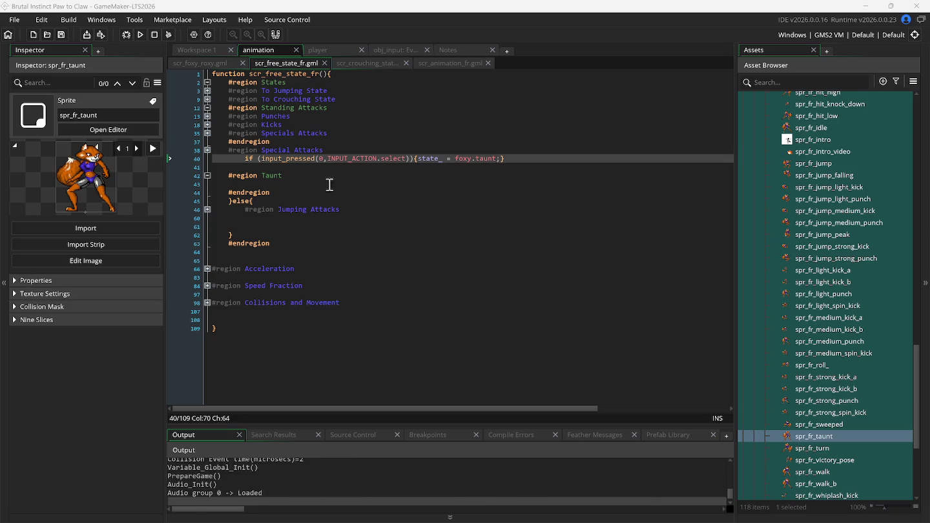
{"action": "left_click", "coordinate": [293, 159]}
{"action": "key", "text": "ctrl+z"}
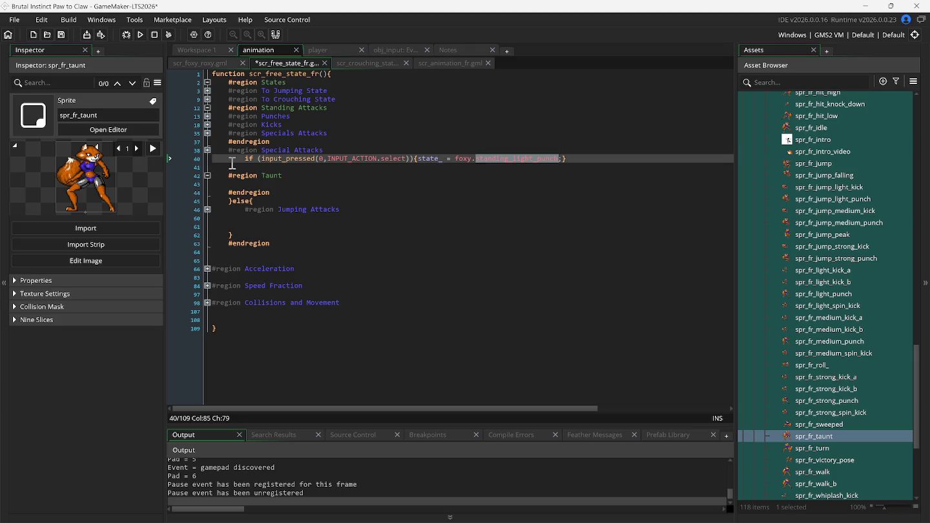
{"action": "left_click", "coordinate": [232, 163]}
Move the select input_pressed line from Special Attacks into the Taunt region
{"action": "left_click", "coordinate": [206, 150]}
{"action": "left_click", "coordinate": [206, 151]}
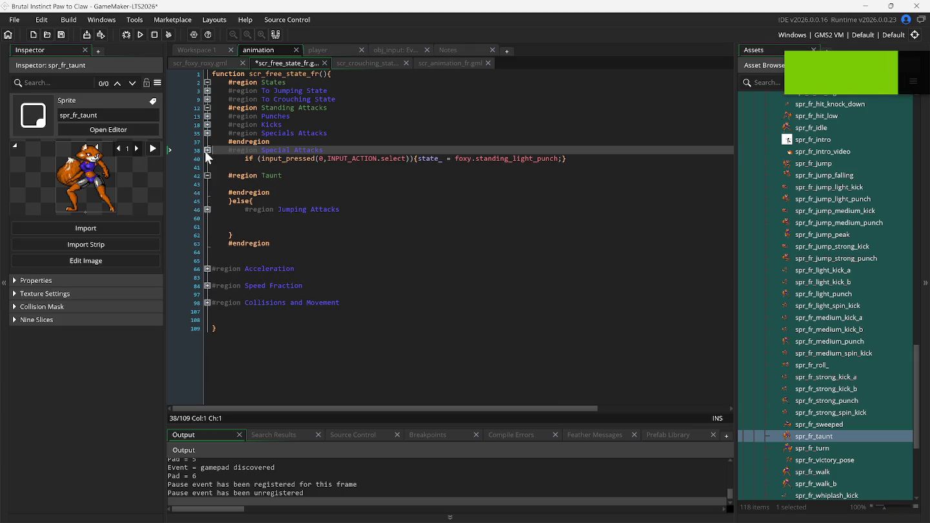
{"action": "left_click", "coordinate": [209, 159]}
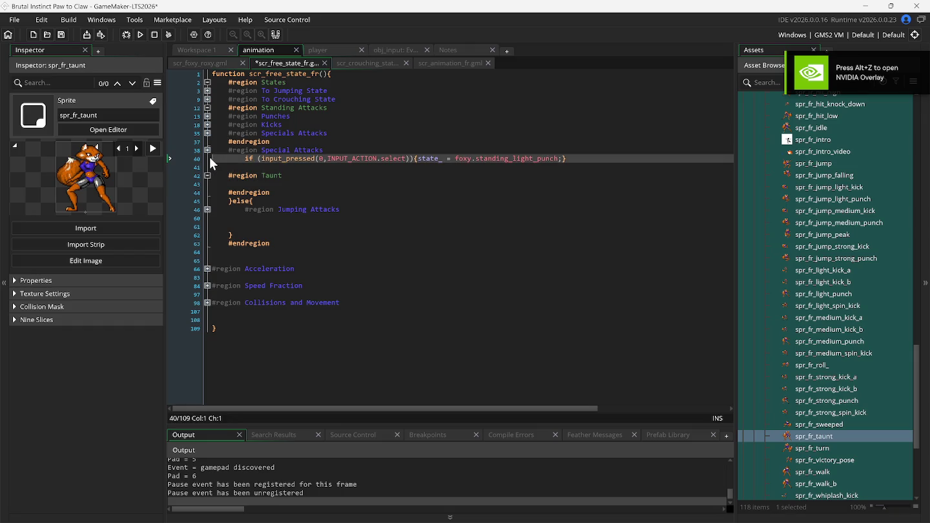
{"action": "key", "text": "ctrl+d"}
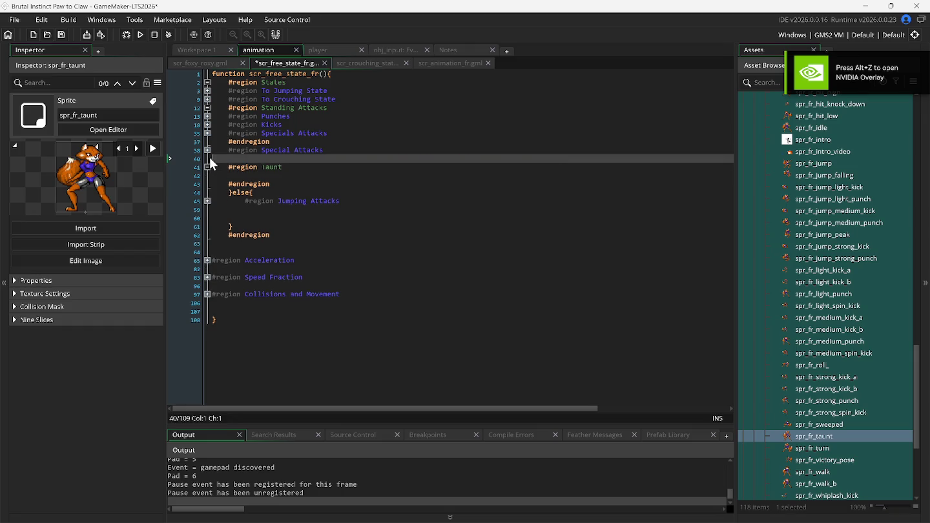
{"action": "left_click", "coordinate": [209, 175]}
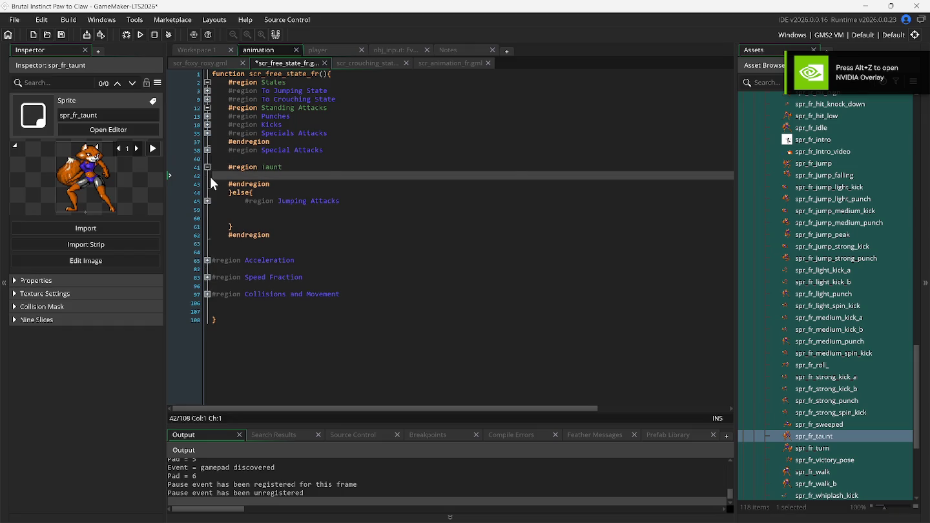
{"action": "key", "text": "ctrl+v"}
Delete the blank line above the Taunt region and check the moved code
{"action": "left_click", "coordinate": [207, 166]}
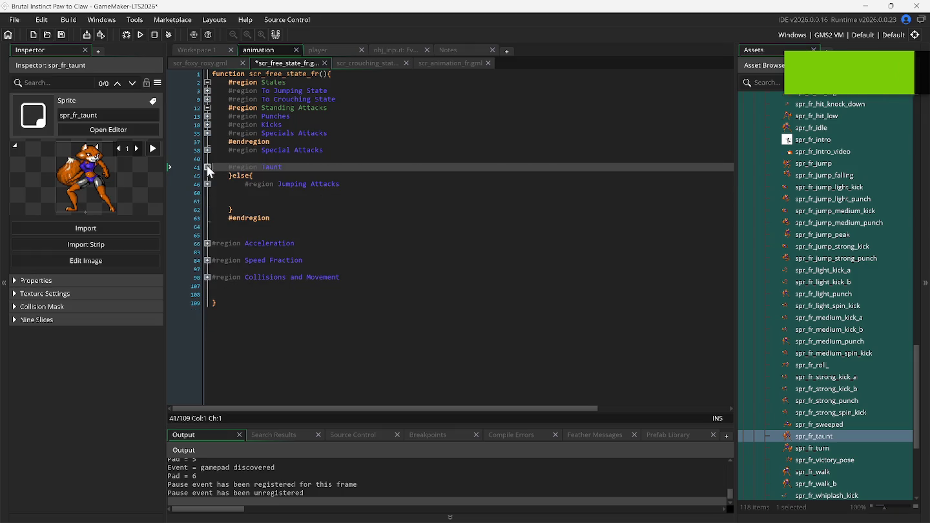
{"action": "left_click", "coordinate": [341, 158]}
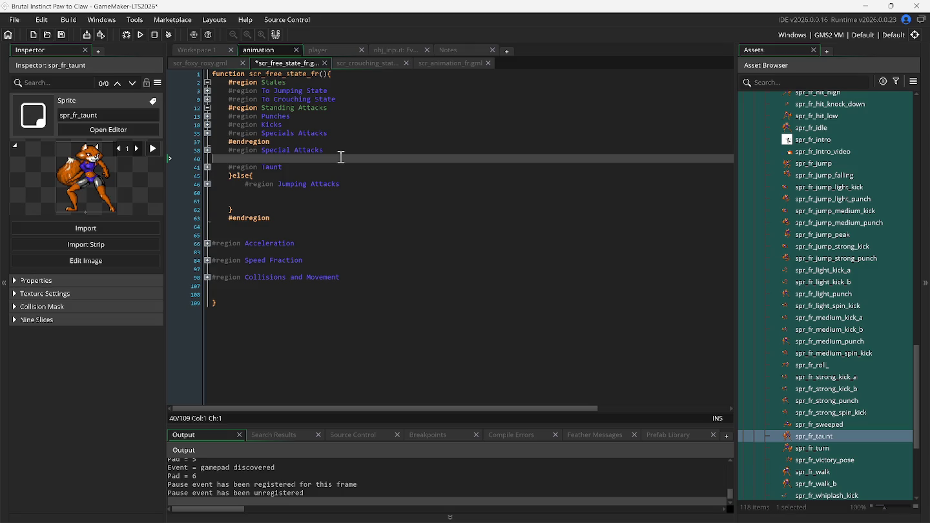
{"action": "key", "text": "ctrl+d"}
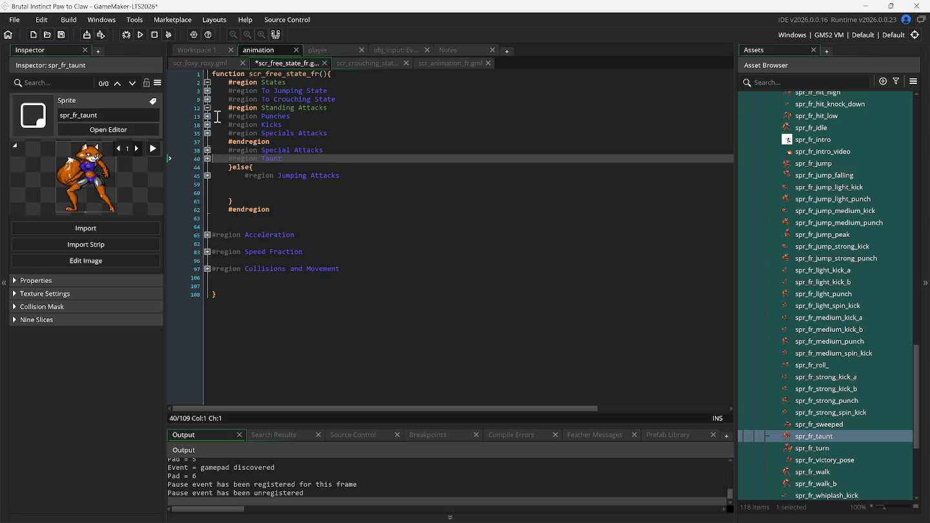
{"action": "left_click", "coordinate": [209, 108]}
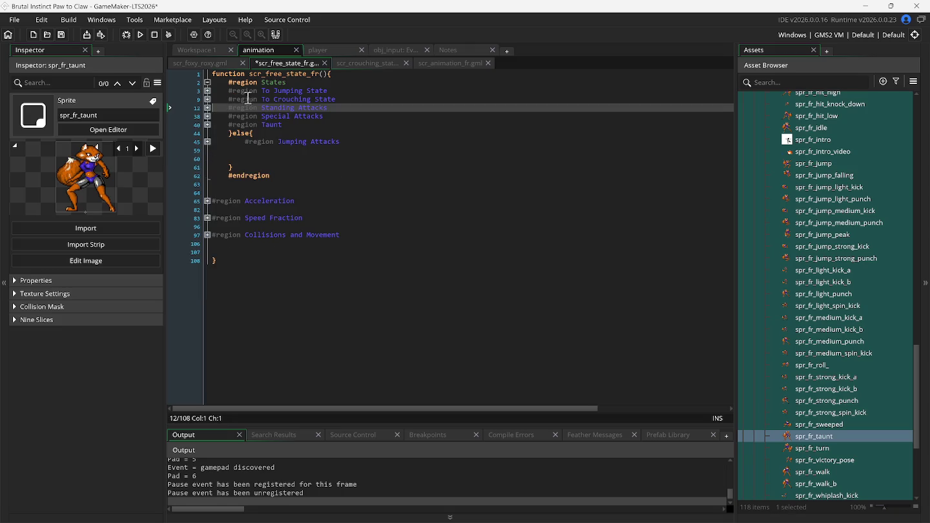
{"action": "left_click", "coordinate": [208, 126]}
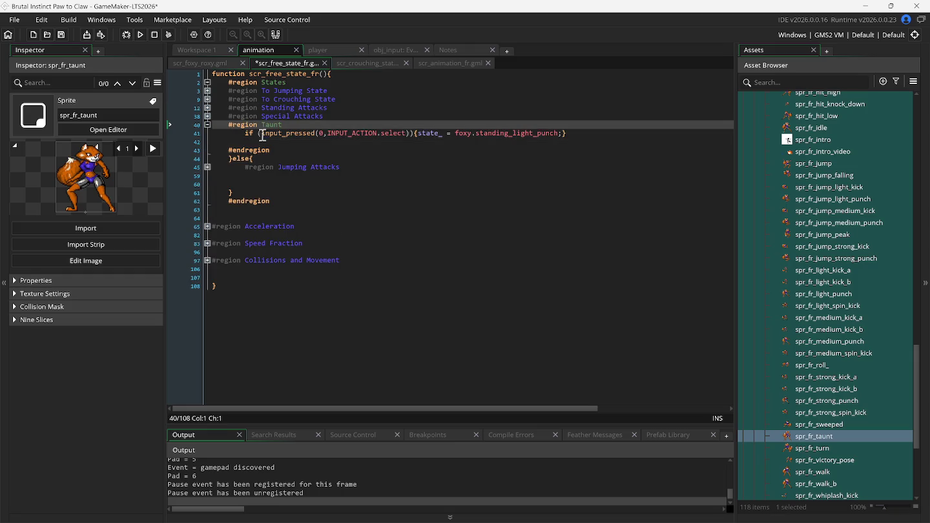
{"action": "left_click", "coordinate": [598, 135]}
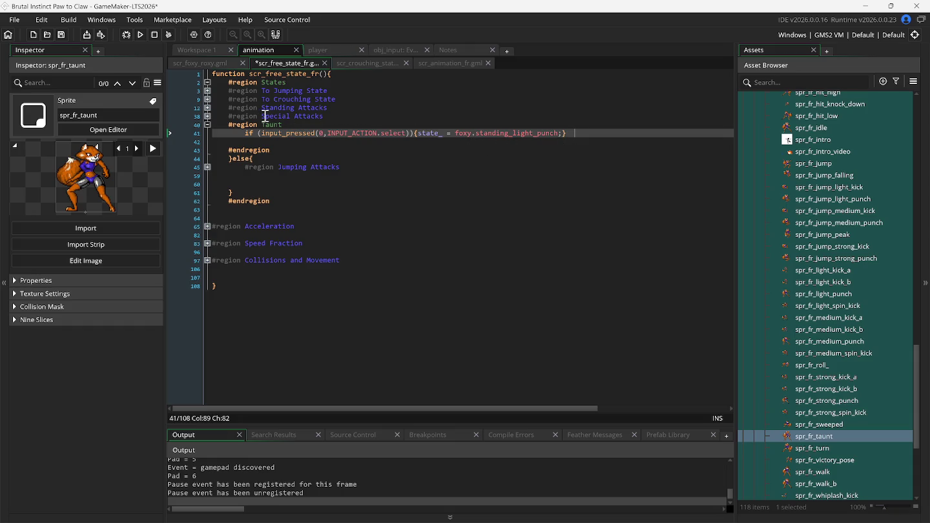
{"action": "left_click", "coordinate": [208, 117]}
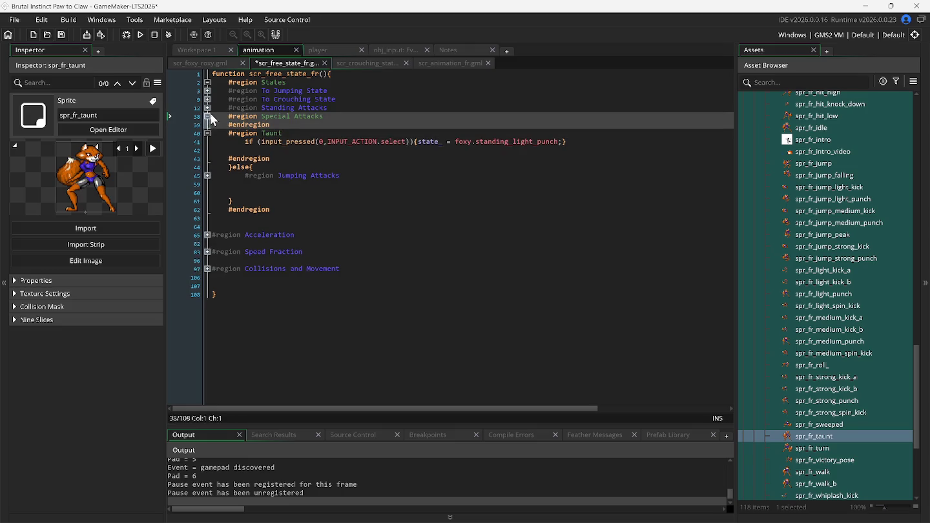
{"action": "left_click", "coordinate": [208, 108]}
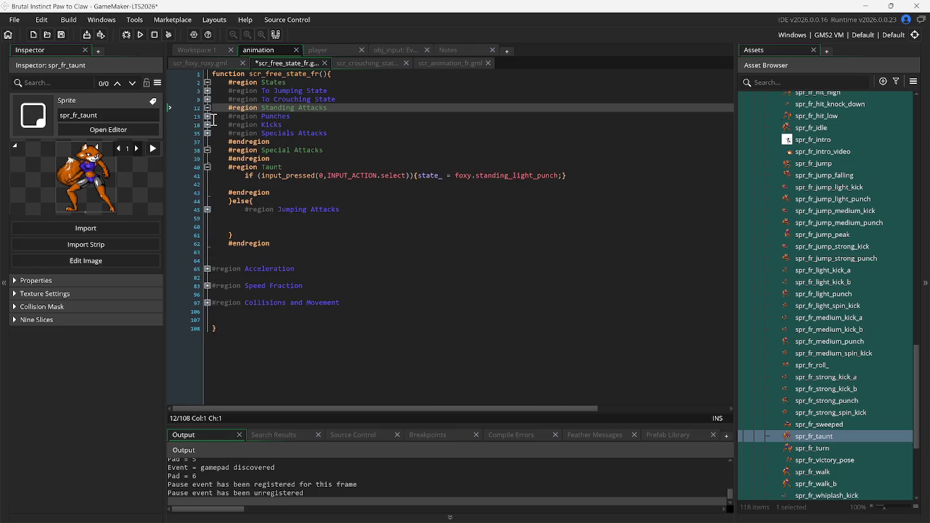
{"action": "left_click", "coordinate": [208, 117]}
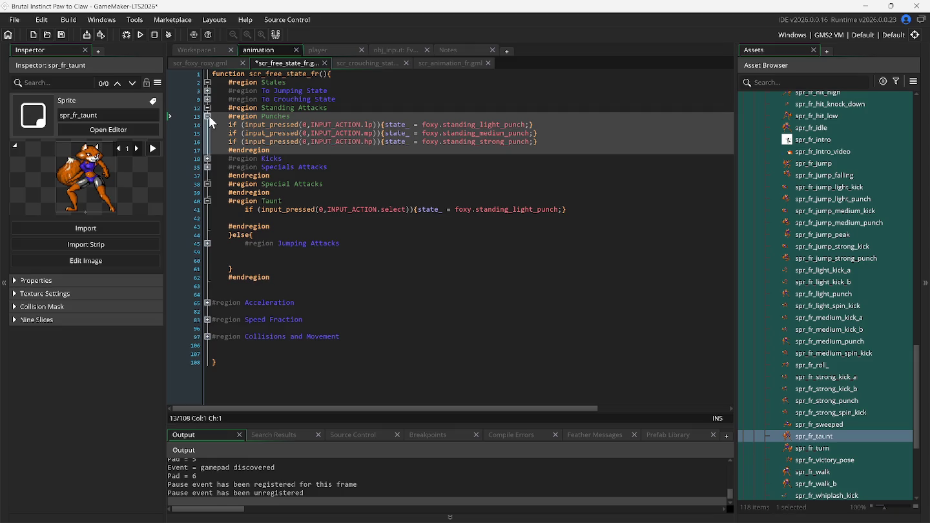
{"action": "left_click", "coordinate": [208, 116]}
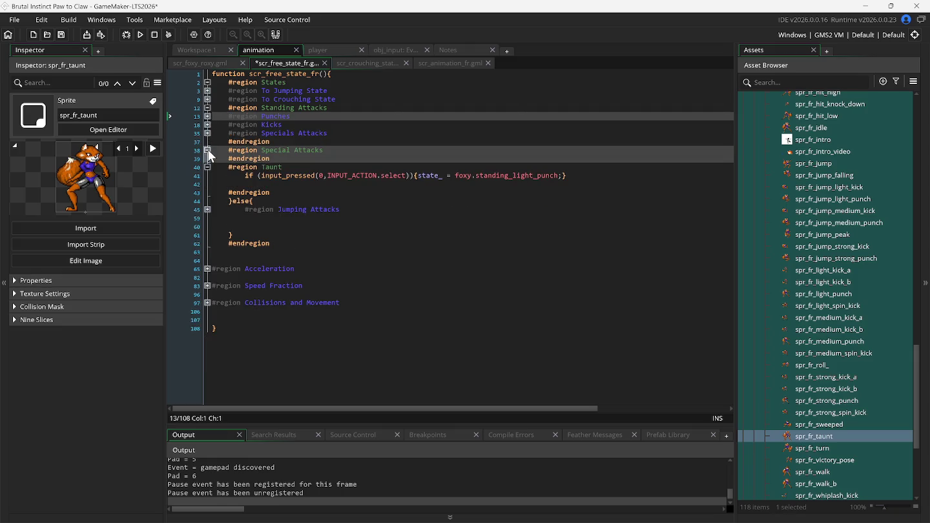
{"action": "left_click", "coordinate": [208, 150]}
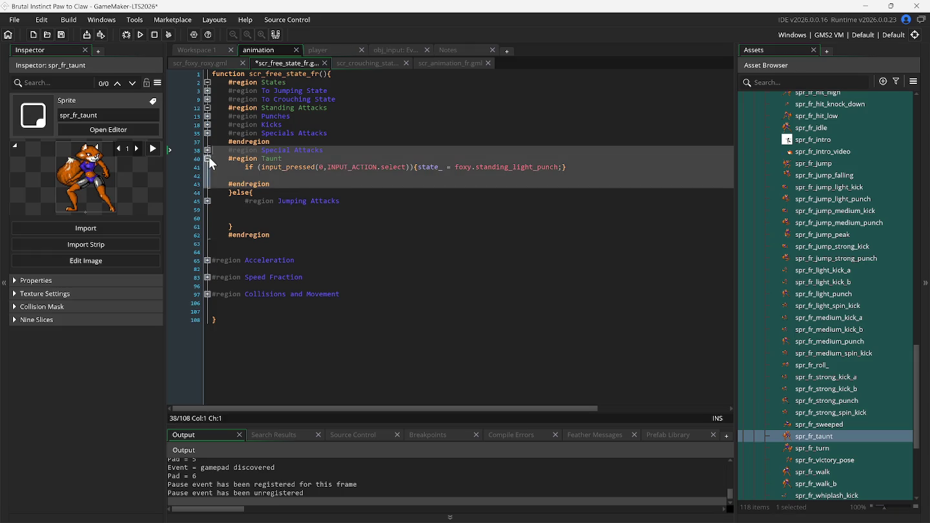
{"action": "left_click", "coordinate": [208, 159]}
{"action": "left_click", "coordinate": [207, 175]}
{"action": "left_click", "coordinate": [207, 174]}
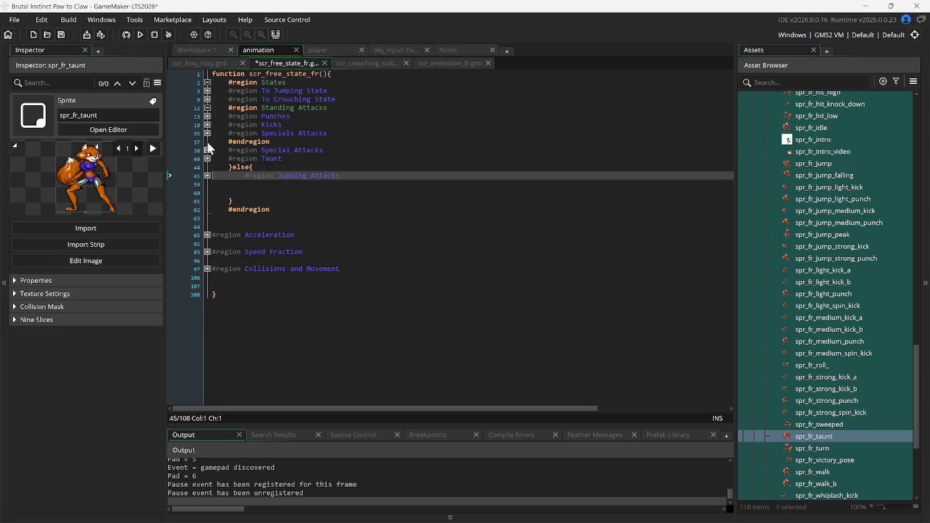
{"action": "left_click", "coordinate": [207, 90]}
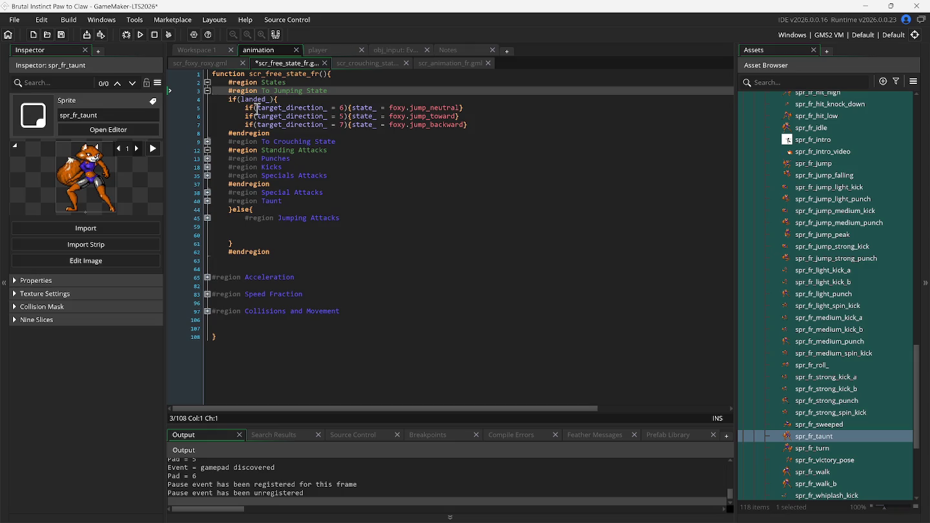
{"action": "left_click", "coordinate": [206, 143]}
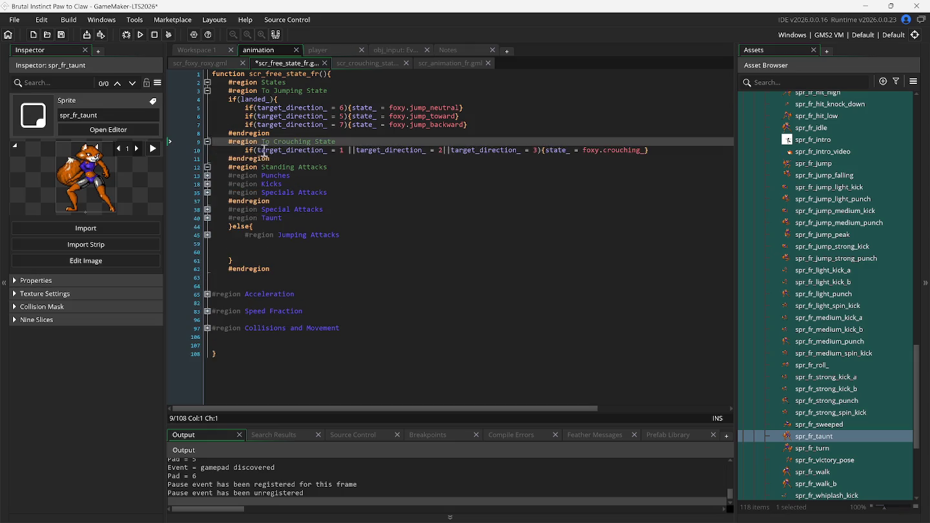
{"action": "left_click", "coordinate": [207, 90]}
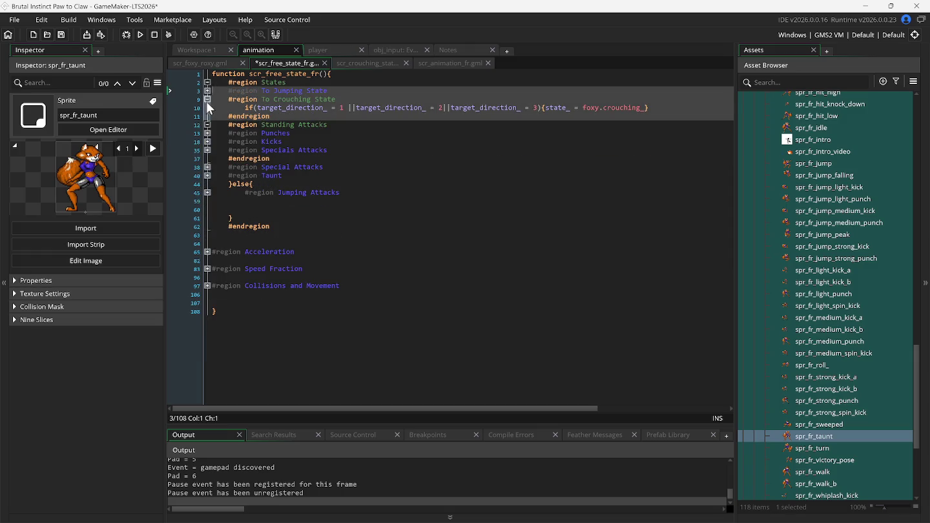
{"action": "left_click", "coordinate": [207, 102]}
{"action": "left_click", "coordinate": [208, 108]}
{"action": "left_click", "coordinate": [207, 107]}
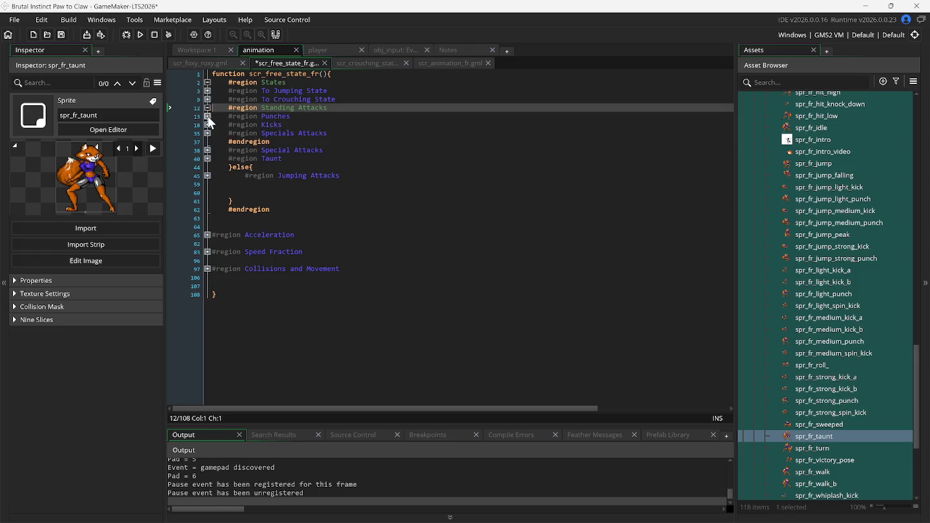
{"action": "left_click", "coordinate": [206, 117]}
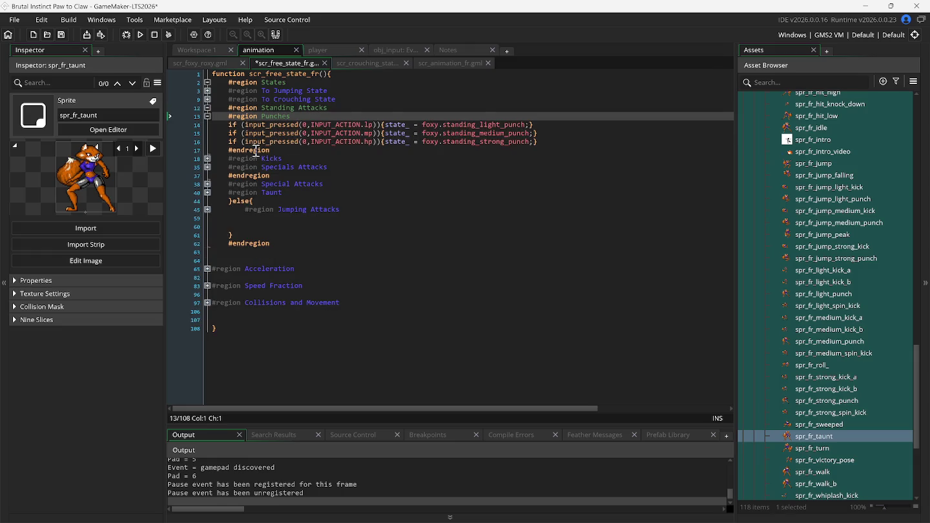
{"action": "left_click", "coordinate": [207, 116]}
{"action": "left_click", "coordinate": [207, 125]}
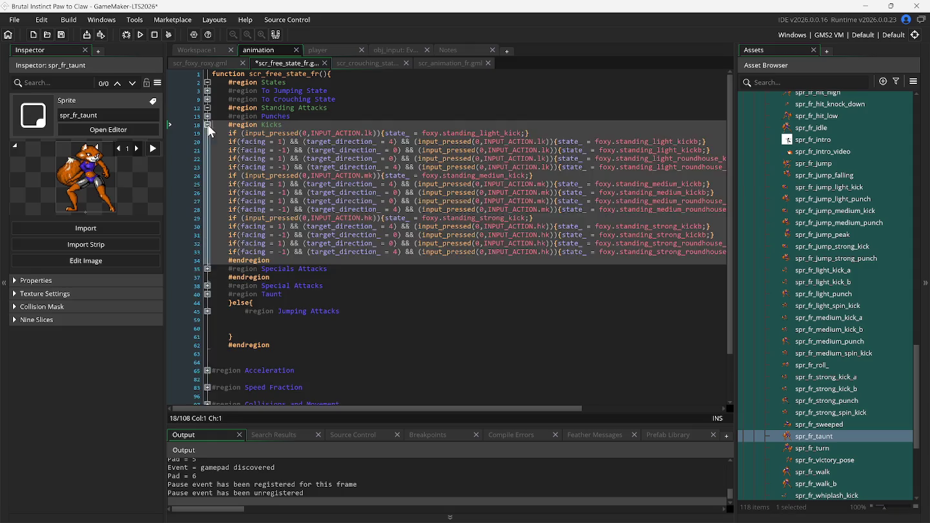
{"action": "left_click", "coordinate": [207, 124]}
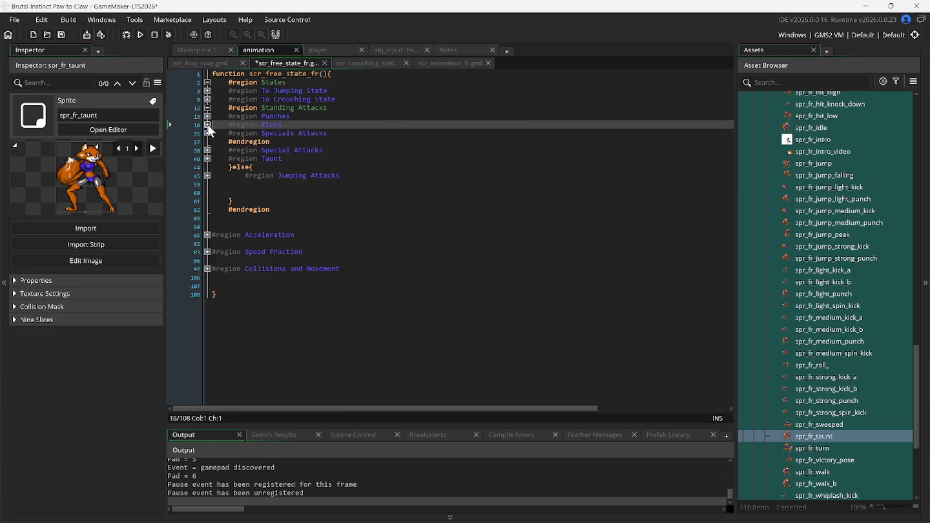
{"action": "left_click", "coordinate": [208, 133]}
{"action": "left_click", "coordinate": [208, 134]}
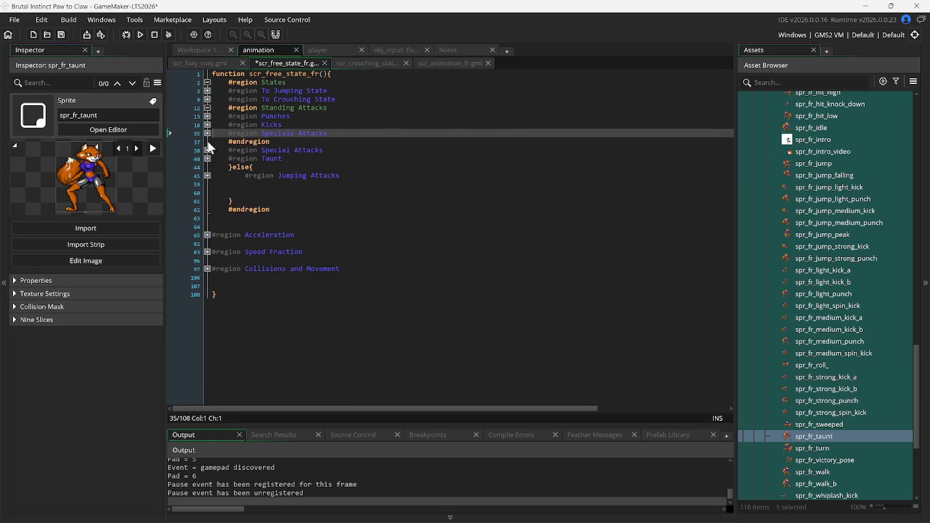
{"action": "left_click", "coordinate": [207, 150]}
{"action": "left_click", "coordinate": [208, 150]}
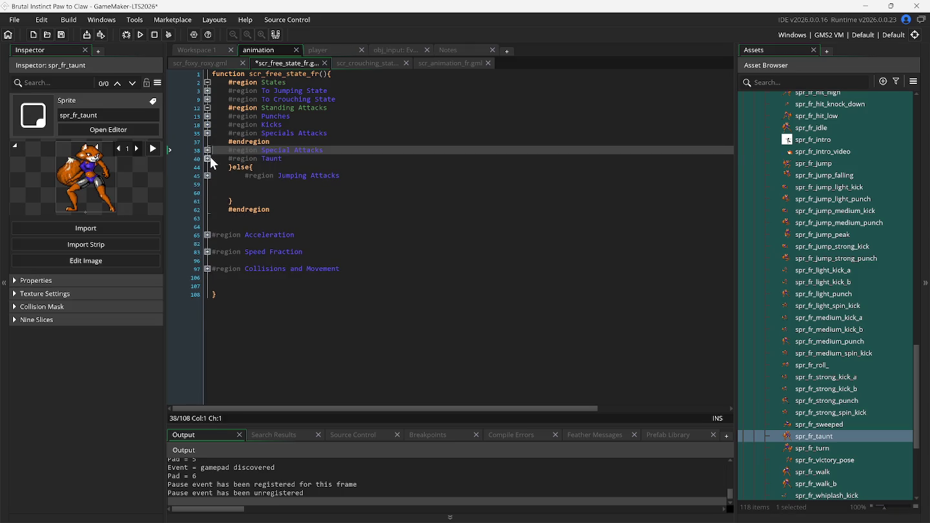
{"action": "left_click", "coordinate": [208, 160]}
{"action": "double_click", "coordinate": [515, 169]}
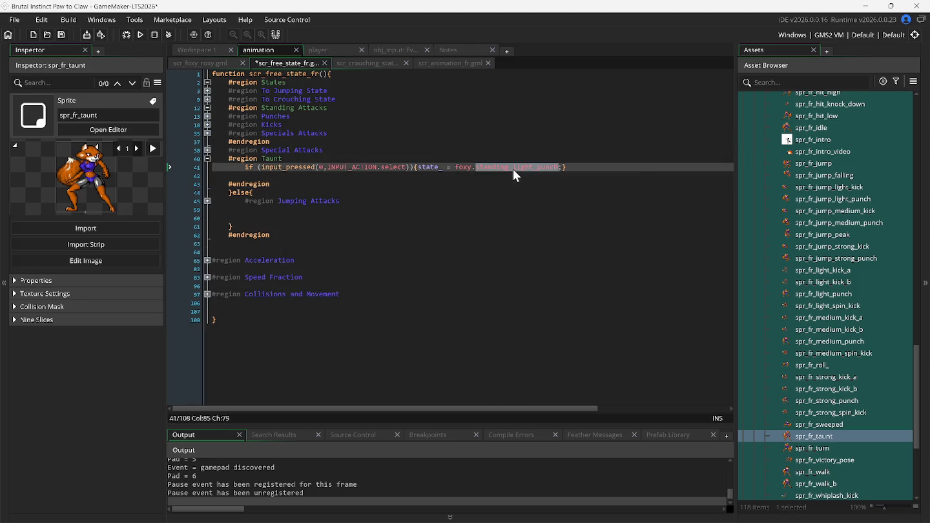
Replace standing_light_punch with taunt in the Taunt region's select check, fold the regions, and save and run
{"action": "type", "text": "t"}
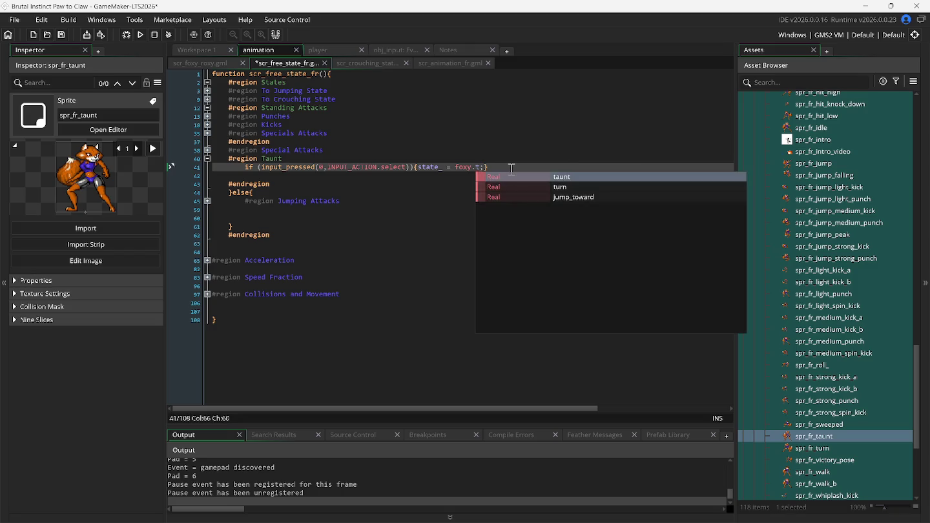
{"action": "key", "text": "Return"}
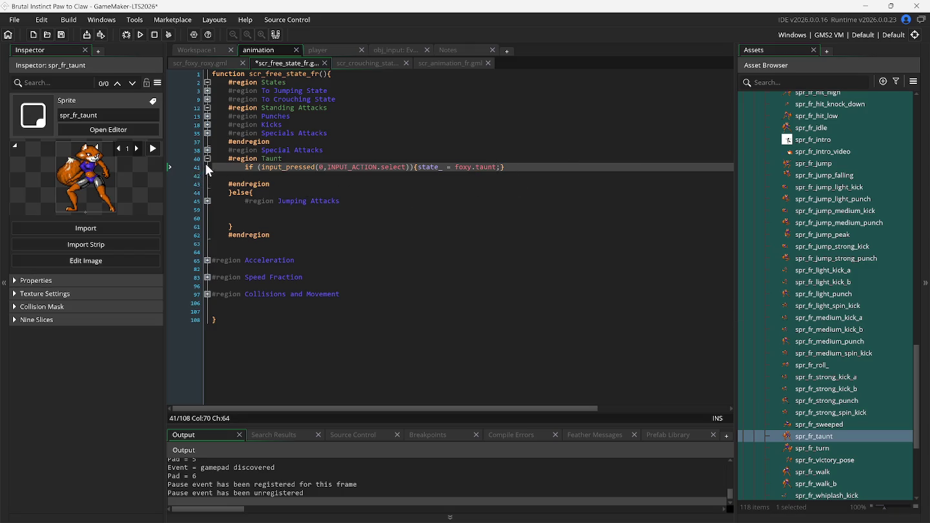
{"action": "left_click", "coordinate": [207, 160]}
{"action": "left_click", "coordinate": [208, 176]}
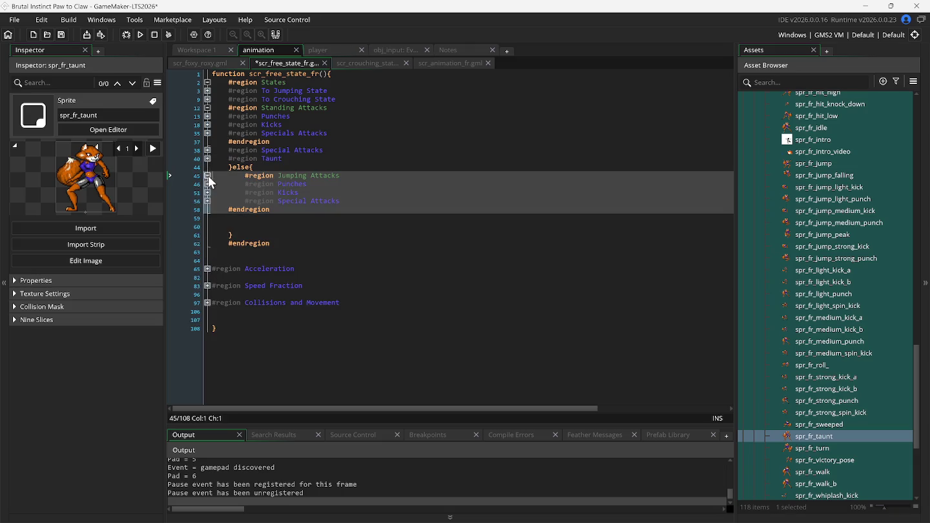
{"action": "left_click", "coordinate": [207, 184]}
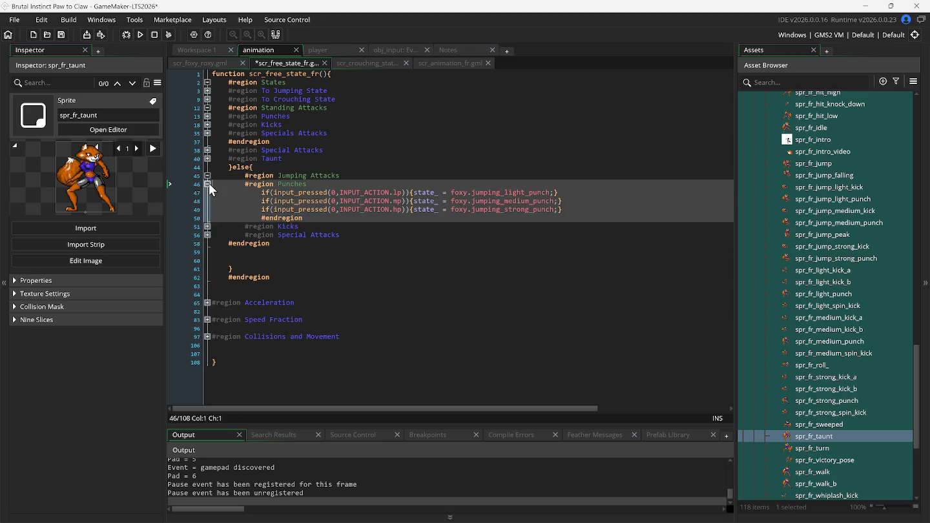
{"action": "left_click", "coordinate": [207, 183]}
{"action": "left_click", "coordinate": [207, 192]}
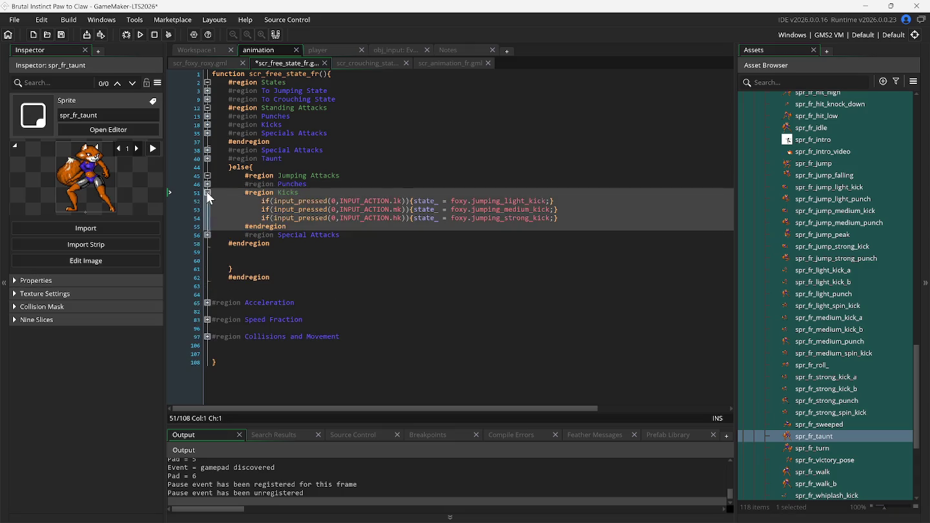
{"action": "left_click", "coordinate": [206, 192]}
{"action": "left_click", "coordinate": [206, 201]}
{"action": "left_click", "coordinate": [207, 201]}
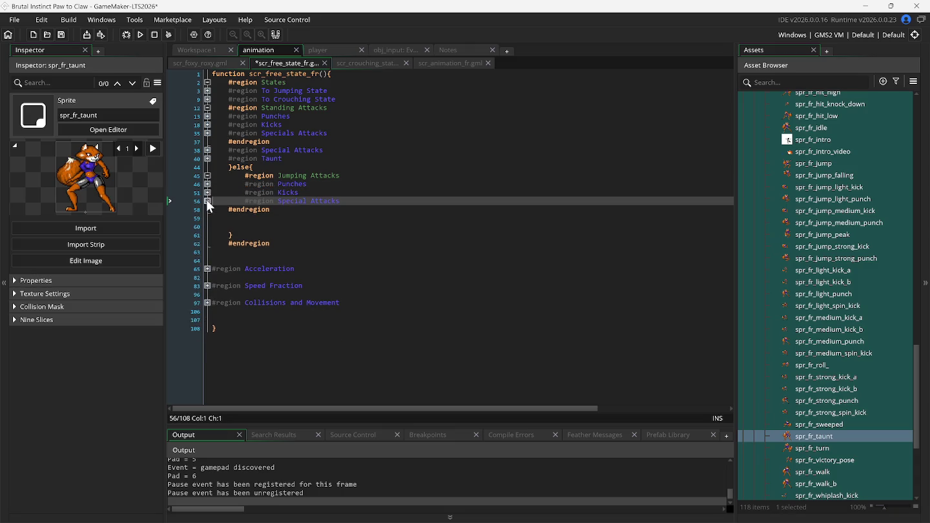
{"action": "left_click", "coordinate": [140, 35]}
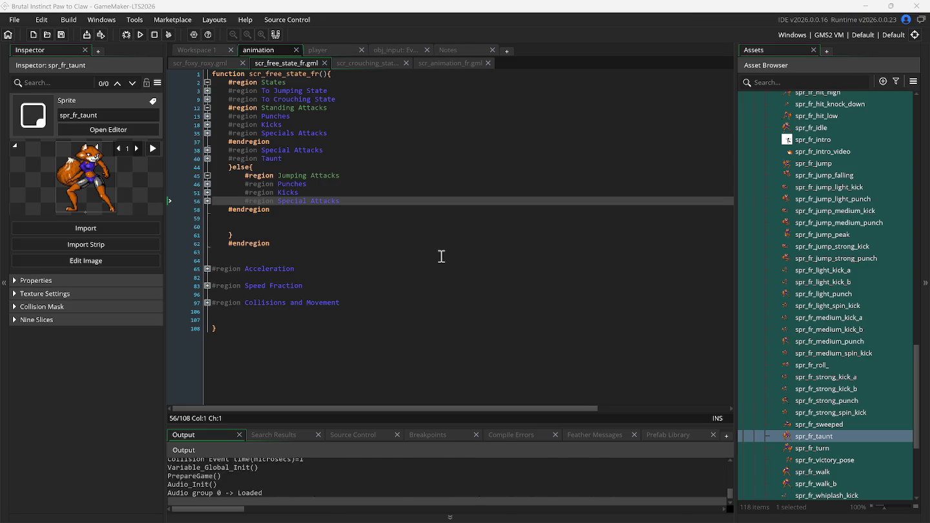
{"action": "key", "text": "Return"}
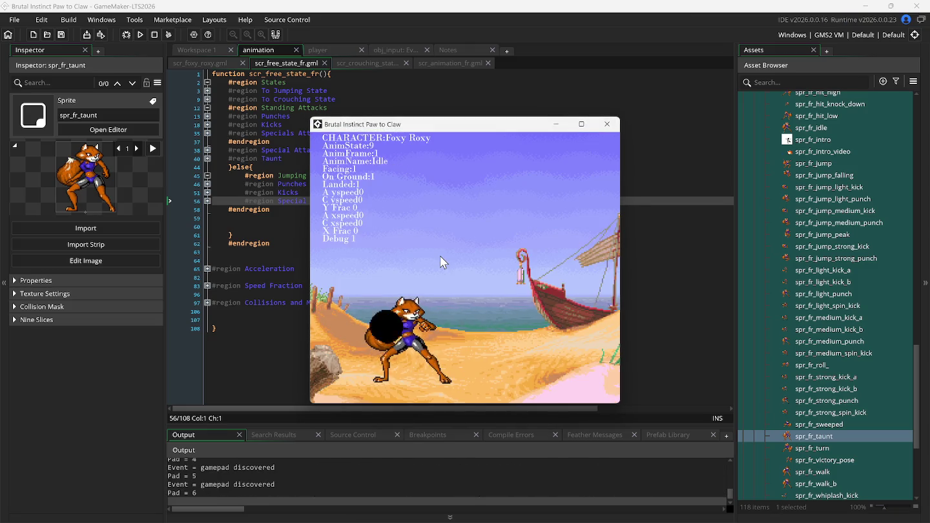
{"action": "key", "text": "k"}
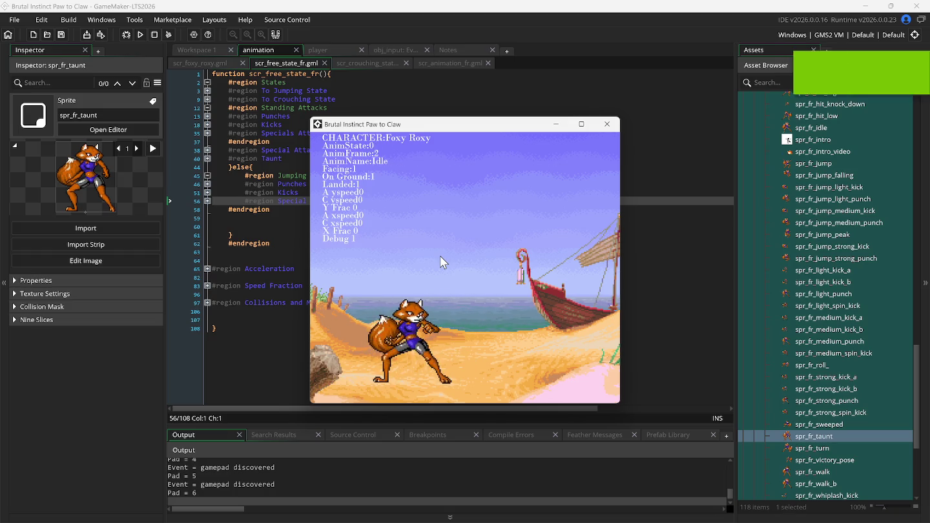
{"action": "key", "text": "k"}
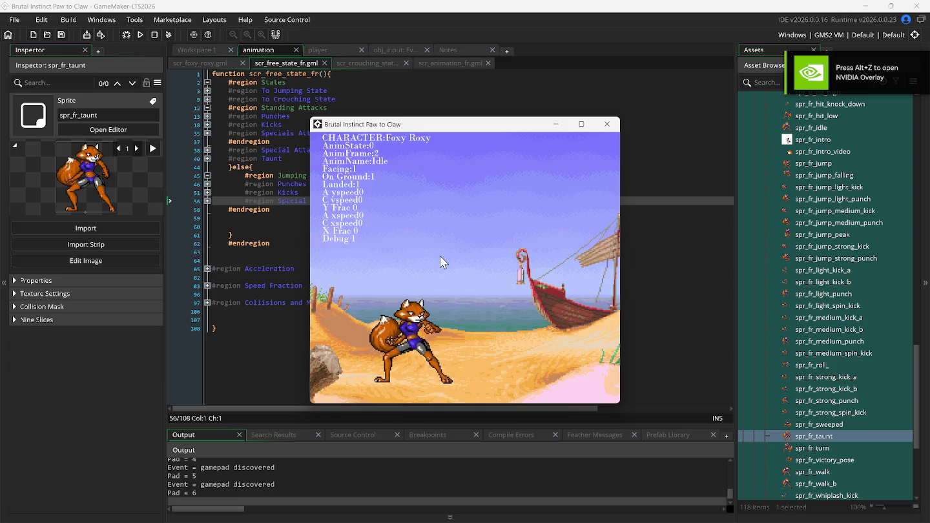
{"action": "key", "text": "l"}
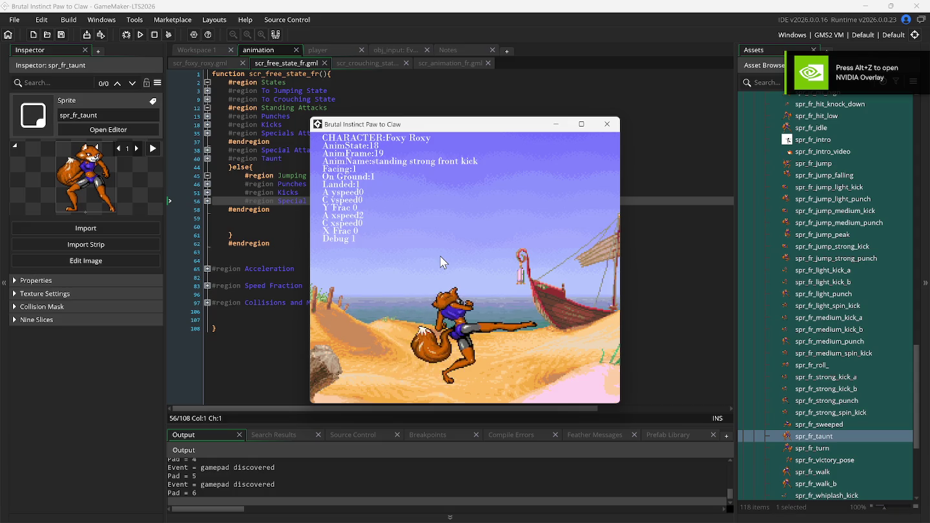
{"action": "key", "text": "w"}
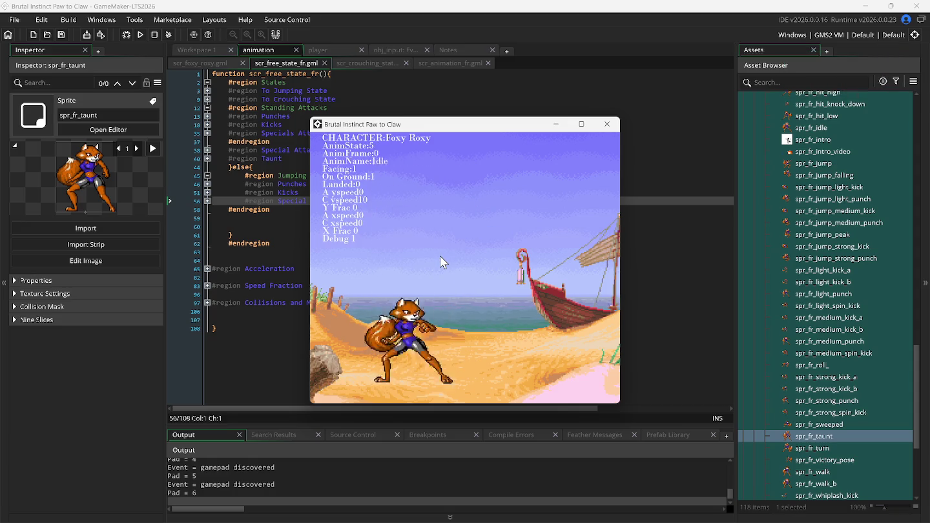
{"action": "key", "text": "k"}
{"action": "key", "text": "w"}
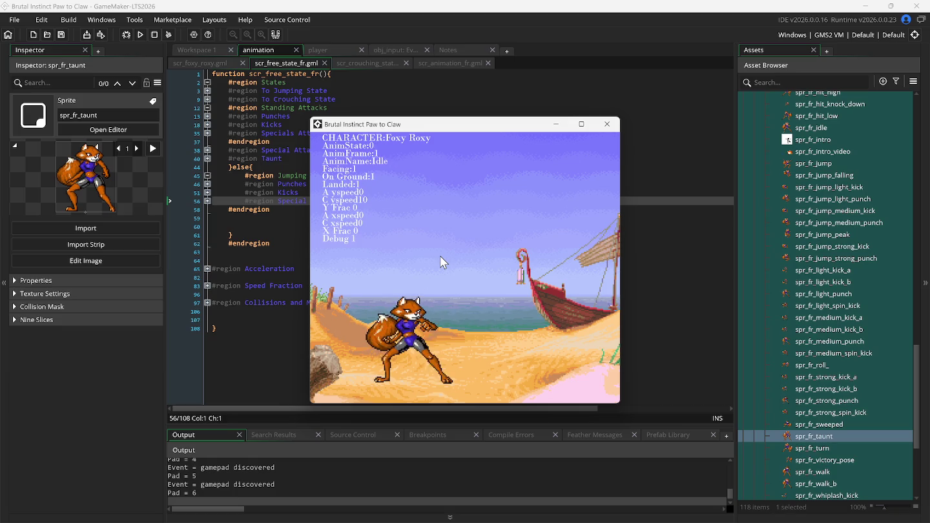
{"action": "key", "text": "s"}
{"action": "key", "text": "i"}
{"action": "key", "text": "j"}
{"action": "key", "text": "k"}
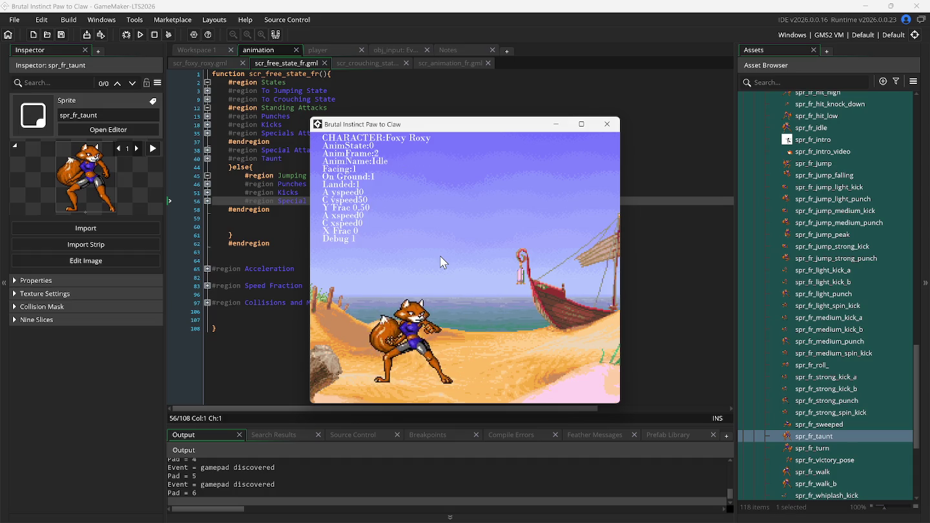
{"action": "key", "text": "d"}
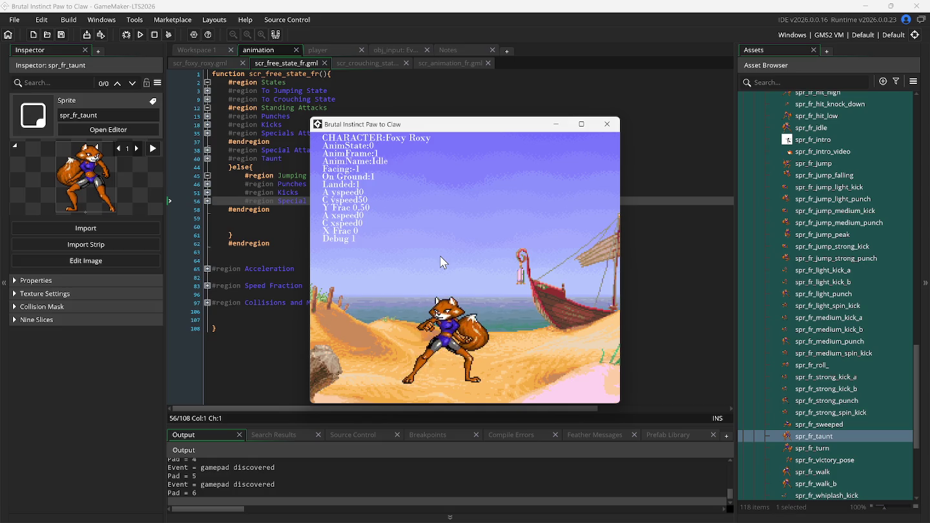
{"action": "key", "text": "t"}
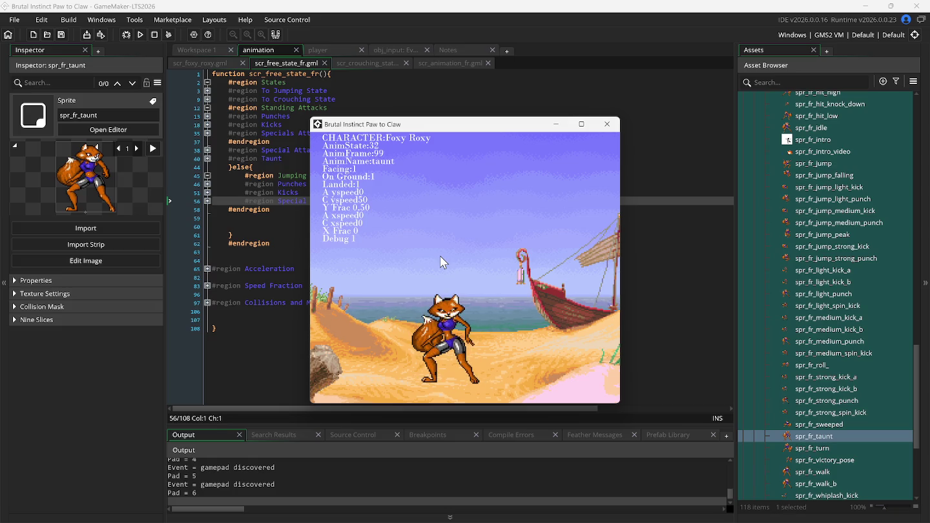
{"action": "key", "text": "Up"}
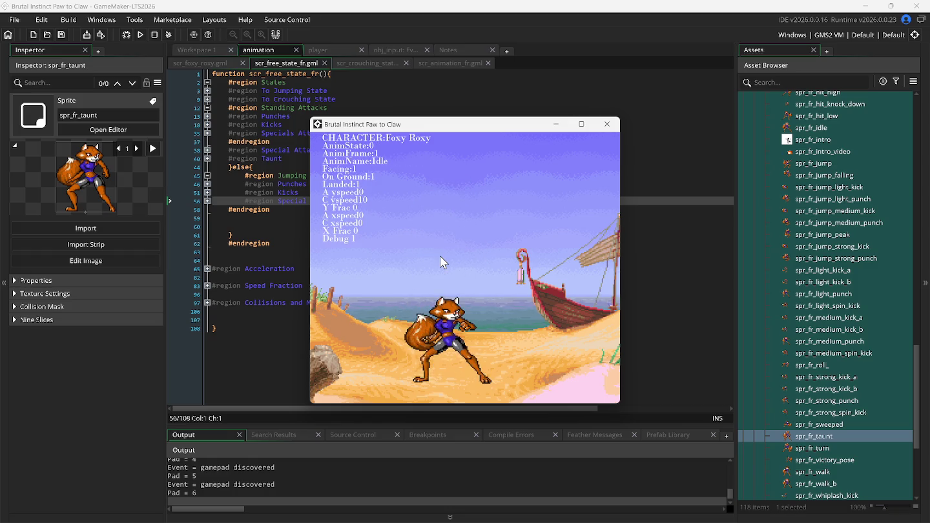
{"action": "key", "text": "t"}
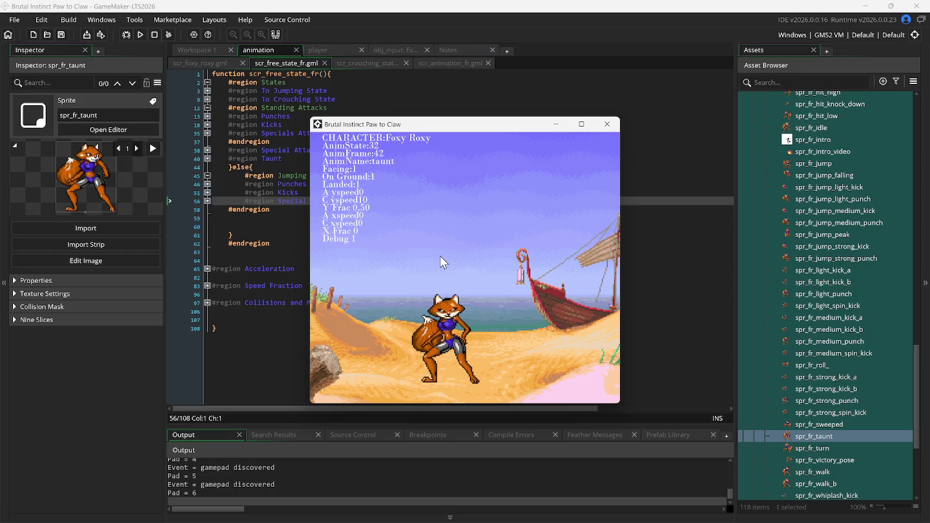
{"action": "key", "text": "Up"}
{"action": "key", "text": "Up"}
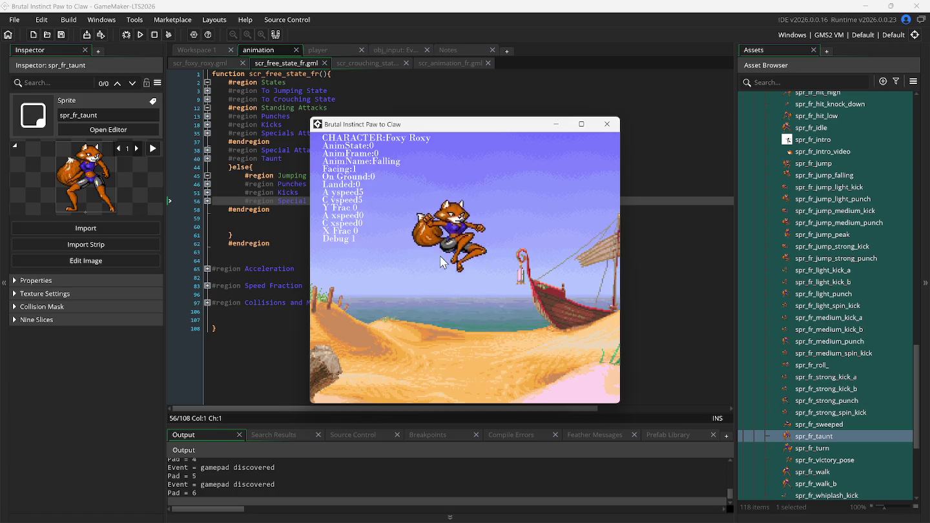
{"action": "key", "text": "Up"}
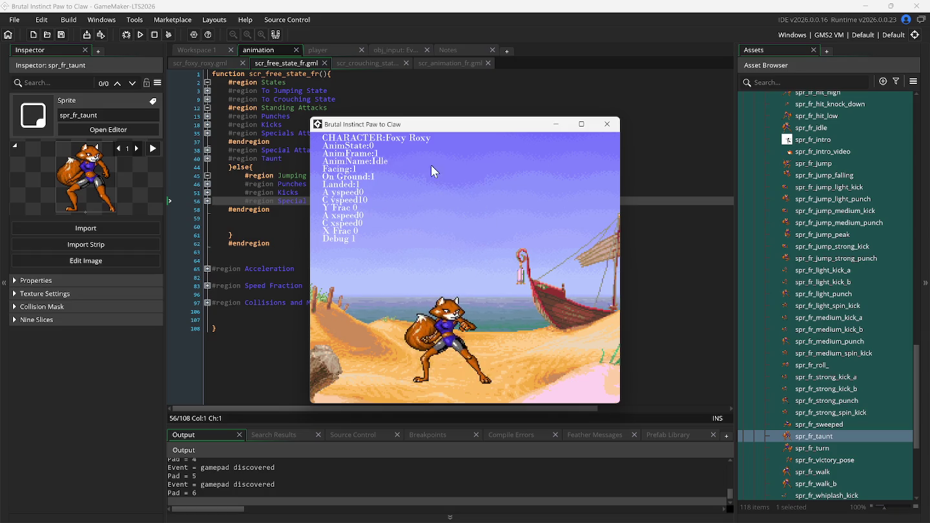
{"action": "left_click", "coordinate": [275, 166]}
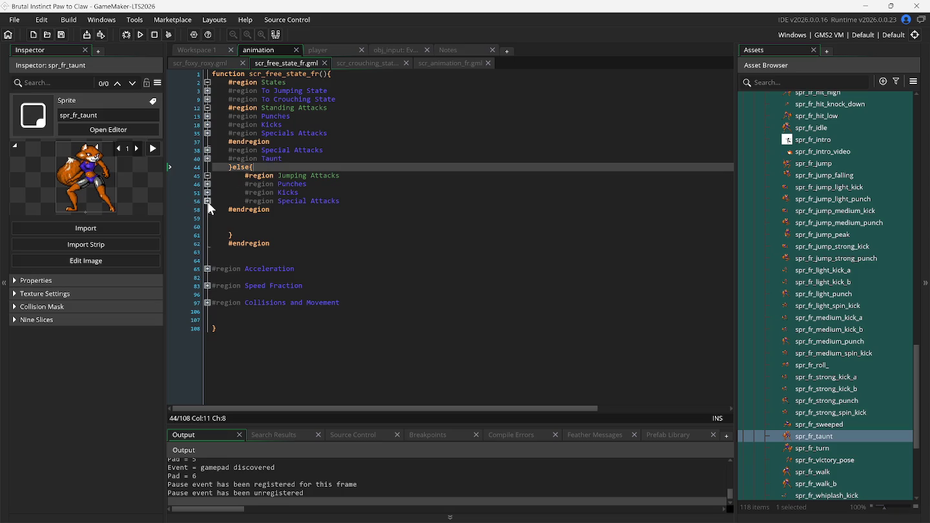
Review the Taunt region code, then expand Animation Jump Landed in scr_animation_fr.gml
{"action": "left_click", "coordinate": [208, 201]}
{"action": "left_click", "coordinate": [207, 201]}
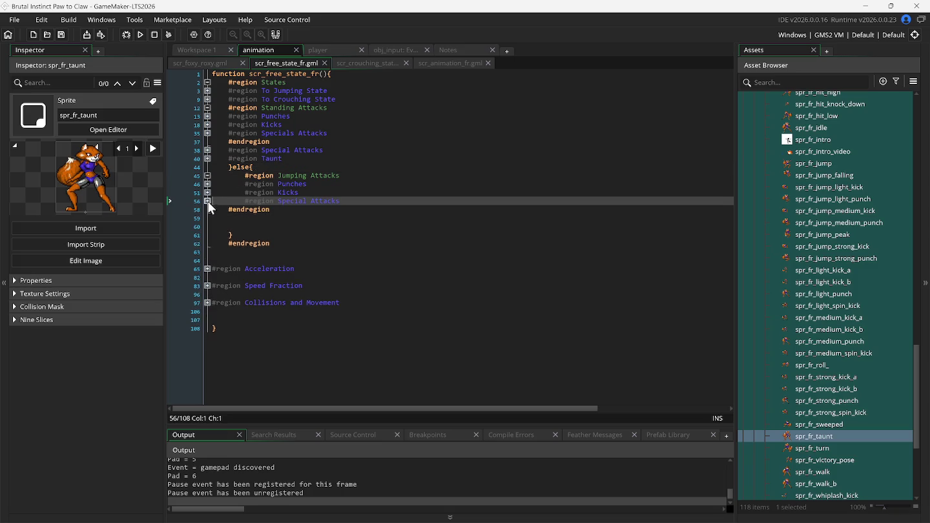
{"action": "left_click", "coordinate": [208, 160]}
{"action": "left_click", "coordinate": [220, 167]}
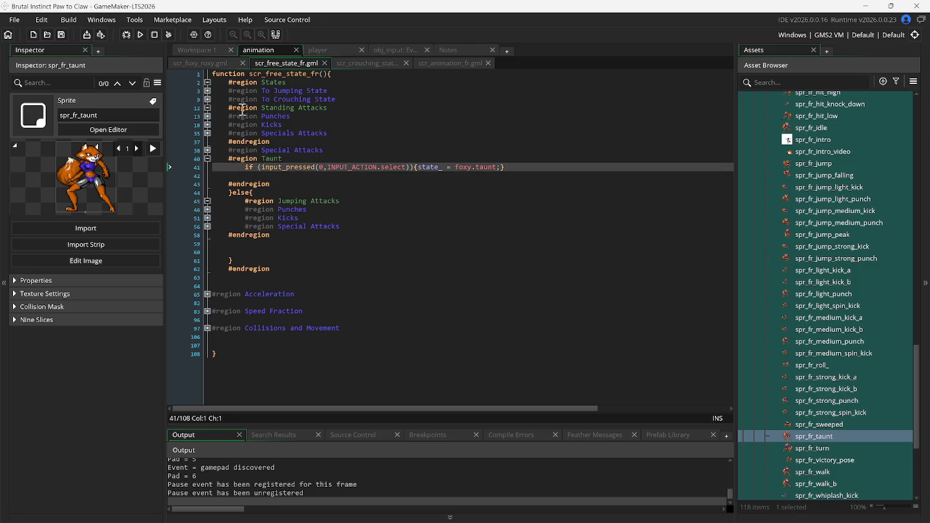
{"action": "left_click", "coordinate": [434, 61]}
{"action": "scroll", "coordinate": [285, 179], "scroll_direction": "up", "scroll_amount": 2}
{"action": "scroll", "coordinate": [285, 180], "scroll_direction": "up", "scroll_amount": 10}
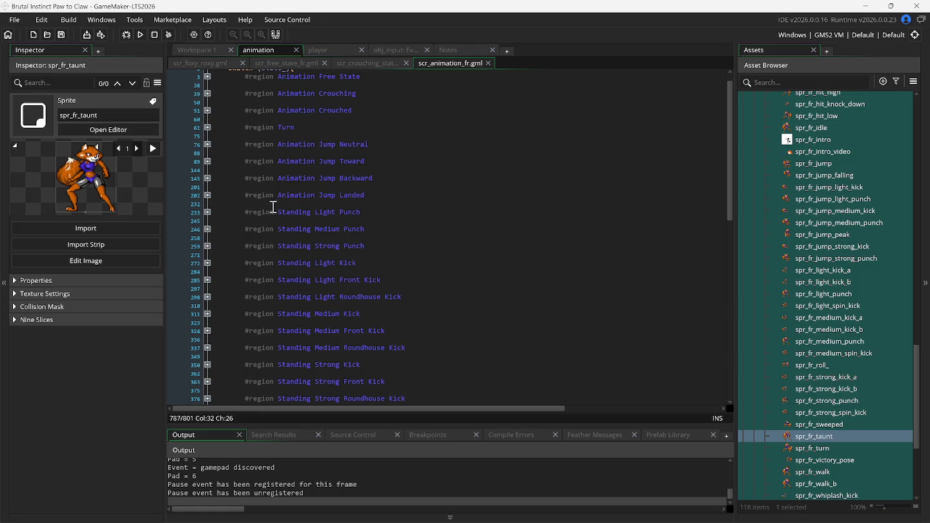
{"action": "left_click", "coordinate": [207, 195]}
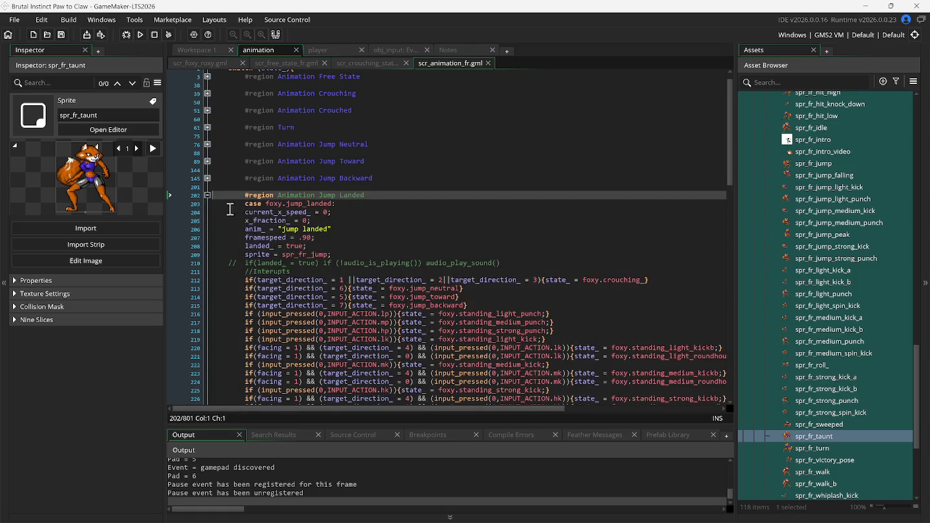
Paste the select-to-foxy.taunt check on line 228 and fix its indentation
{"action": "scroll", "coordinate": [386, 281], "scroll_direction": "down", "scroll_amount": 3}
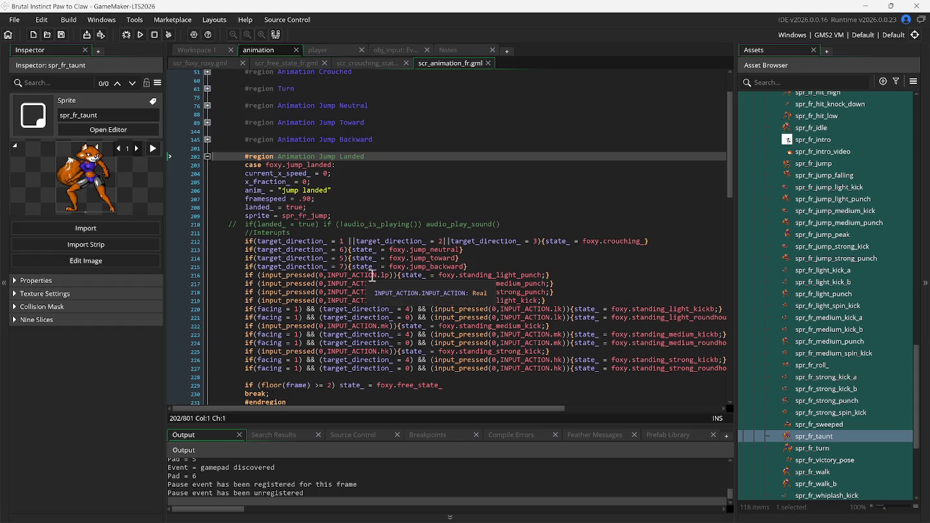
{"action": "left_click", "coordinate": [252, 358]}
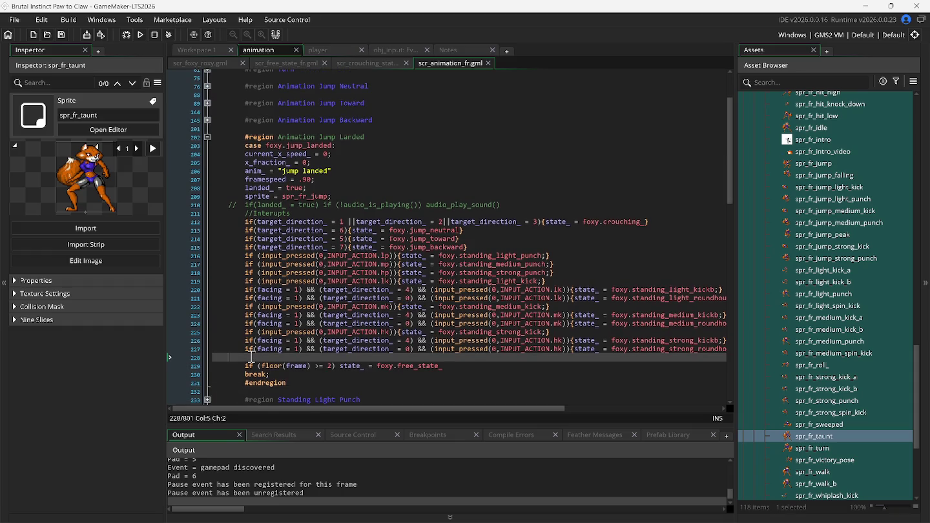
{"action": "left_click", "coordinate": [252, 357]}
{"action": "type", "text": "if (input_pressed(0,INPUT_ACTION.select)){state_ = foxy.taunt;}"}
{"action": "left_click", "coordinate": [251, 358]}
{"action": "key", "text": "BackSpace"}
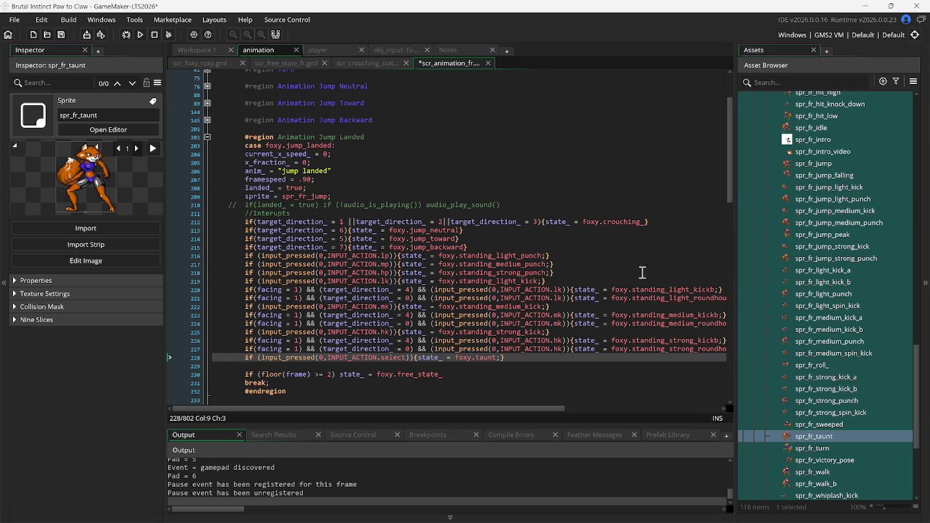
{"action": "left_click", "coordinate": [924, 297]}
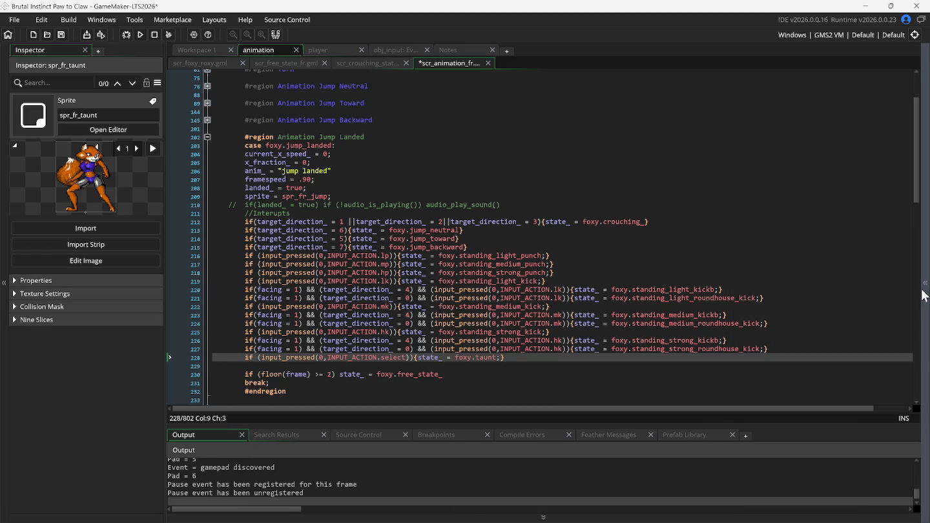
Bring back the Asset Browser list and expand the Sounds > SFX folder
{"action": "left_click", "coordinate": [925, 295]}
{"action": "scroll", "coordinate": [853, 262], "scroll_direction": "down", "scroll_amount": 5}
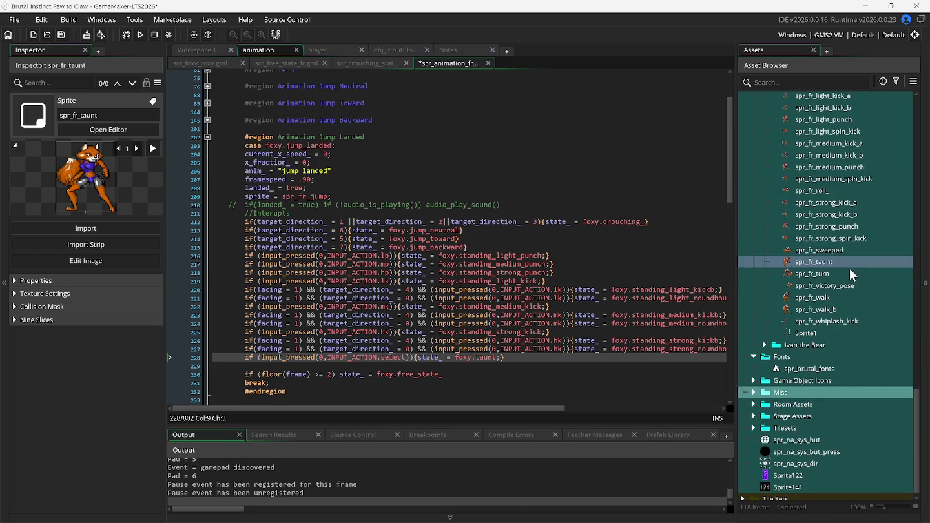
{"action": "scroll", "coordinate": [850, 274], "scroll_direction": "down", "scroll_amount": 1}
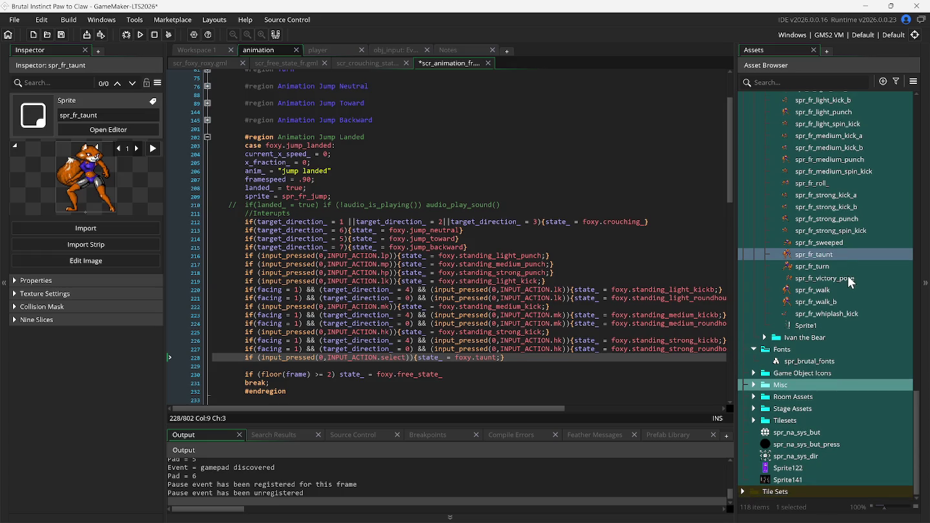
{"action": "scroll", "coordinate": [850, 275], "scroll_direction": "up", "scroll_amount": 2}
{"action": "scroll", "coordinate": [848, 277], "scroll_direction": "up", "scroll_amount": 12}
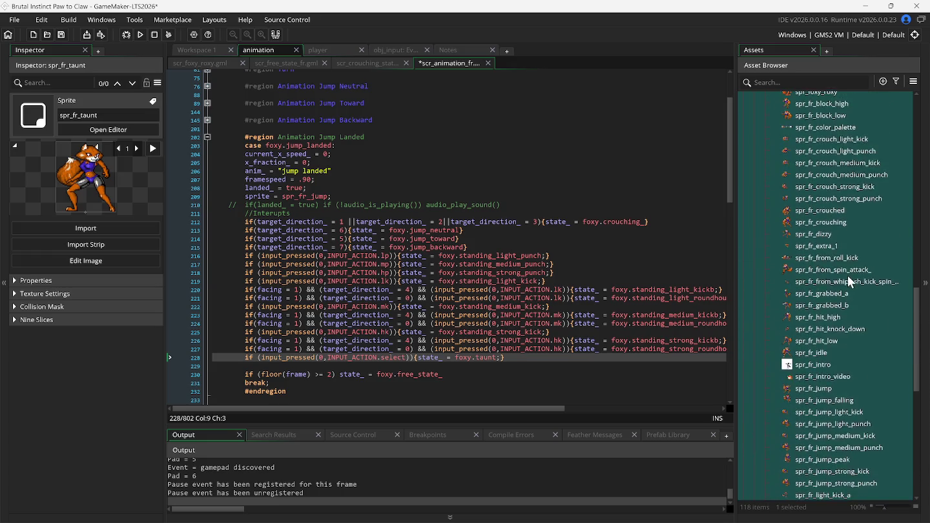
{"action": "scroll", "coordinate": [847, 275], "scroll_direction": "up", "scroll_amount": 4}
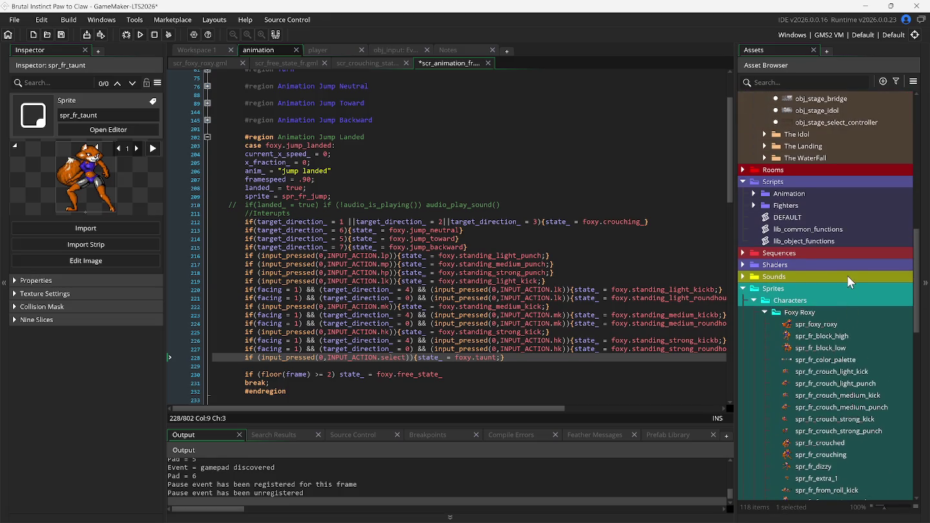
{"action": "left_click", "coordinate": [744, 277]}
{"action": "left_click", "coordinate": [754, 288]}
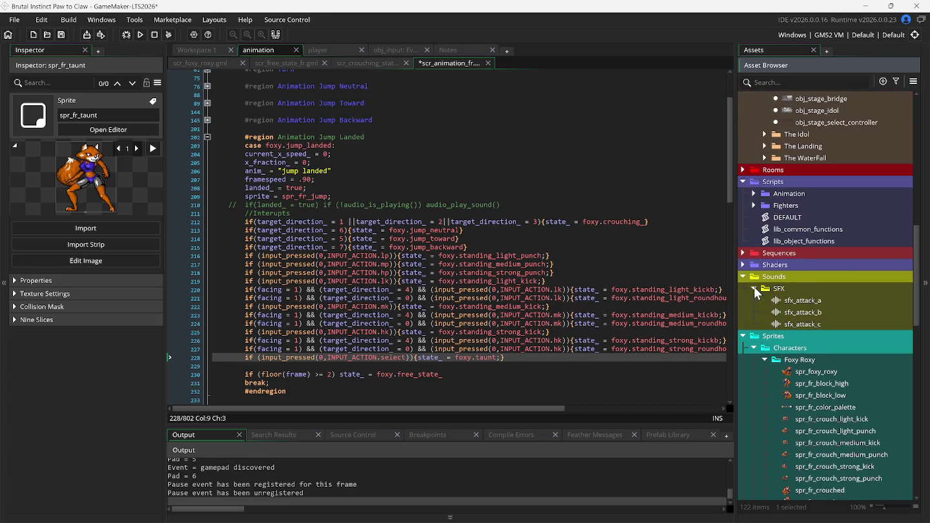
Create a new sound asset in SFX named sfx_land
{"action": "right_click", "coordinate": [794, 305]}
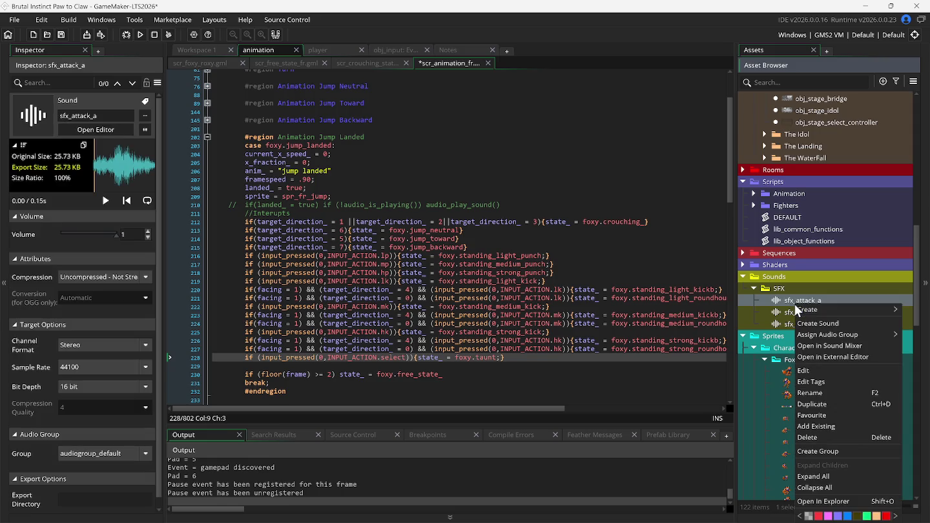
{"action": "left_click", "coordinate": [811, 323]}
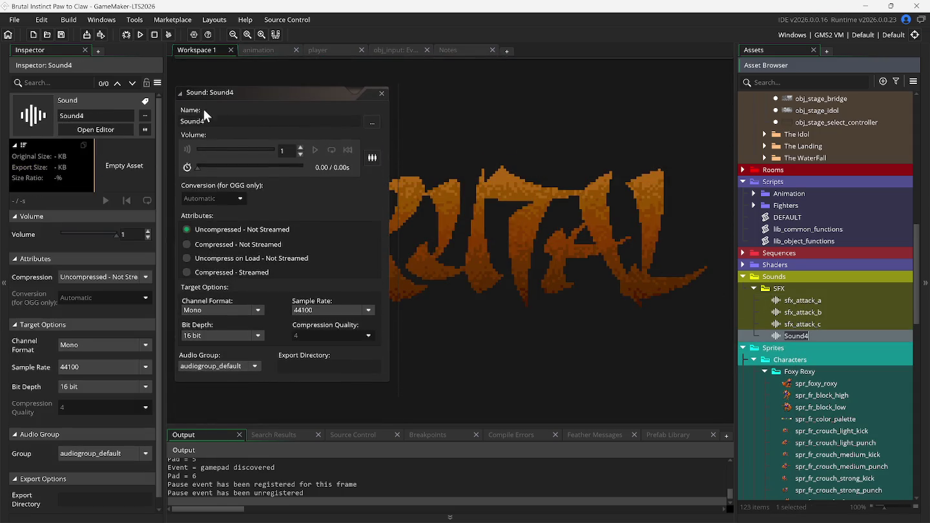
{"action": "left_click", "coordinate": [201, 120]}
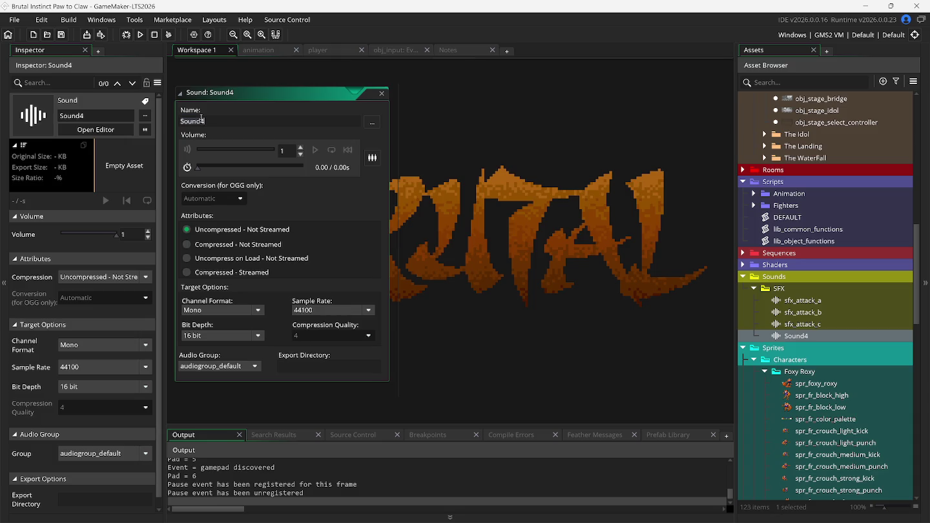
{"action": "type", "text": "sfx_land"}
{"action": "left_click", "coordinate": [371, 124]}
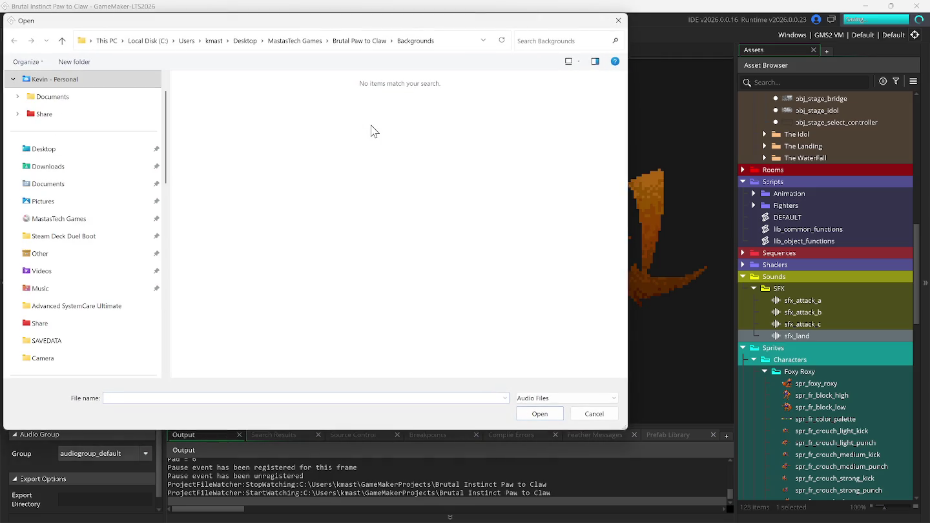
Load sfII_landing from the MastasTech Games folder into sfx_land, preview it, and close the editor
{"action": "left_click", "coordinate": [289, 43]}
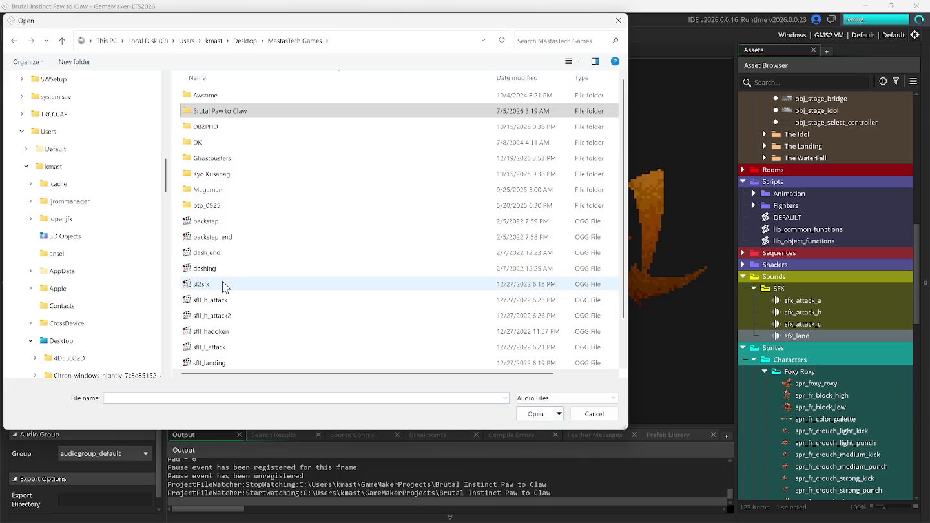
{"action": "mouse_move", "coordinate": [223, 286]}
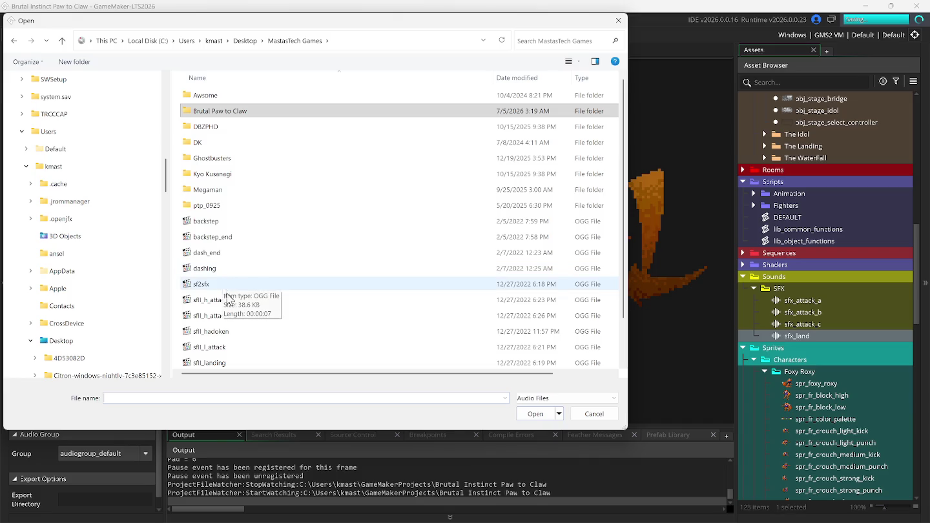
{"action": "left_click", "coordinate": [223, 364]}
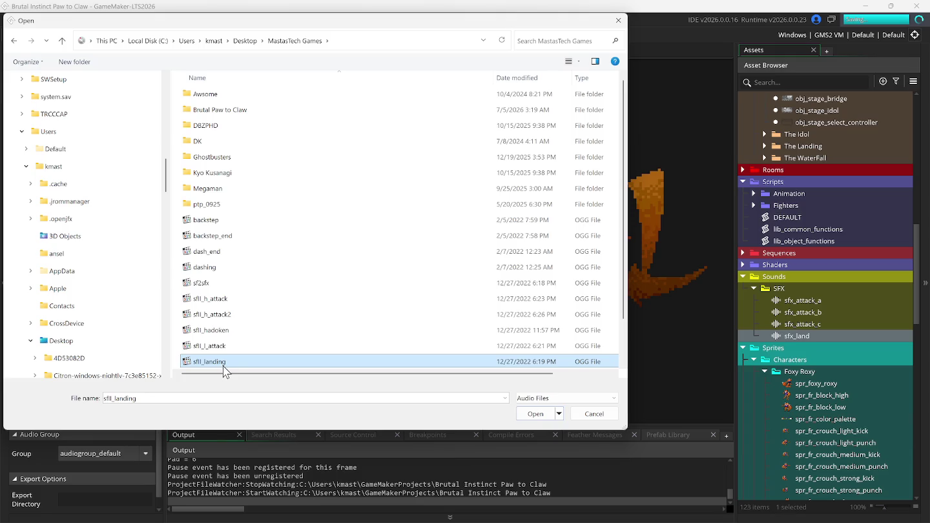
{"action": "double_click", "coordinate": [224, 363]}
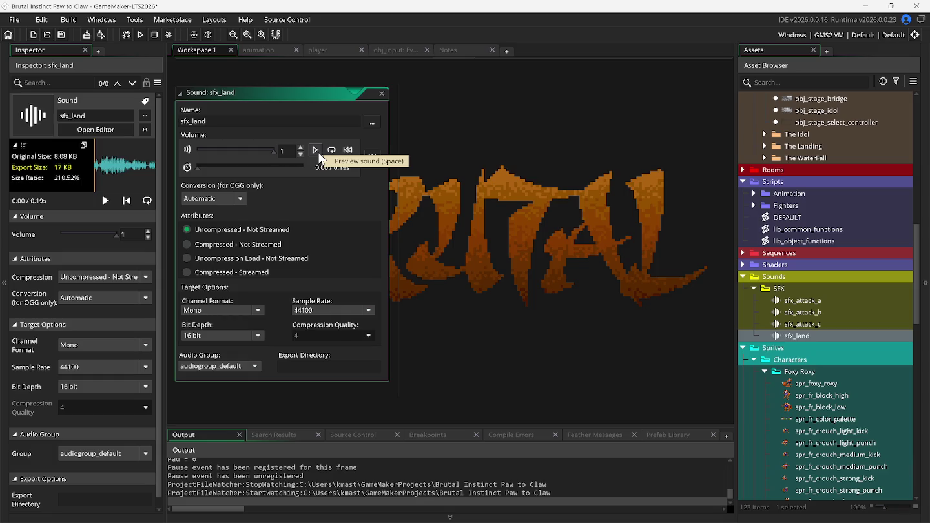
{"action": "left_click", "coordinate": [318, 153]}
{"action": "left_click", "coordinate": [382, 94]}
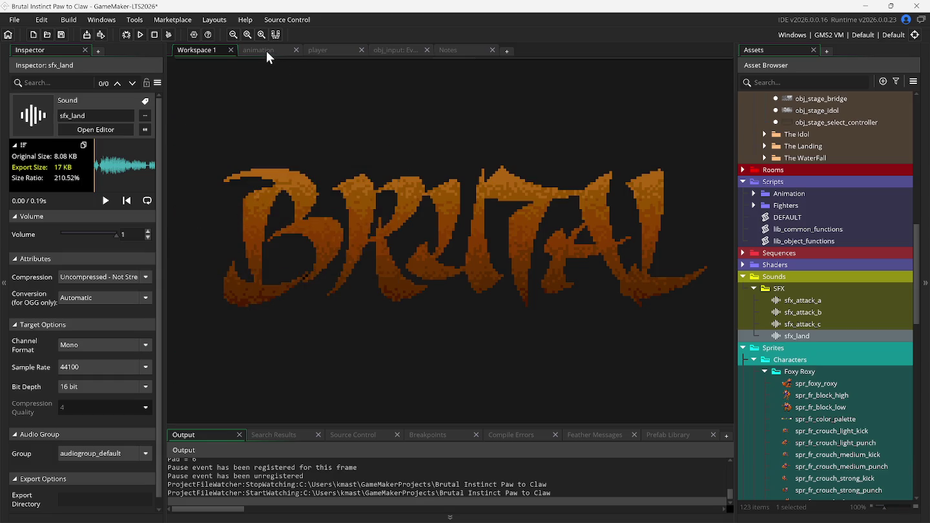
Uncomment the landing-sound line 210 in scr_animation_fr.gml's jump-landed code
{"action": "left_click", "coordinate": [266, 50]}
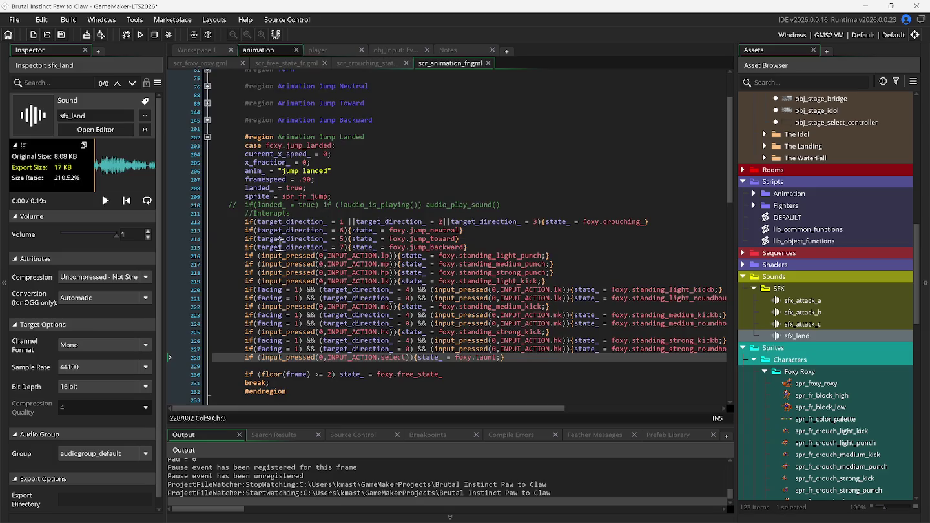
{"action": "left_click", "coordinate": [230, 206]}
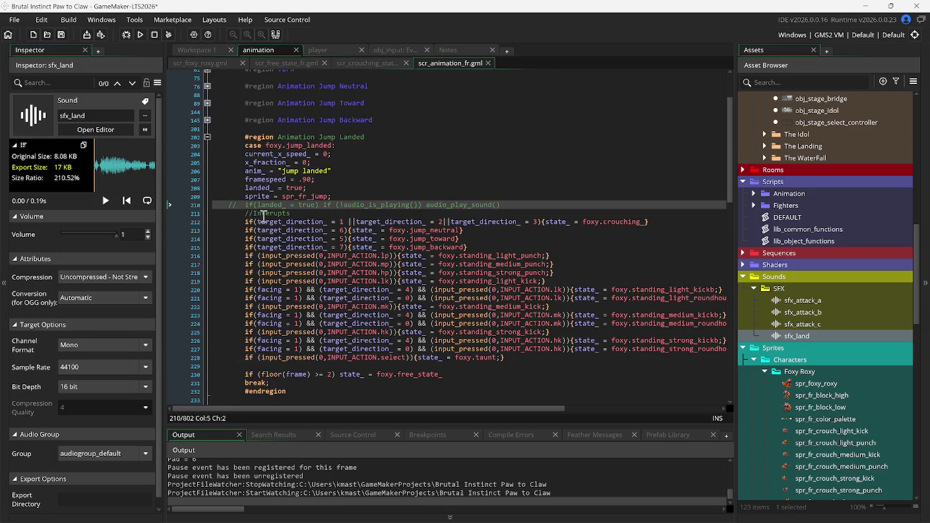
{"action": "key", "text": "Delete"}
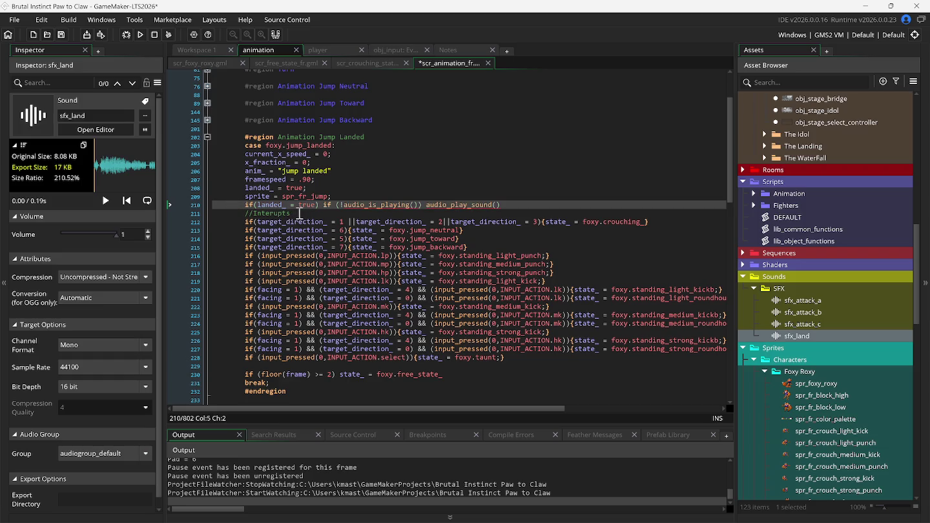
{"action": "left_click", "coordinate": [414, 205]}
{"action": "type", "text": "s"}
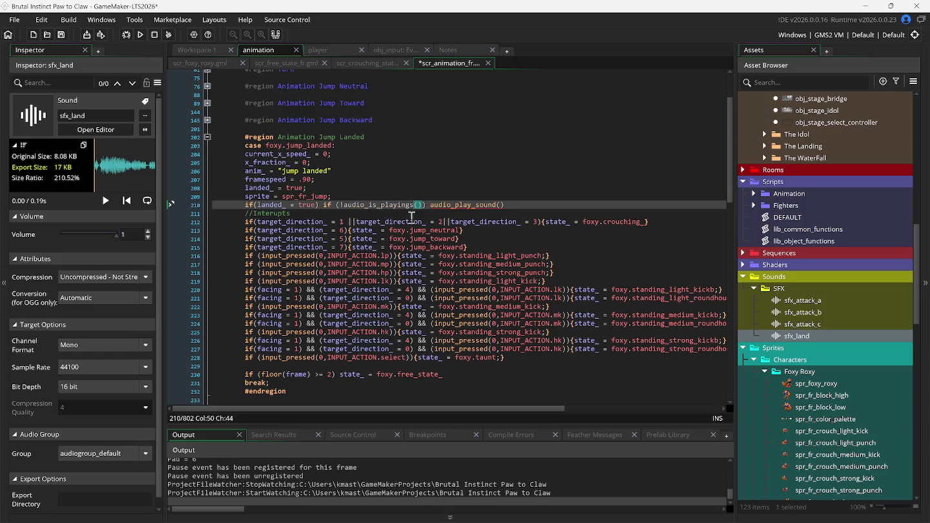
{"action": "key", "text": "BackSpace"}
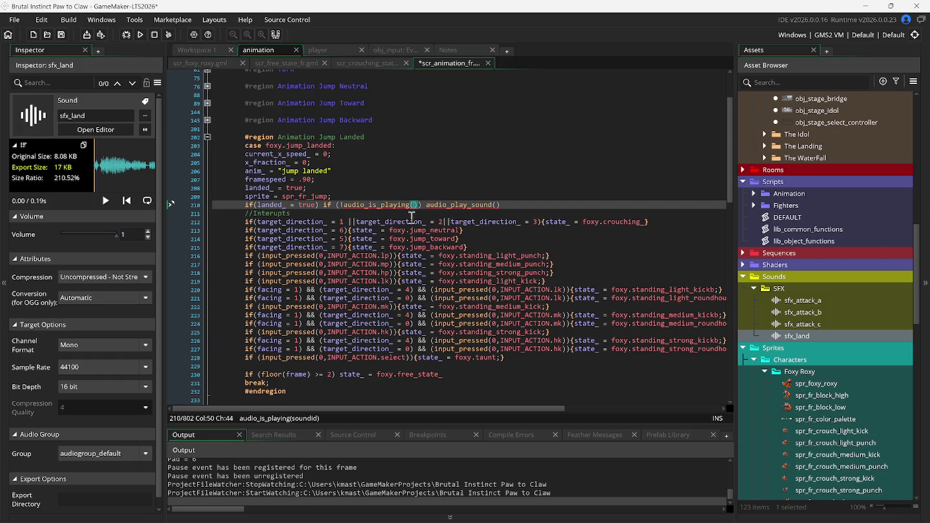
{"action": "mouse_move", "coordinate": [271, 517]}
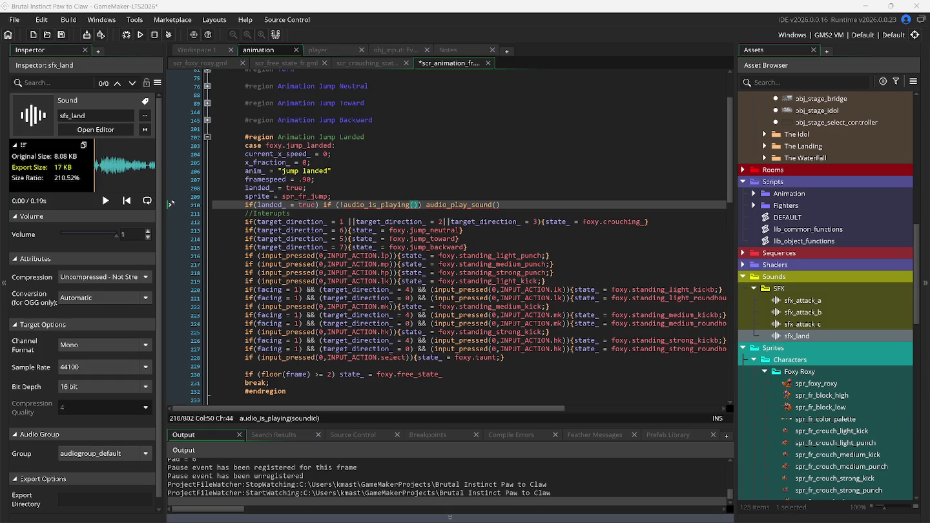
{"action": "mouse_move", "coordinate": [303, 512]}
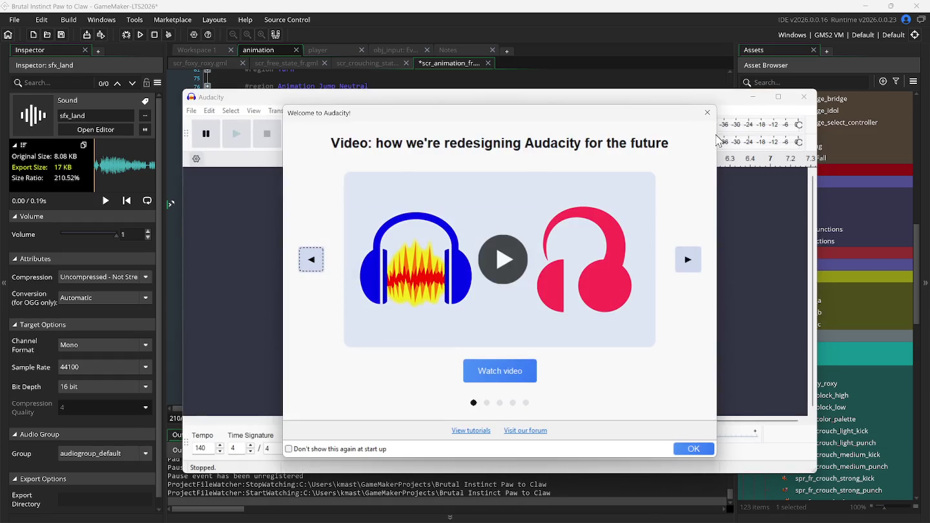
Open sf2sfx from the MastasTech Games folder, declining Music Import, and play it
{"action": "left_click", "coordinate": [707, 113]}
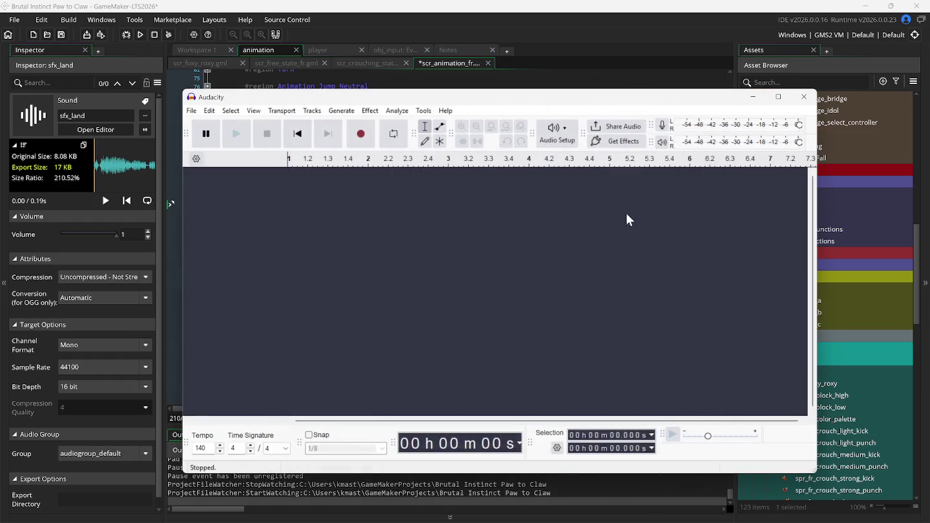
{"action": "left_click", "coordinate": [191, 110]}
{"action": "left_click", "coordinate": [219, 133]}
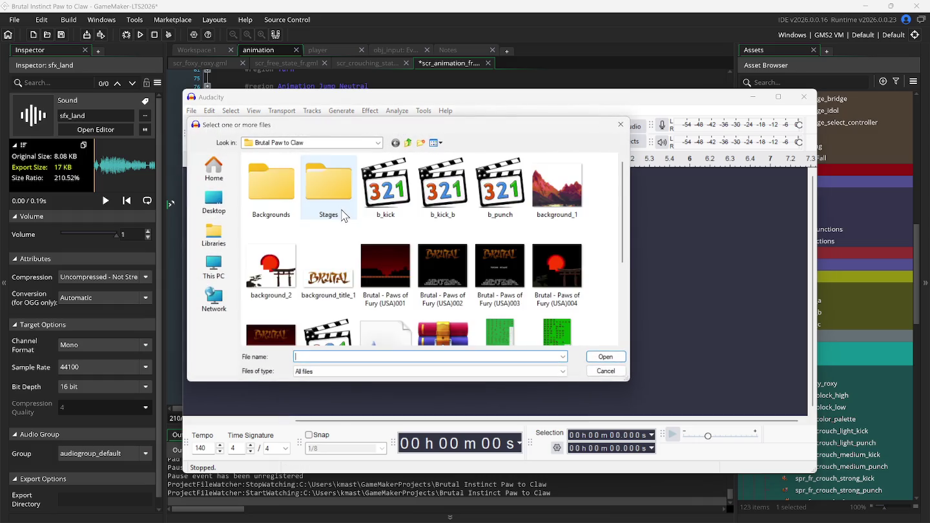
{"action": "left_click", "coordinate": [317, 143]}
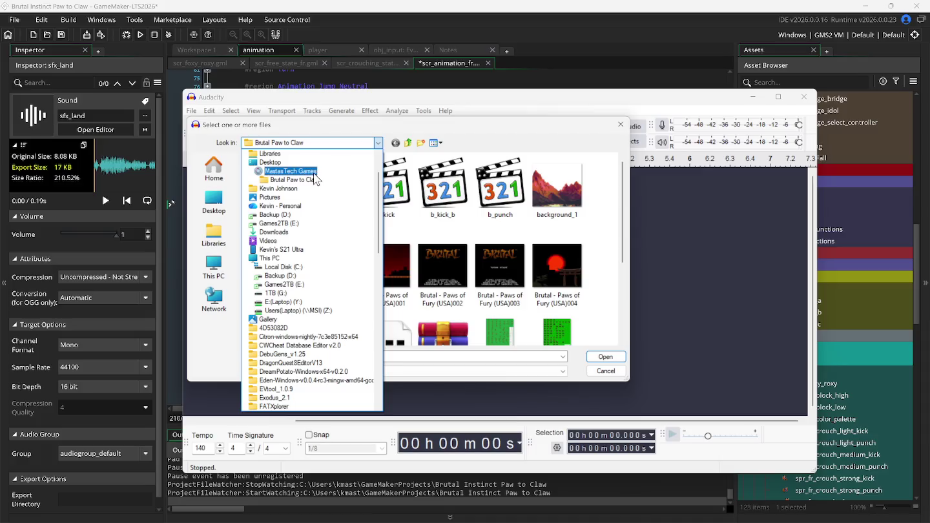
{"action": "left_click", "coordinate": [308, 178]}
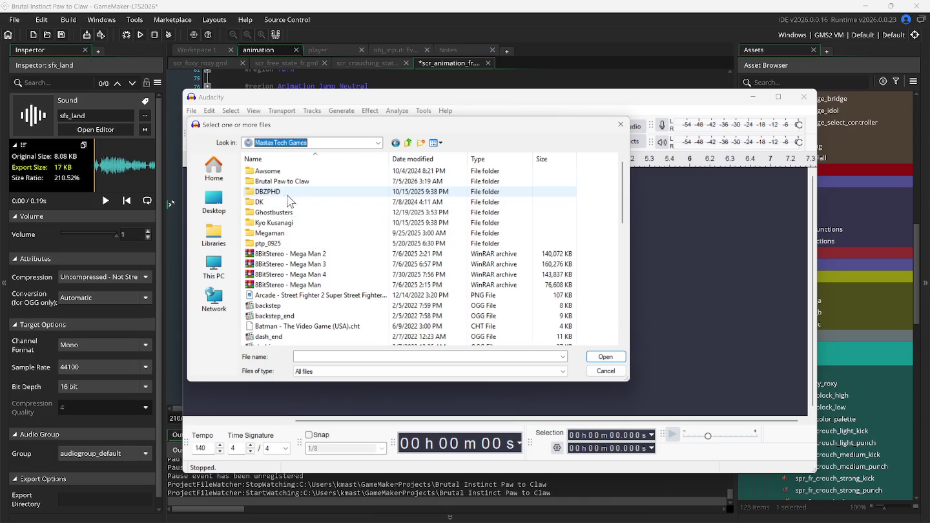
{"action": "scroll", "coordinate": [322, 303], "scroll_direction": "down", "scroll_amount": 2}
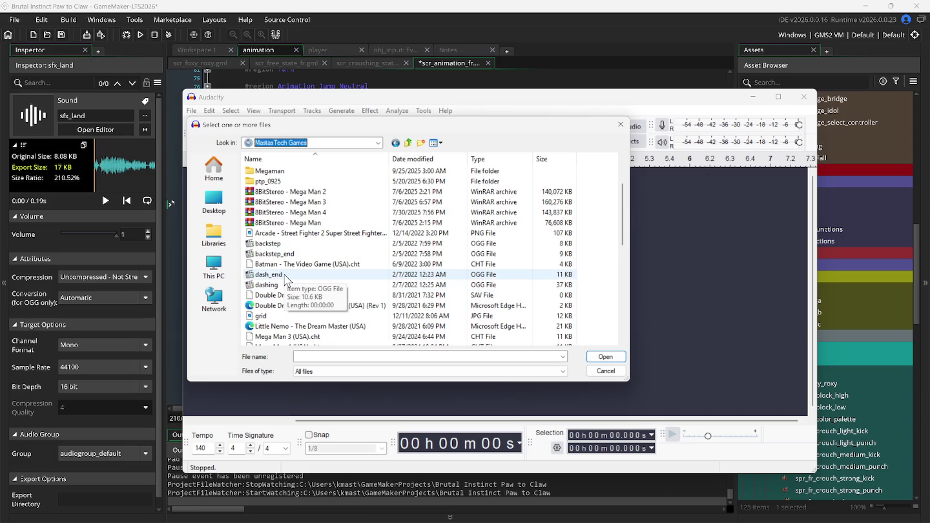
{"action": "scroll", "coordinate": [289, 279], "scroll_direction": "down", "scroll_amount": 2}
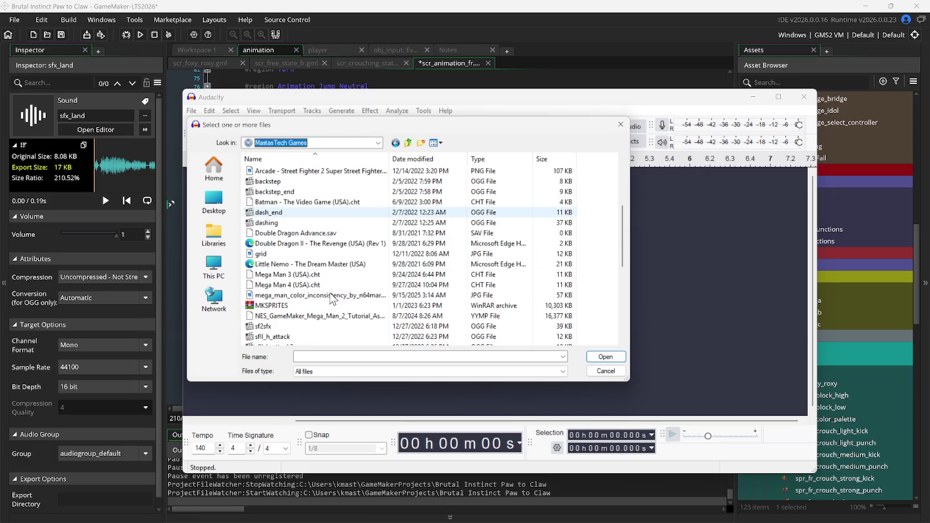
{"action": "double_click", "coordinate": [271, 327]}
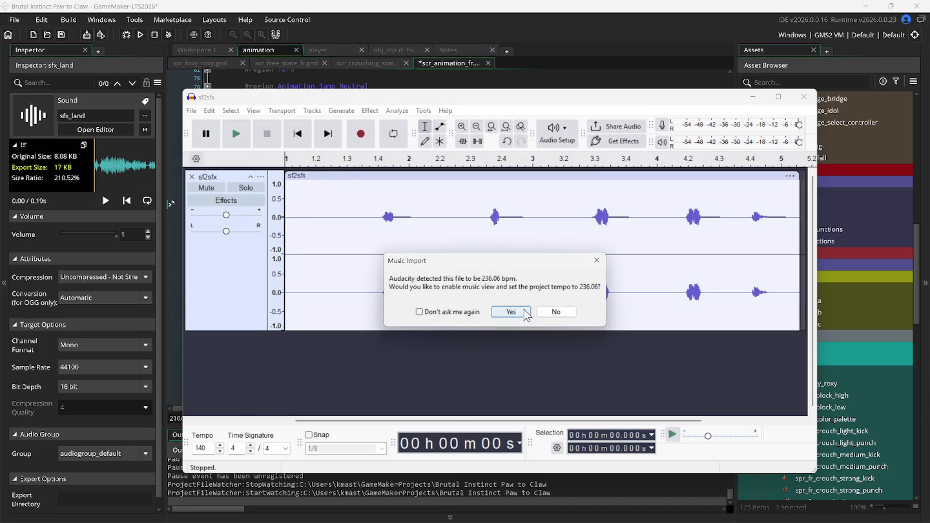
{"action": "left_click", "coordinate": [537, 308]}
{"action": "left_click", "coordinate": [236, 133]}
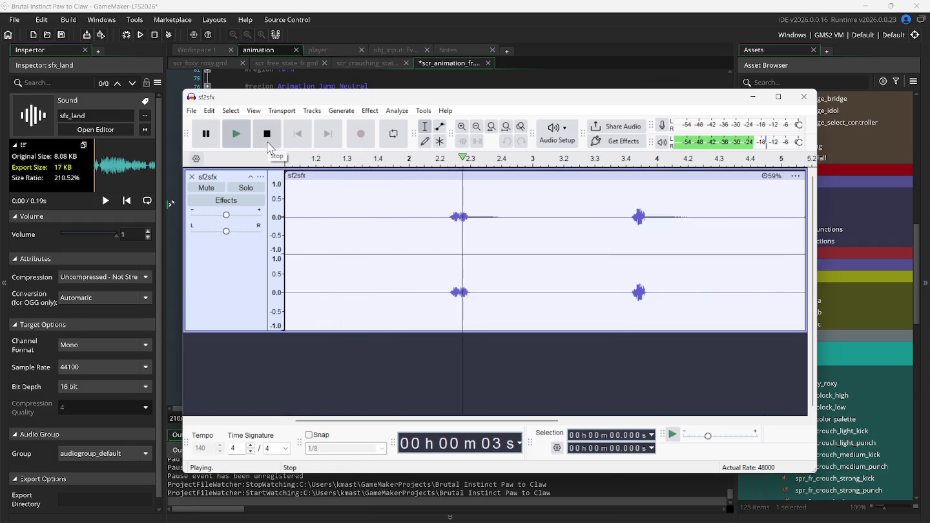
{"action": "left_click", "coordinate": [268, 143]}
Open sfII_landing, close sf2sfx without saving, and play the landing clip
{"action": "left_click", "coordinate": [192, 111]}
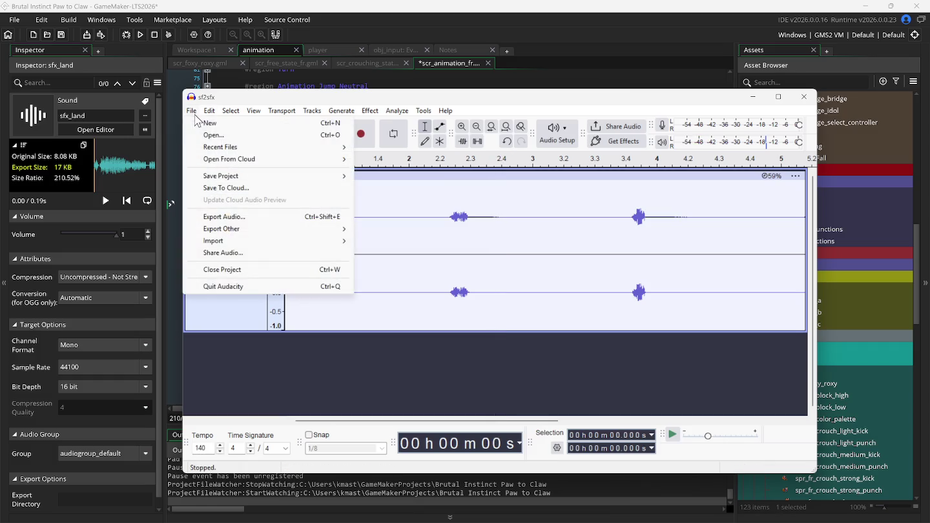
{"action": "left_click", "coordinate": [214, 135]}
{"action": "scroll", "coordinate": [349, 304], "scroll_direction": "down", "scroll_amount": 2}
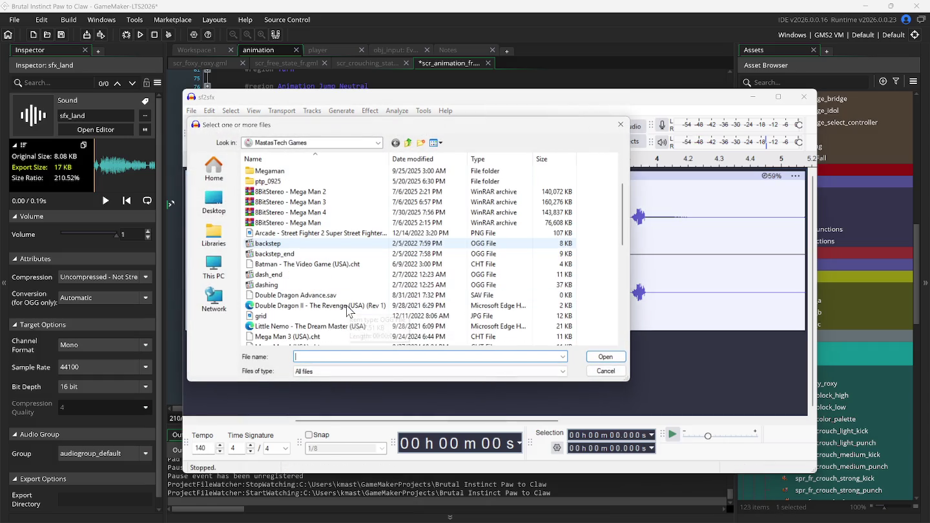
{"action": "scroll", "coordinate": [329, 315], "scroll_direction": "down", "scroll_amount": 3}
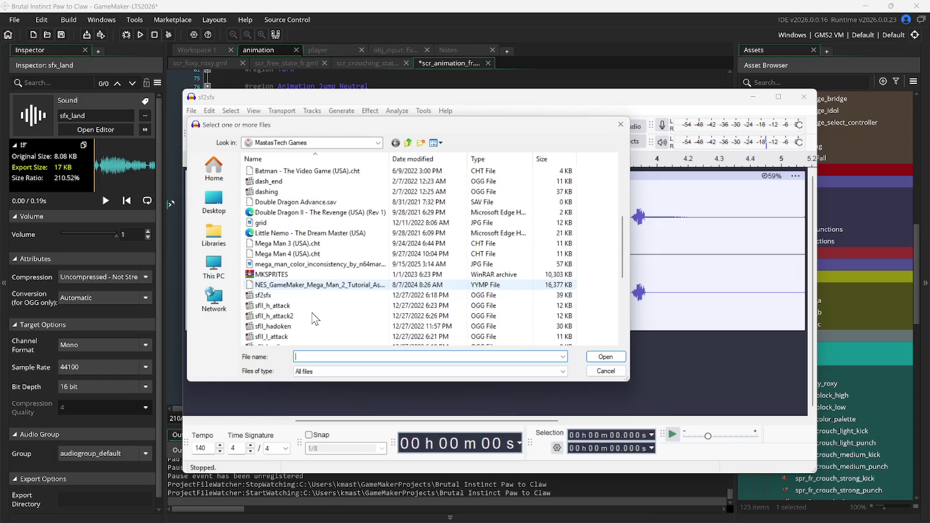
{"action": "scroll", "coordinate": [307, 318], "scroll_direction": "down", "scroll_amount": 1}
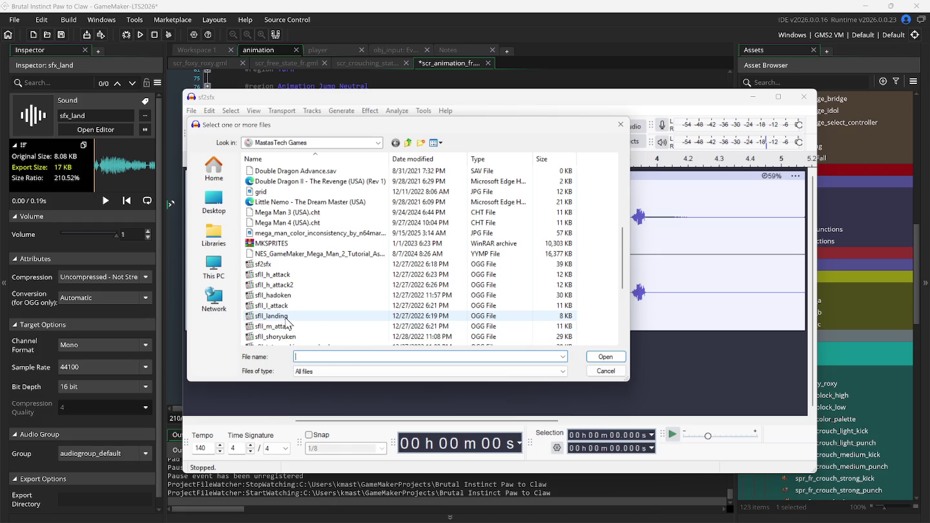
{"action": "double_click", "coordinate": [286, 320]}
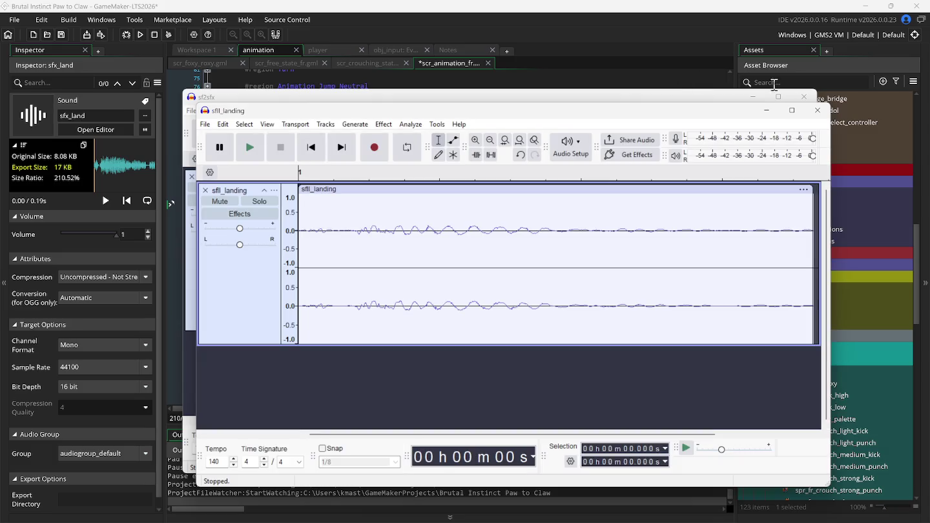
{"action": "left_click", "coordinate": [804, 97]}
{"action": "left_click", "coordinate": [533, 282]}
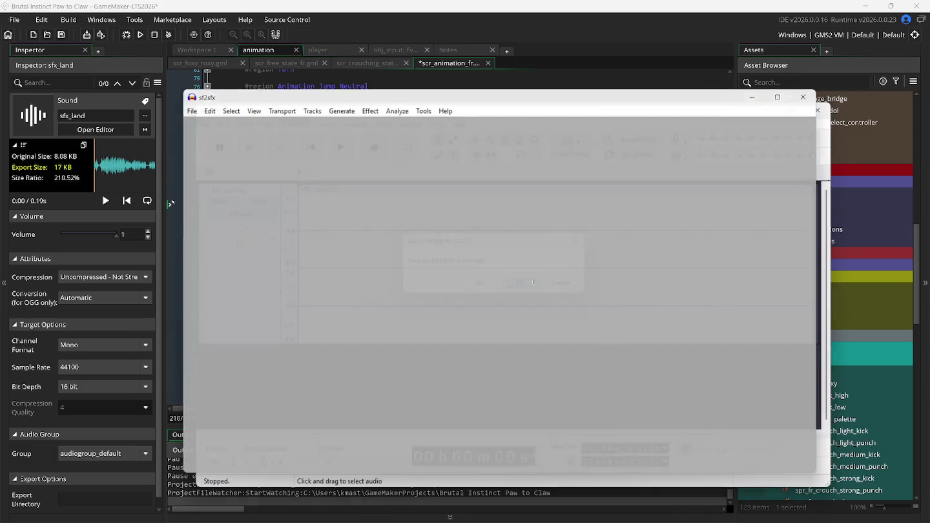
{"action": "left_click", "coordinate": [258, 155]}
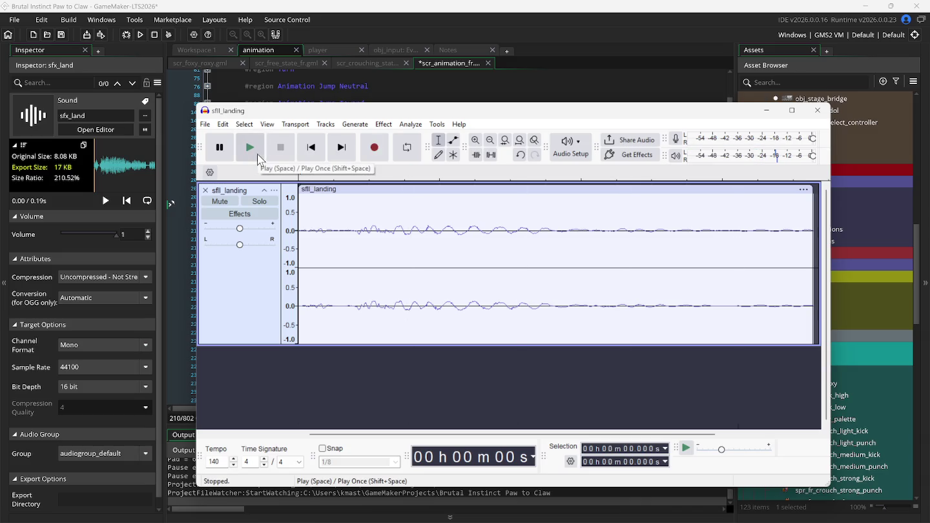
{"action": "left_click", "coordinate": [258, 153]}
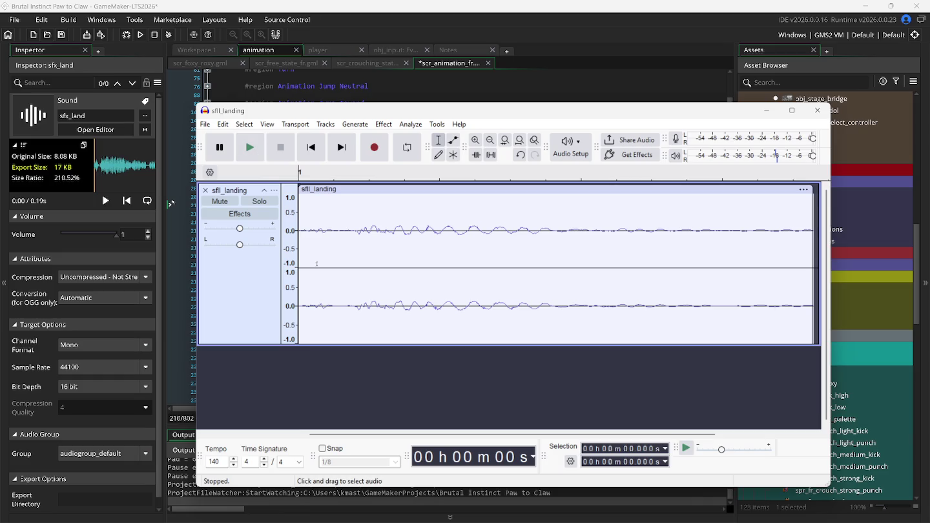
{"action": "scroll", "coordinate": [365, 302], "scroll_direction": "down", "scroll_amount": 2, "text": "ctrl"}
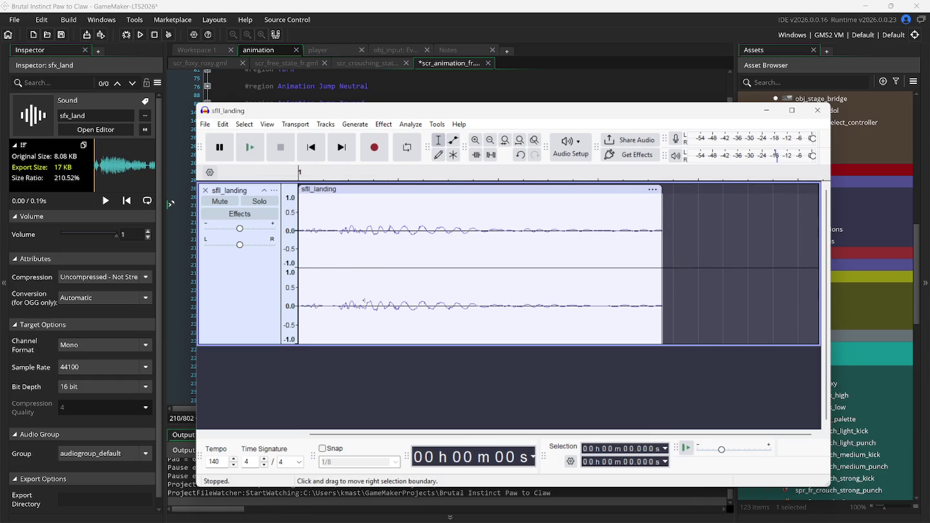
{"action": "scroll", "coordinate": [364, 301], "scroll_direction": "up", "scroll_amount": 4, "text": "ctrl"}
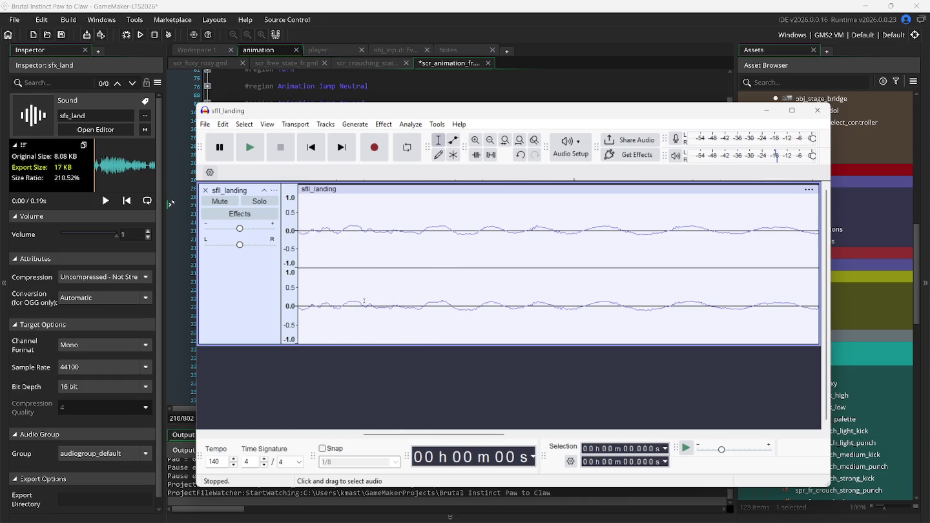
{"action": "scroll", "coordinate": [363, 301], "scroll_direction": "left", "scroll_amount": 2}
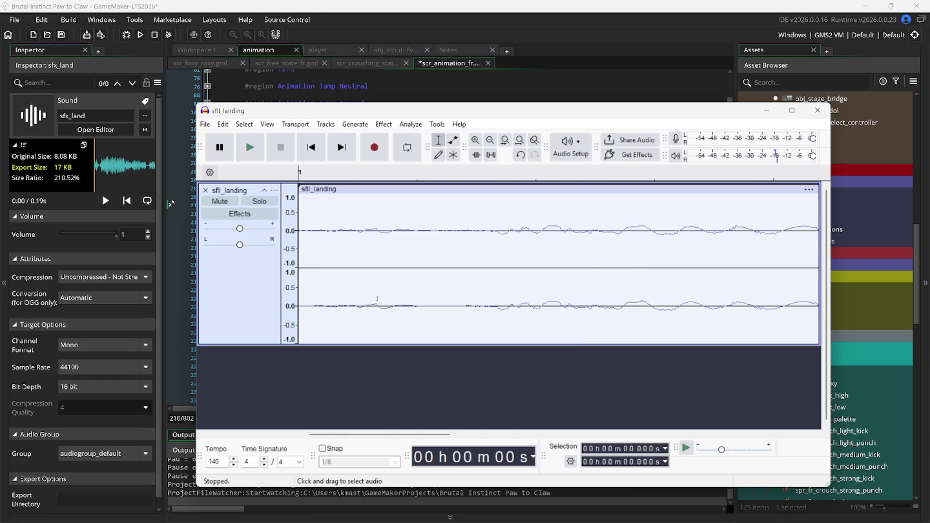
{"action": "left_click", "coordinate": [481, 275]}
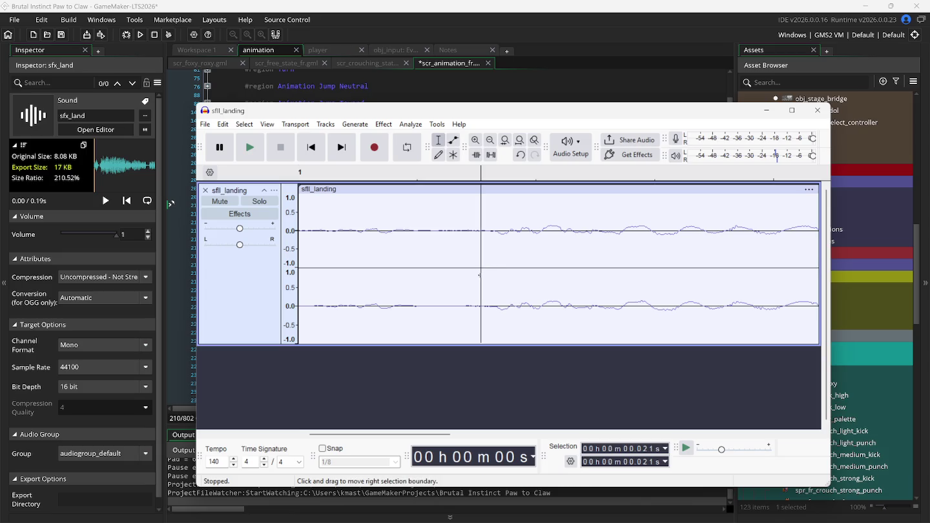
{"action": "left_click_drag", "start_coordinate": [480, 275], "coordinate": [273, 284]}
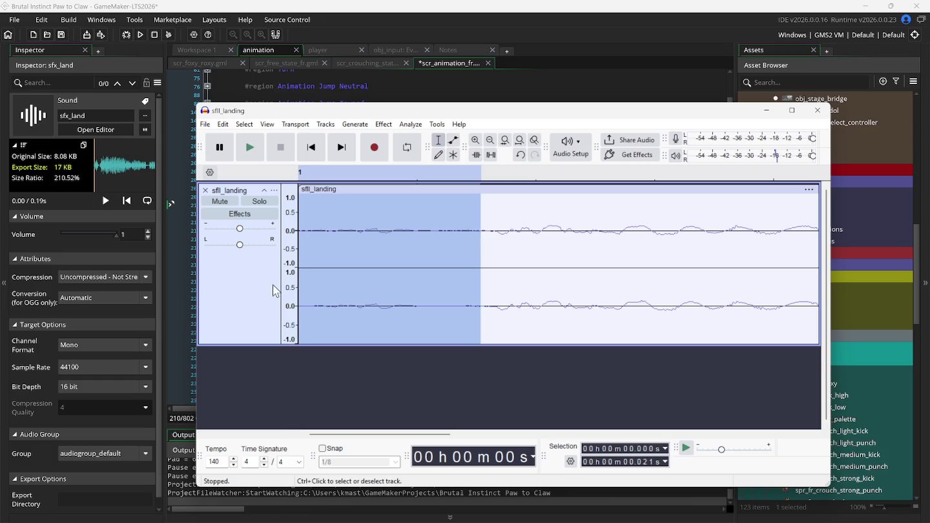
{"action": "left_click", "coordinate": [272, 285]}
{"action": "left_click", "coordinate": [249, 148]}
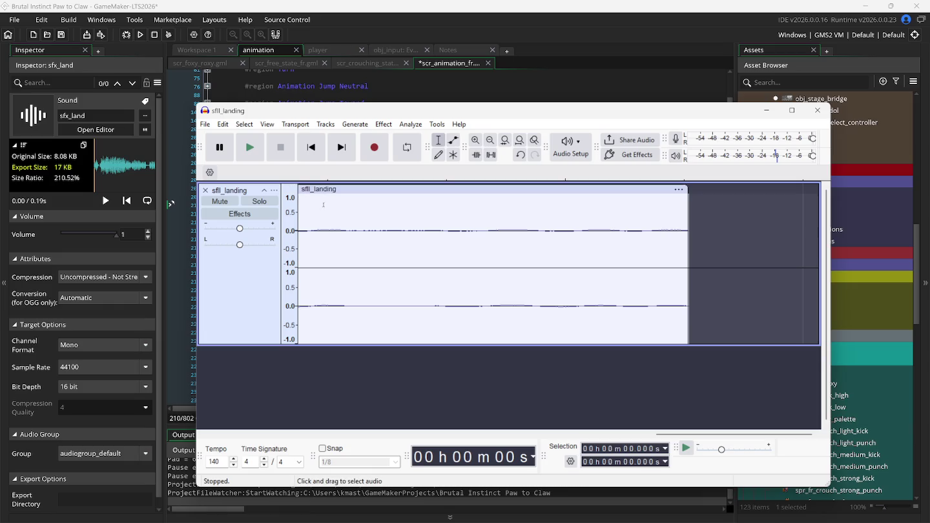
{"action": "left_click", "coordinate": [311, 147]}
{"action": "left_click", "coordinate": [254, 149]}
{"action": "scroll", "coordinate": [367, 281], "scroll_direction": "up", "scroll_amount": 2}
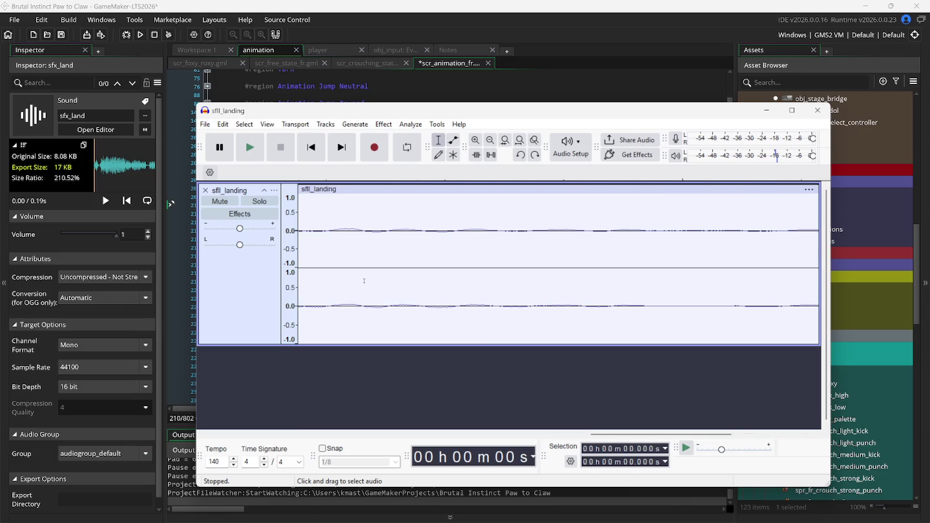
{"action": "left_click", "coordinate": [311, 148]}
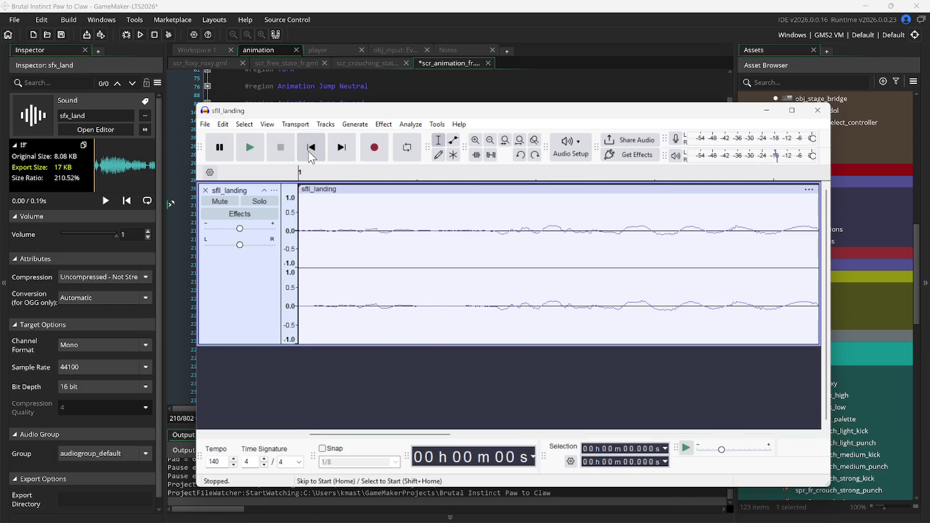
{"action": "left_click", "coordinate": [265, 153]}
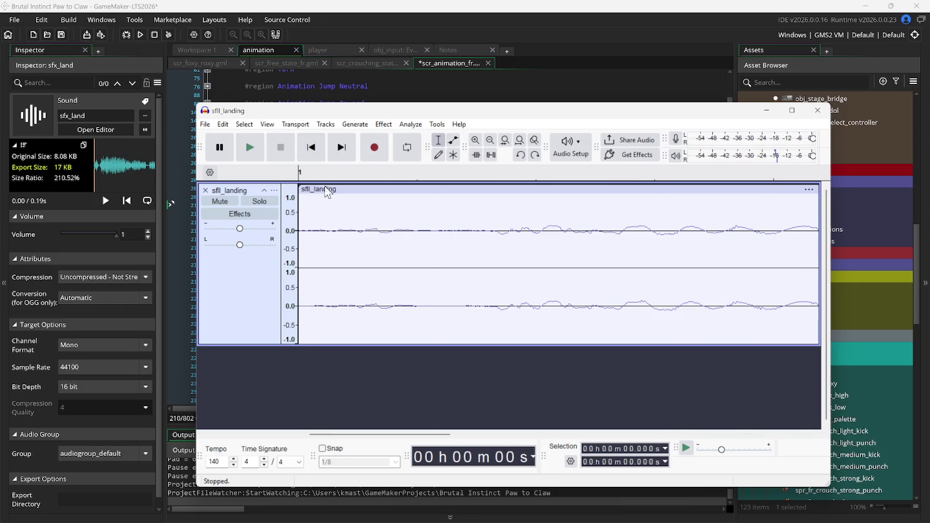
{"action": "scroll", "coordinate": [330, 233], "scroll_direction": "up", "scroll_amount": 3}
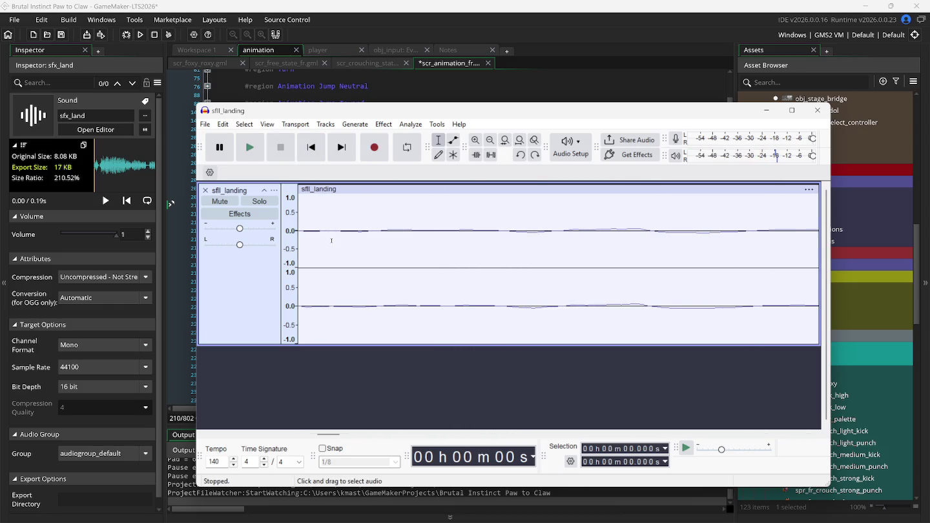
{"action": "scroll", "coordinate": [330, 242], "scroll_direction": "down", "scroll_amount": 5}
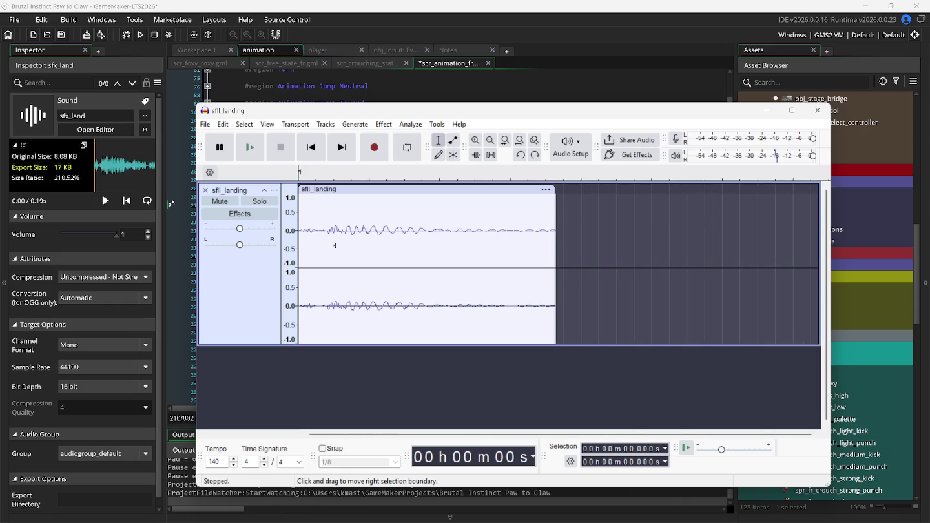
{"action": "scroll", "coordinate": [334, 245], "scroll_direction": "up", "scroll_amount": 2}
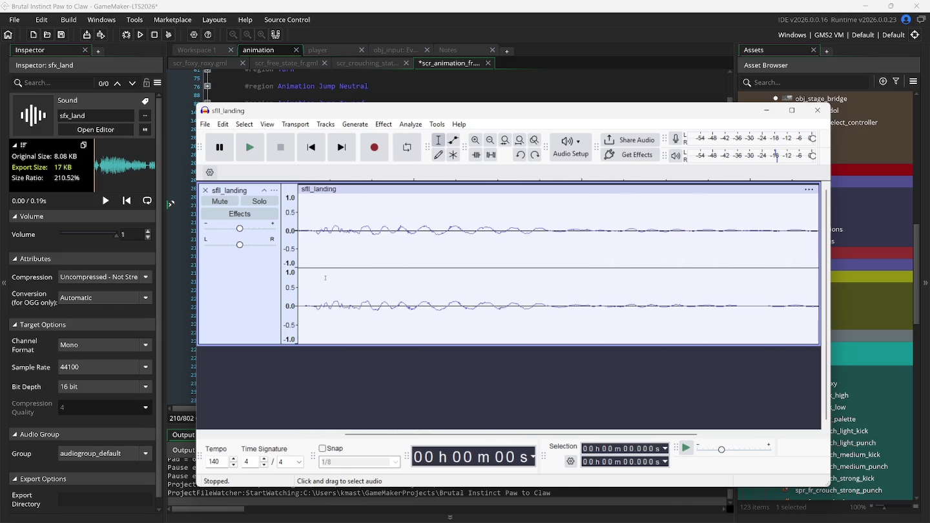
{"action": "scroll", "coordinate": [325, 278], "scroll_direction": "left", "scroll_amount": 2}
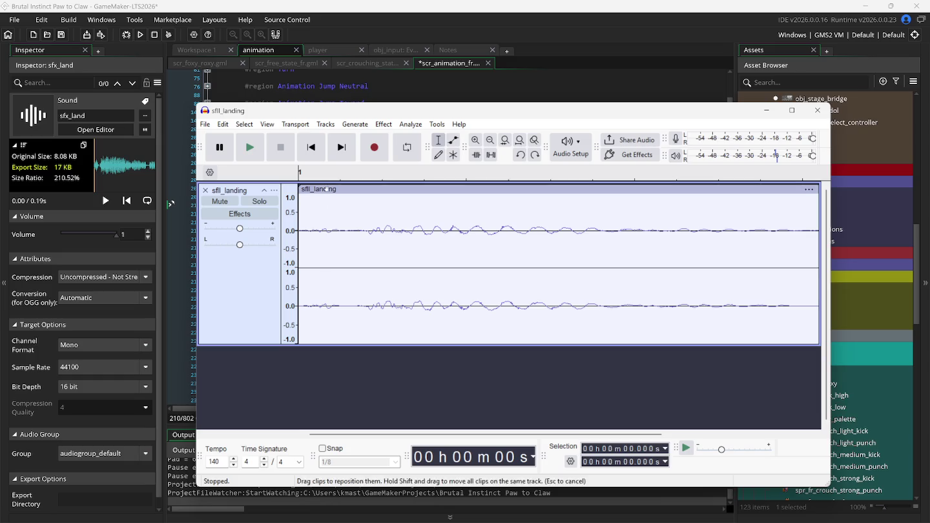
{"action": "scroll", "coordinate": [377, 288], "scroll_direction": "up", "scroll_amount": 2}
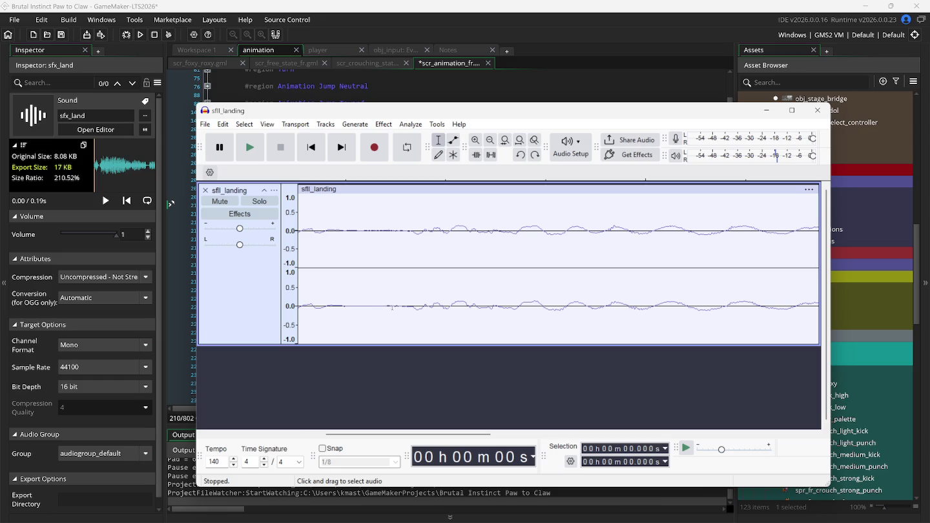
{"action": "left_click_drag", "start_coordinate": [404, 304], "coordinate": [279, 318]}
{"action": "key", "text": "Delete"}
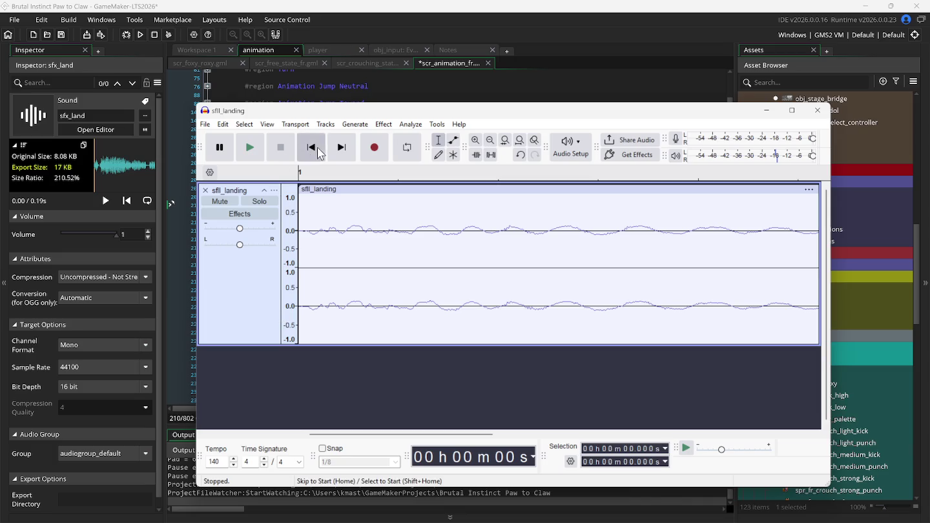
{"action": "left_click", "coordinate": [250, 149]}
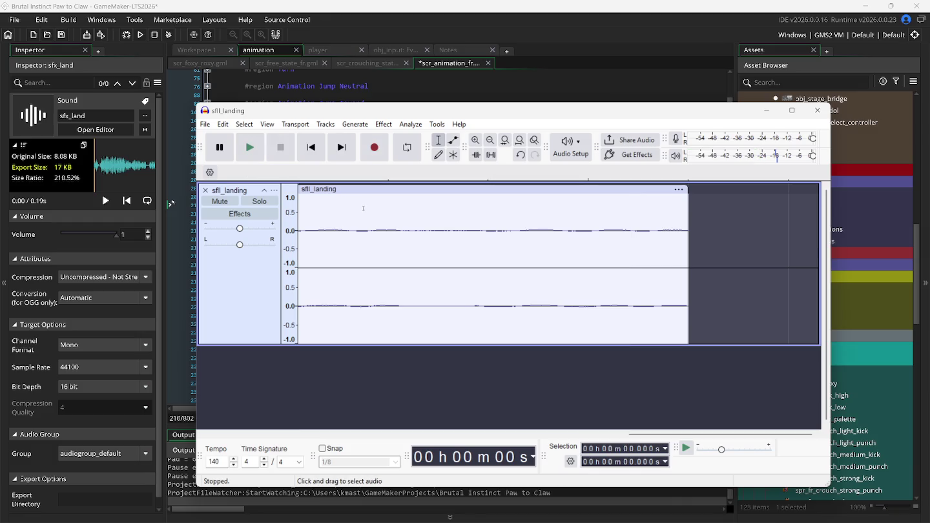
{"action": "key", "text": "ctrl+z"}
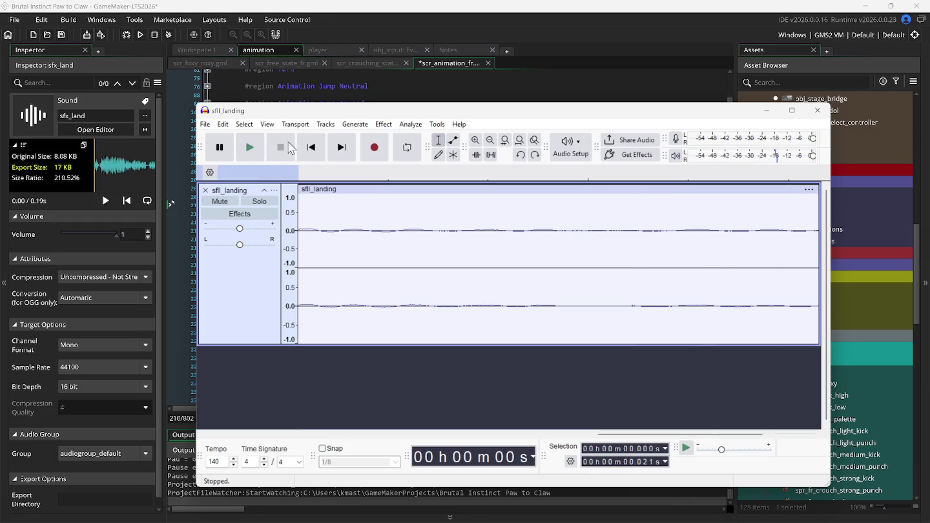
{"action": "left_click", "coordinate": [255, 151]}
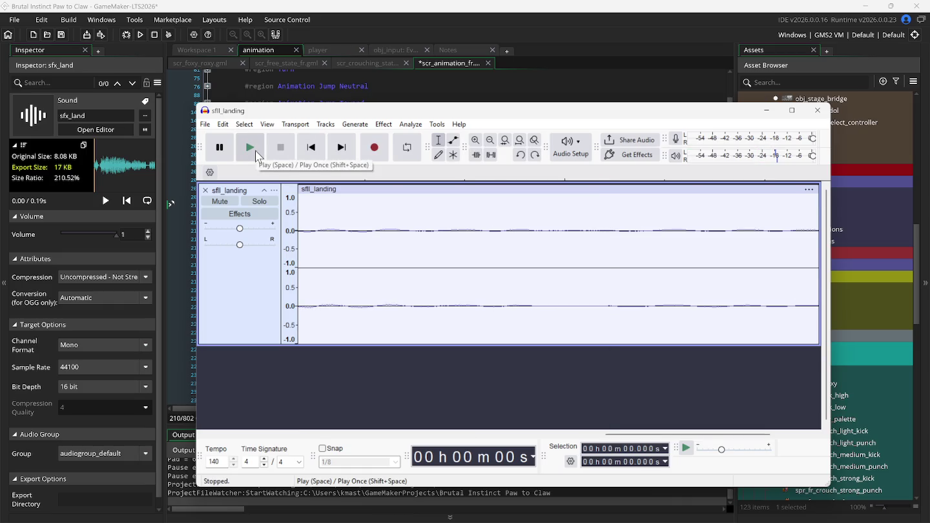
{"action": "left_click", "coordinate": [255, 151]}
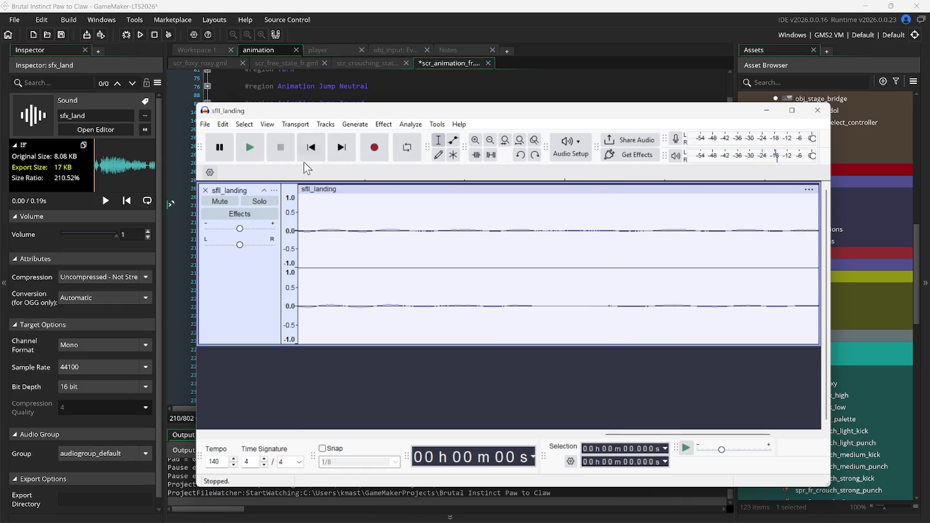
{"action": "left_click", "coordinate": [257, 149]}
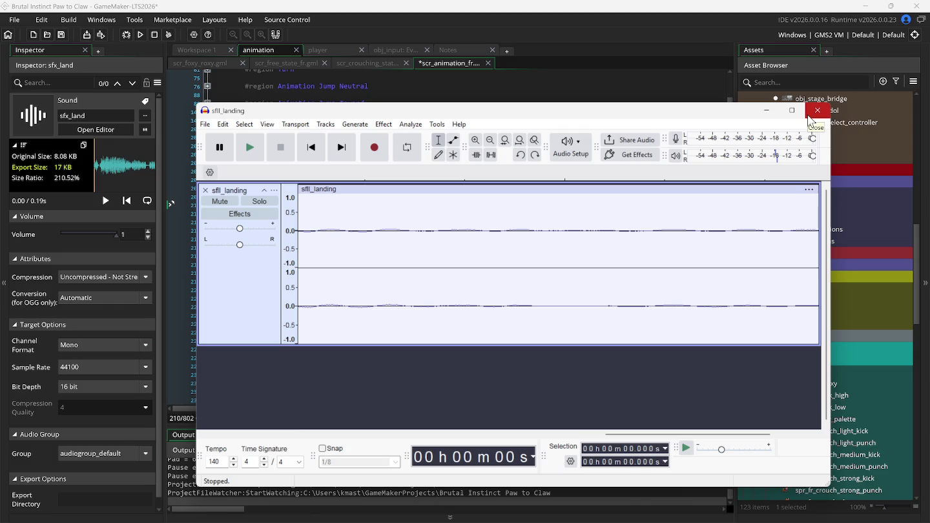
{"action": "left_click", "coordinate": [238, 155]}
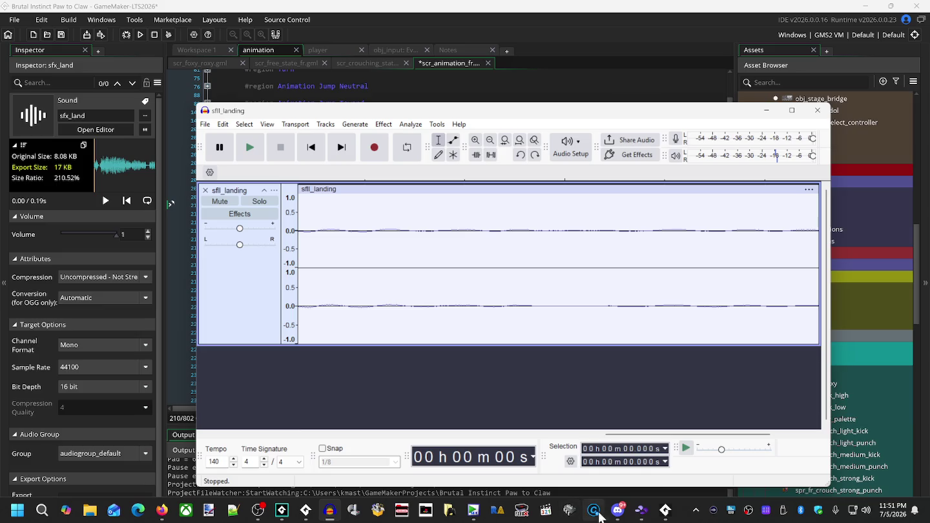
Set Snes9x's sound playback rate to 48KHz and load Street Fighter II Turbo from Recent Games
{"action": "left_click", "coordinate": [596, 514]}
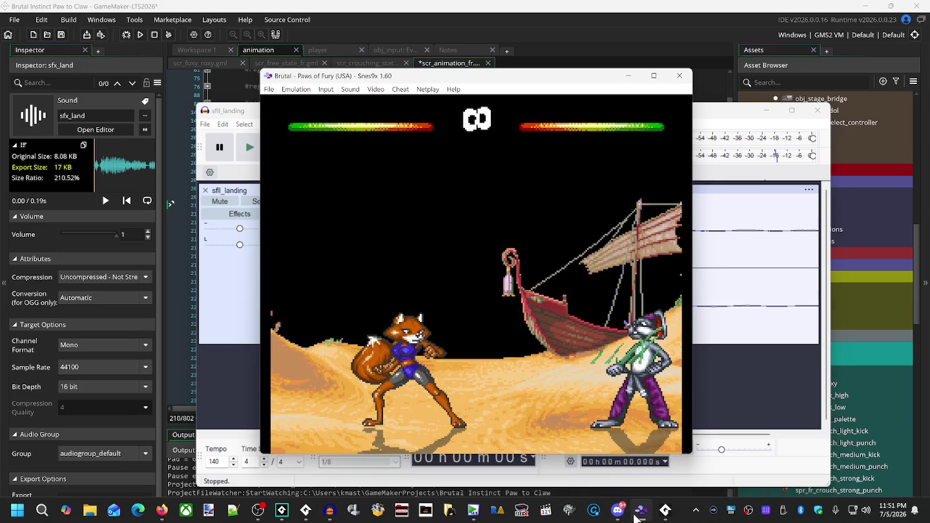
{"action": "left_click", "coordinate": [271, 90]}
{"action": "mouse_move", "coordinate": [359, 103]}
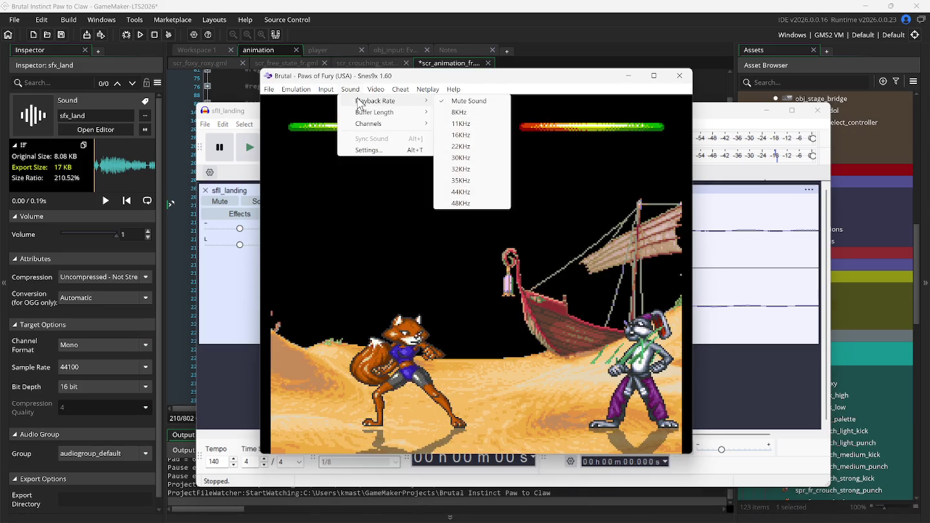
{"action": "left_click", "coordinate": [467, 203]}
{"action": "left_click", "coordinate": [269, 89]}
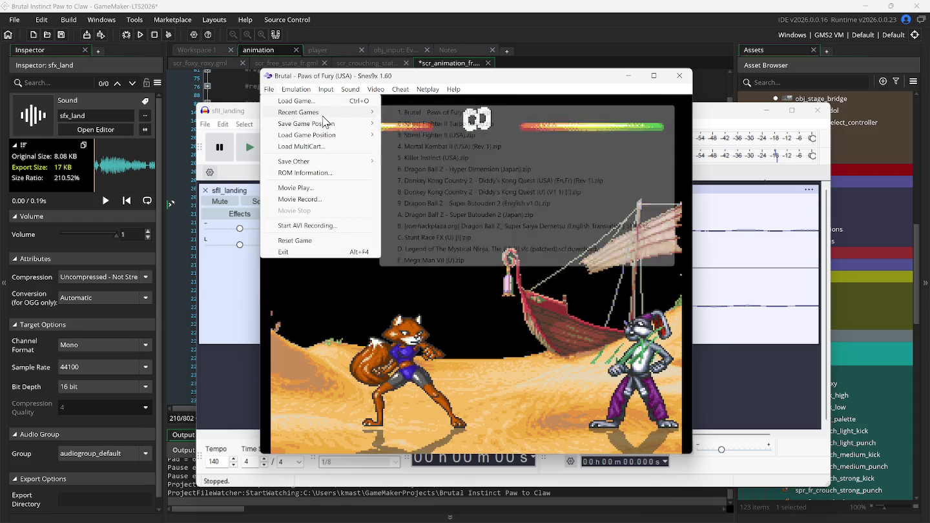
{"action": "key", "text": "Escape"}
{"action": "key", "text": "Escape"}
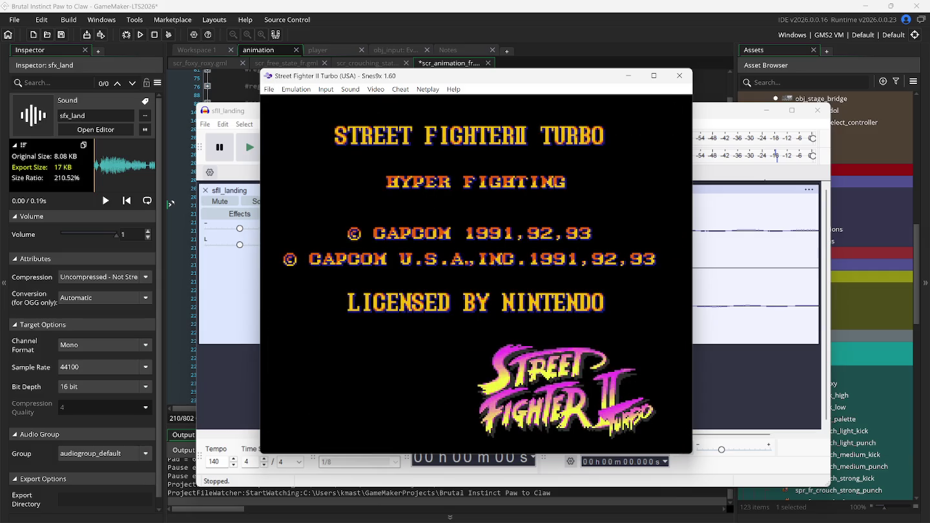
Rewind to the title menu, enter Option Mode, and move down to S.E. TEST
{"action": "key", "text": "BackSpace"}
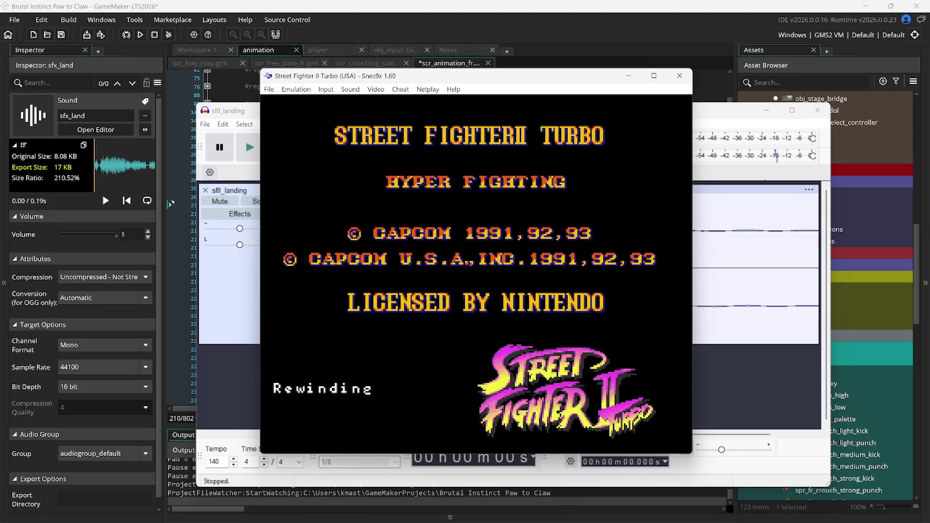
{"action": "key", "text": "Down"}
{"action": "key", "text": "Down"}
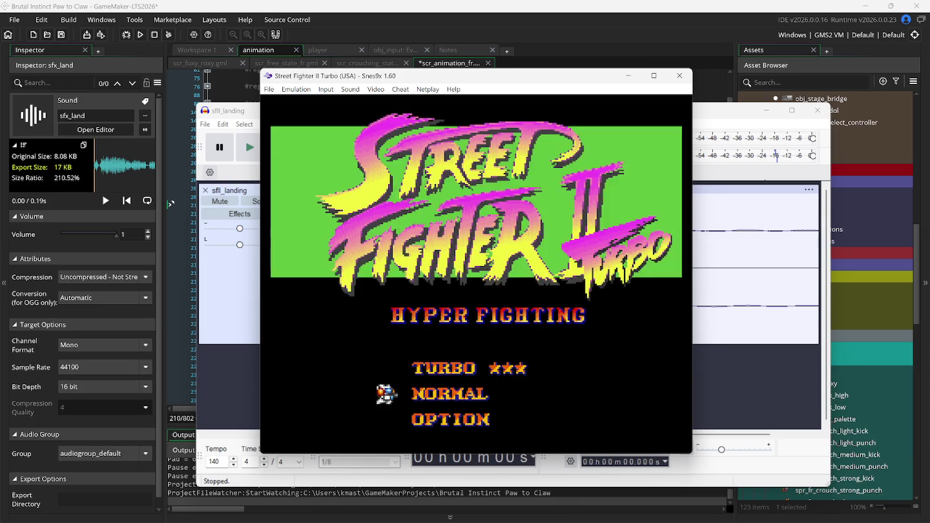
{"action": "key", "text": "Down"}
{"action": "key", "text": "Down"}
{"action": "key", "text": "Down"}
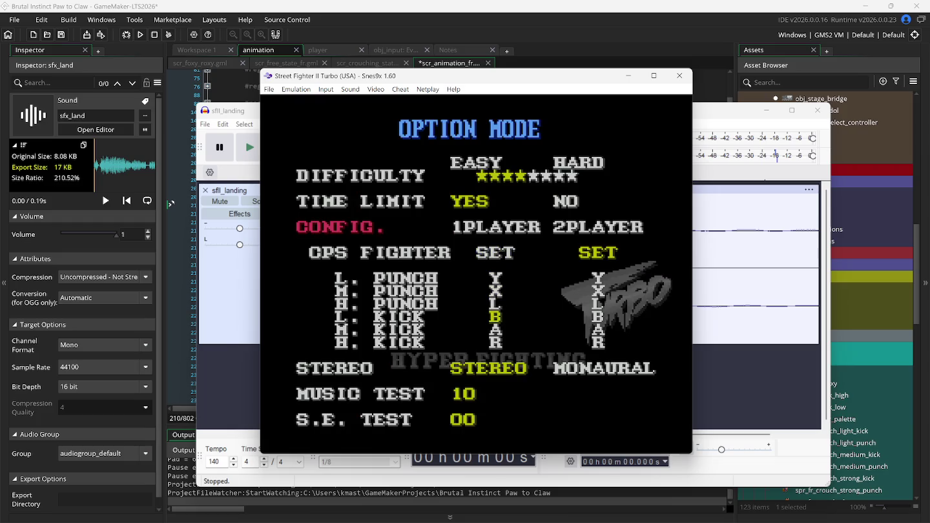
{"action": "key", "text": "Down"}
{"action": "key", "text": "Down"}
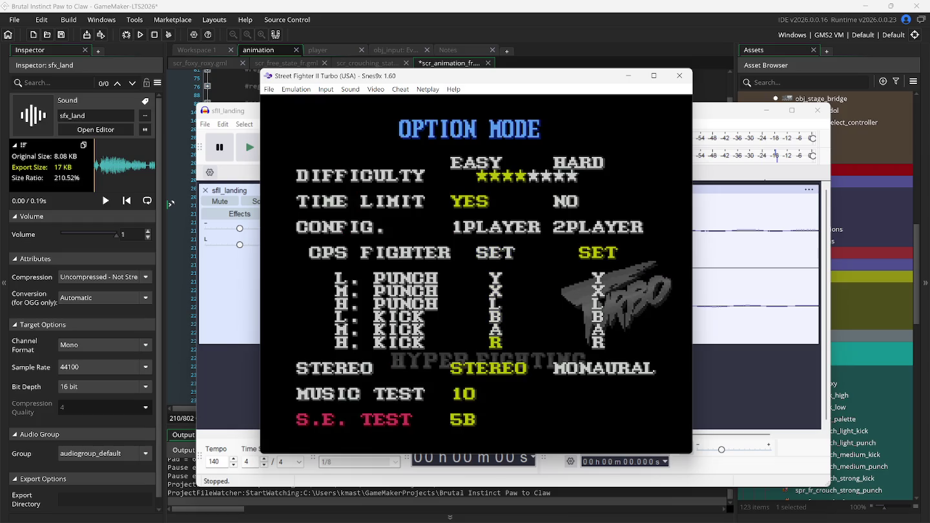
Step the S.E. TEST sound-effect number through values toward 17
{"action": "key", "text": "Right"}
{"action": "key", "text": "Right"}
{"action": "key", "text": "Right"}
{"action": "key", "text": "Left"}
{"action": "key", "text": "Left"}
{"action": "key", "text": "Left"}
{"action": "key", "text": "Left"}
{"action": "key", "text": "Left"}
{"action": "key", "text": "Left"}
{"action": "key", "text": "Left"}
{"action": "key", "text": "Left"}
{"action": "key", "text": "Down"}
{"action": "key", "text": "Down"}
{"action": "key", "text": "Down"}
{"action": "key", "text": "Left"}
{"action": "key", "text": "Up"}
{"action": "key", "text": "Right"}
{"action": "key", "text": "Right"}
{"action": "key", "text": "Left"}
{"action": "key", "text": "Left"}
{"action": "key", "text": "Left"}
{"action": "key", "text": "Left"}
{"action": "key", "text": "Left"}
{"action": "key", "text": "Left"}
{"action": "key", "text": "Left"}
{"action": "key", "text": "Left"}
{"action": "key", "text": "Left"}
{"action": "key", "text": "Left"}
{"action": "key", "text": "Left"}
{"action": "key", "text": "Right"}
{"action": "key", "text": "Right"}
{"action": "key", "text": "Right"}
{"action": "key", "text": "Right"}
{"action": "key", "text": "Right"}
{"action": "key", "text": "Right"}
{"action": "key", "text": "Right"}
{"action": "key", "text": "Right"}
{"action": "key", "text": "Right"}
{"action": "key", "text": "Right"}
{"action": "key", "text": "Right"}
{"action": "key", "text": "Right"}
{"action": "key", "text": "Right"}
{"action": "key", "text": "Right"}
{"action": "key", "text": "Right"}
{"action": "key", "text": "Right"}
{"action": "key", "text": "Right"}
{"action": "key", "text": "Right"}
{"action": "key", "text": "Right"}
{"action": "key", "text": "Right"}
{"action": "key", "text": "Right"}
{"action": "key", "text": "Right"}
{"action": "key", "text": "Right"}
{"action": "key", "text": "Right"}
{"action": "key", "text": "Right"}
{"action": "key", "text": "Right"}
{"action": "key", "text": "Right"}
{"action": "key", "text": "Right"}
{"action": "key", "text": "Right"}
{"action": "key", "text": "Right"}
{"action": "key", "text": "Right"}
{"action": "key", "text": "Right"}
{"action": "key", "text": "Right"}
{"action": "key", "text": "Right"}
Rearrange the Snes9x and Audacity windows and play the existing sfll_landing clip
{"action": "left_click_drag", "start_coordinate": [316, 82], "coordinate": [521, 113]}
{"action": "left_click", "coordinate": [405, 113]}
{"action": "left_click_drag", "start_coordinate": [405, 113], "coordinate": [338, 97]}
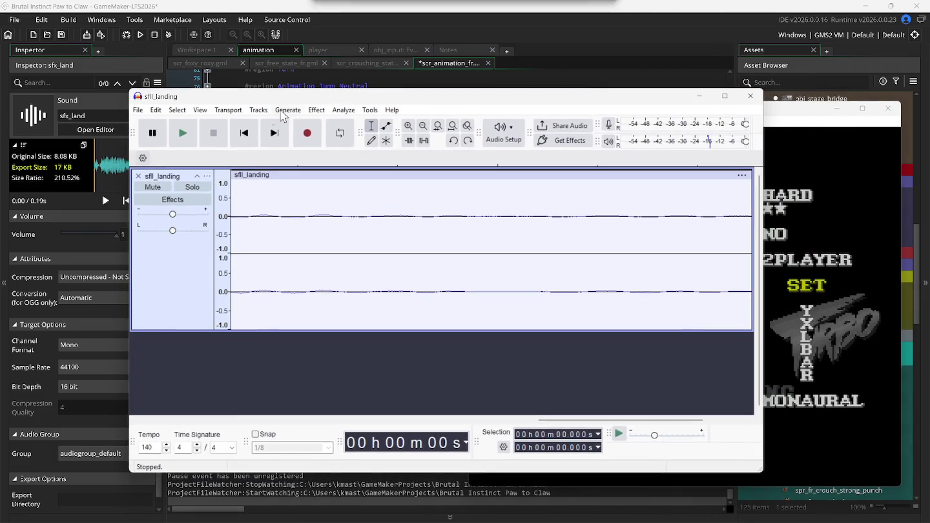
{"action": "left_click", "coordinate": [184, 138]}
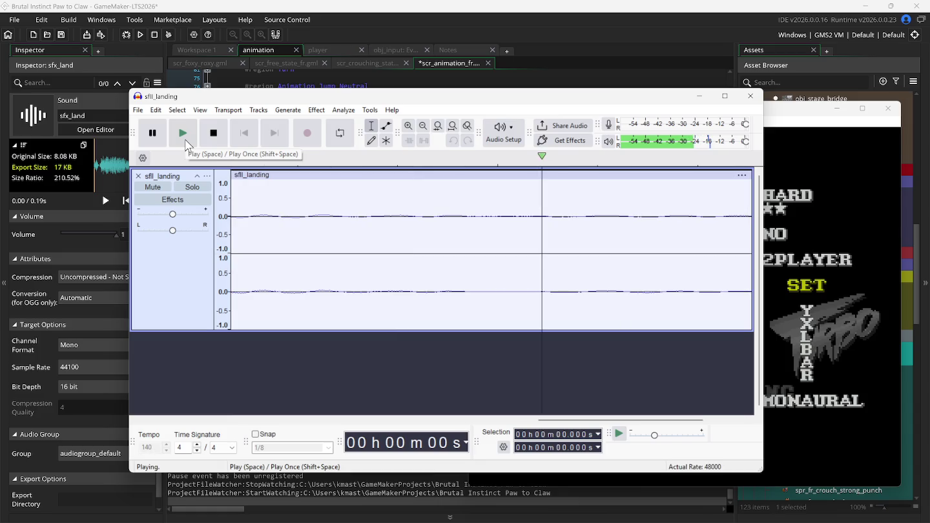
{"action": "left_click", "coordinate": [780, 113]}
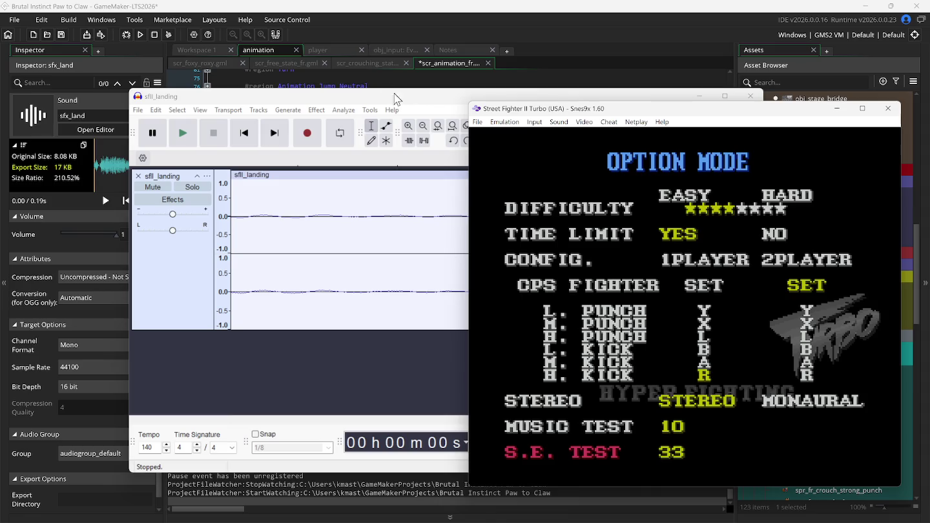
{"action": "left_click", "coordinate": [373, 98]}
{"action": "left_click", "coordinate": [183, 132]}
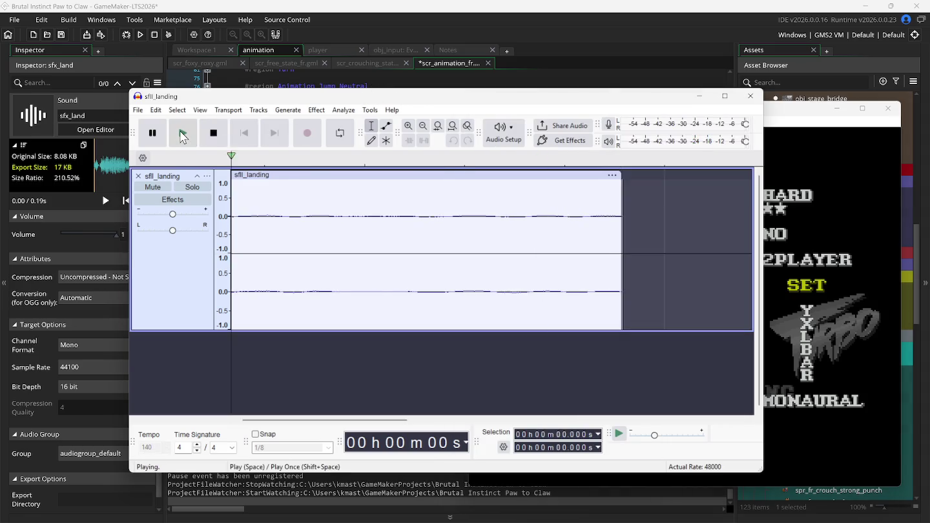
Create a new empty Audacity project with File > New
{"action": "left_click", "coordinate": [781, 113]}
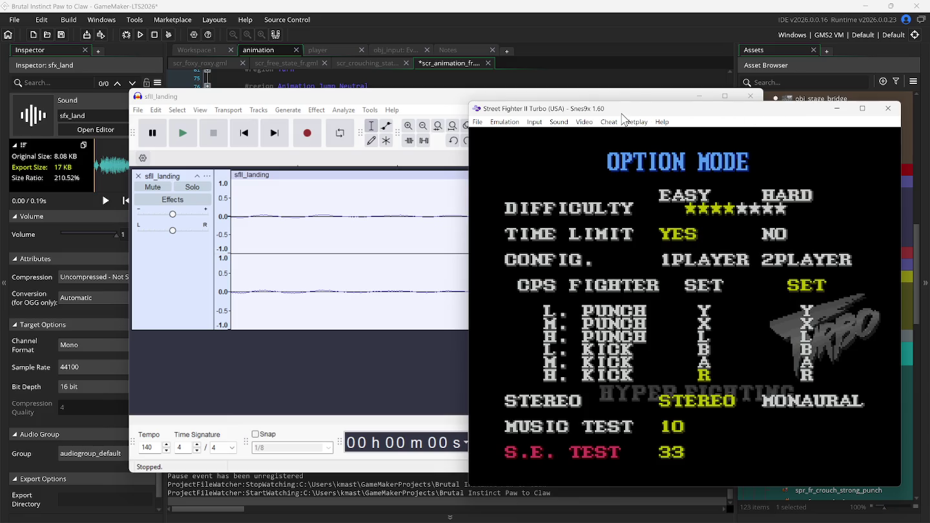
{"action": "left_click", "coordinate": [380, 100]}
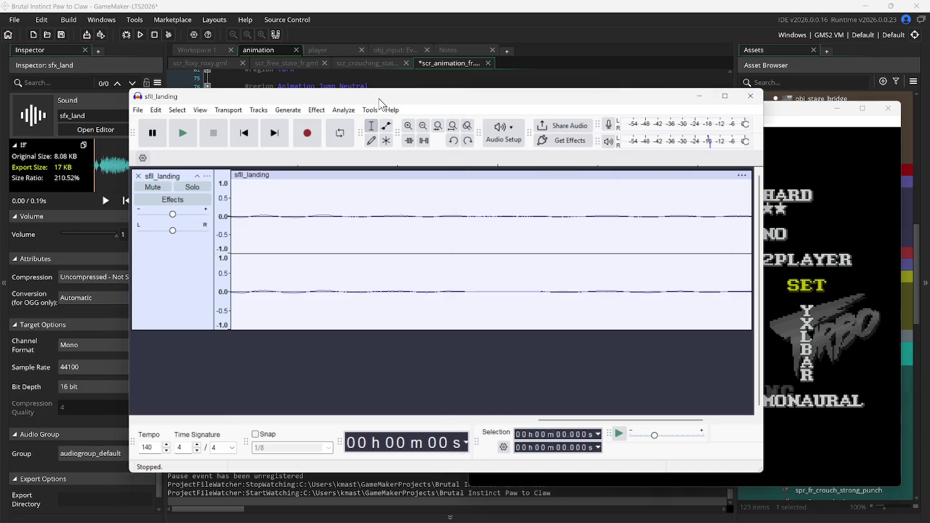
{"action": "left_click", "coordinate": [138, 110]}
{"action": "left_click", "coordinate": [152, 123]}
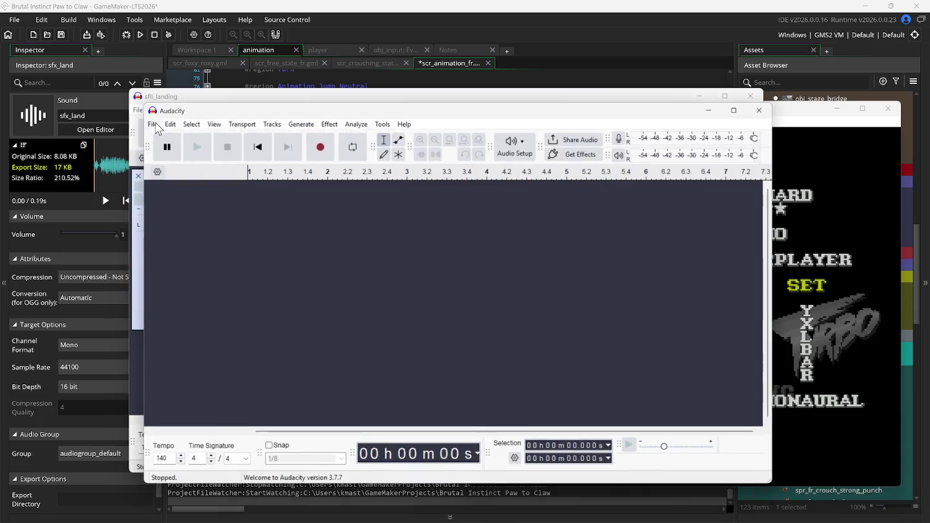
Record the landing sound triggered in Snes9x into a new Audio 1 track
{"action": "left_click", "coordinate": [322, 146]}
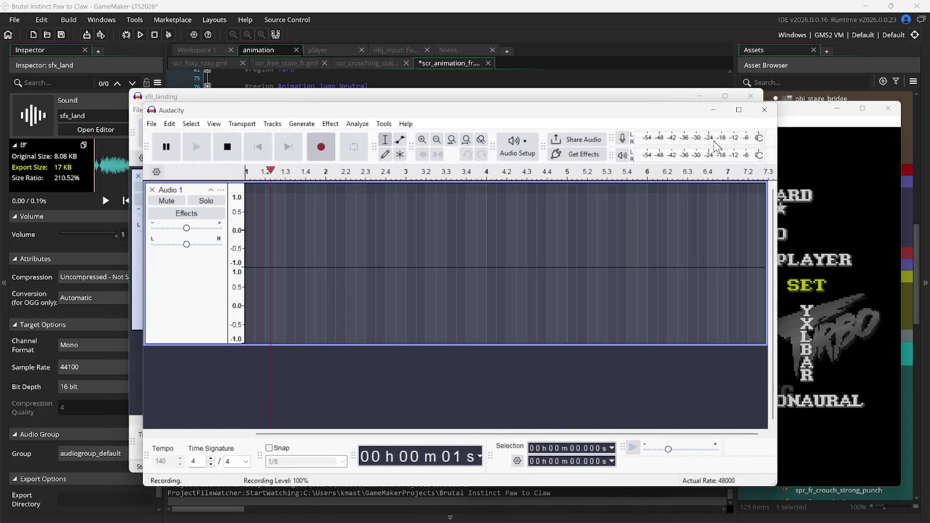
{"action": "left_click", "coordinate": [792, 112]}
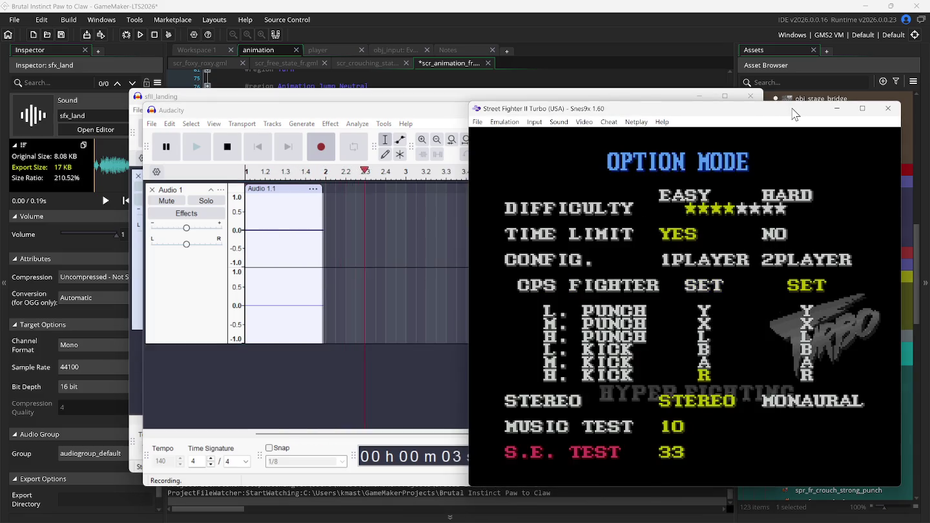
{"action": "left_click", "coordinate": [440, 121]}
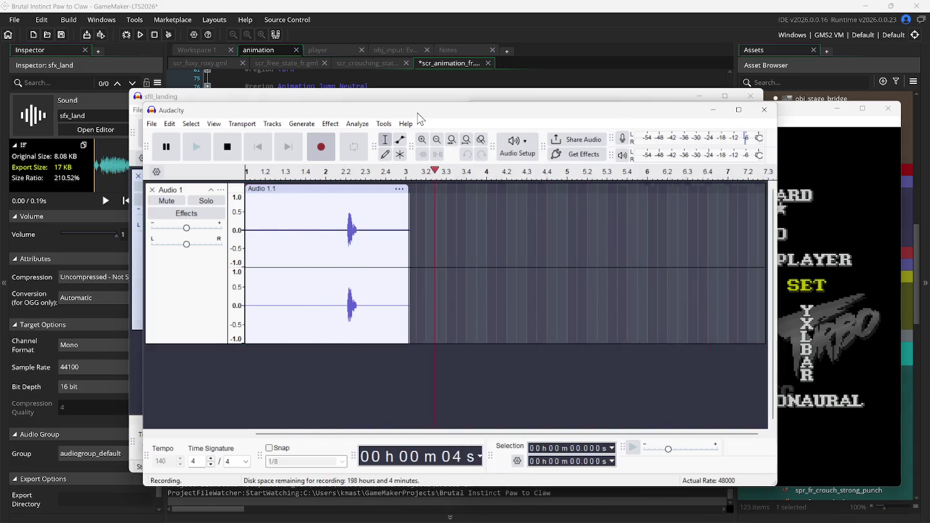
{"action": "left_click", "coordinate": [228, 148]}
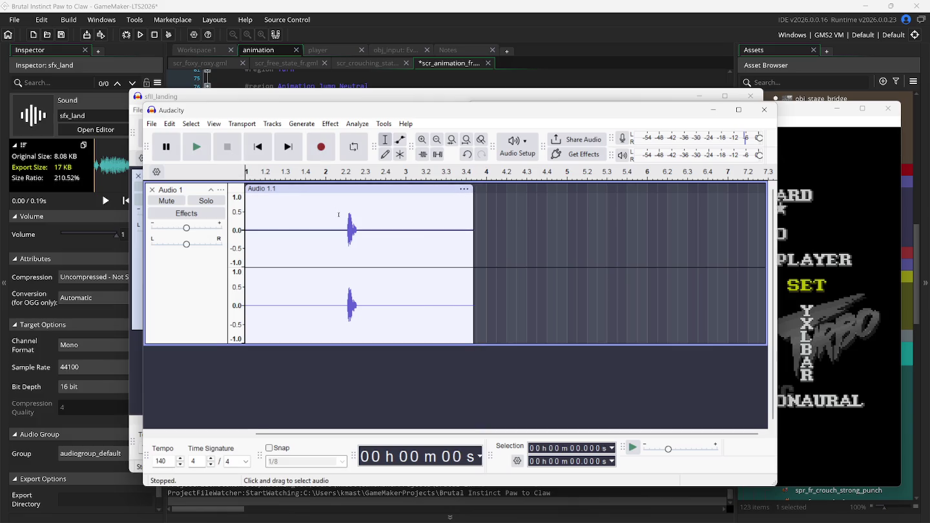
Zoom into the recorded waveform to locate the sound burst near 2.2 s
{"action": "scroll", "coordinate": [350, 238], "scroll_direction": "up", "scroll_amount": 5}
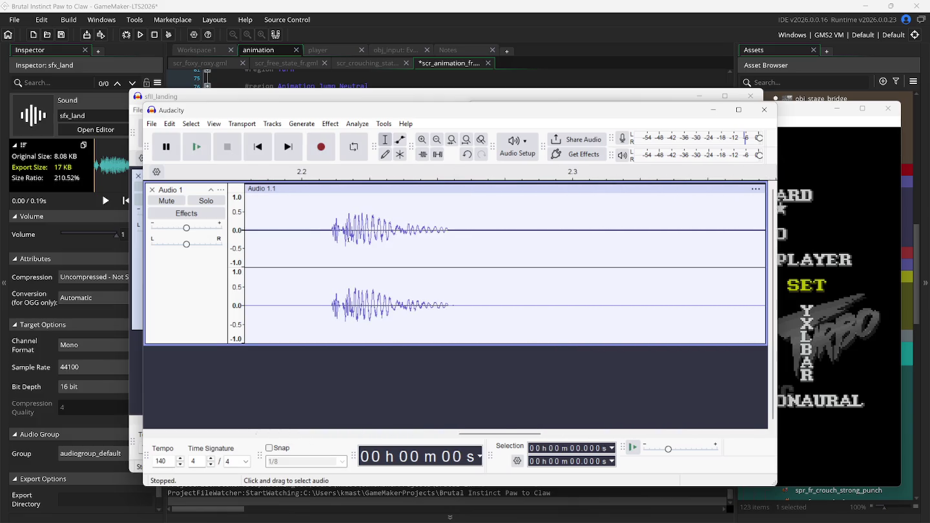
{"action": "scroll", "coordinate": [348, 239], "scroll_direction": "up", "scroll_amount": 3}
{"action": "scroll", "coordinate": [348, 239], "scroll_direction": "left", "scroll_amount": 5}
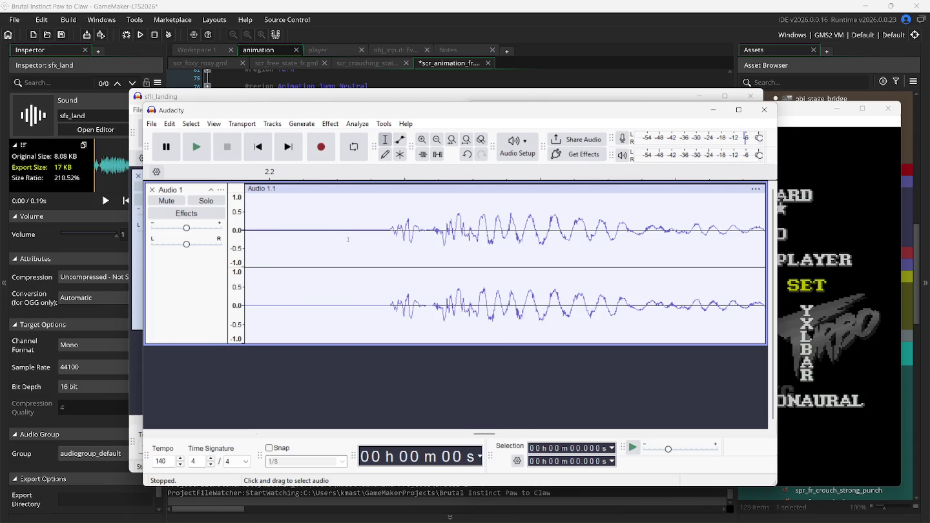
{"action": "scroll", "coordinate": [386, 240], "scroll_direction": "up", "scroll_amount": 2}
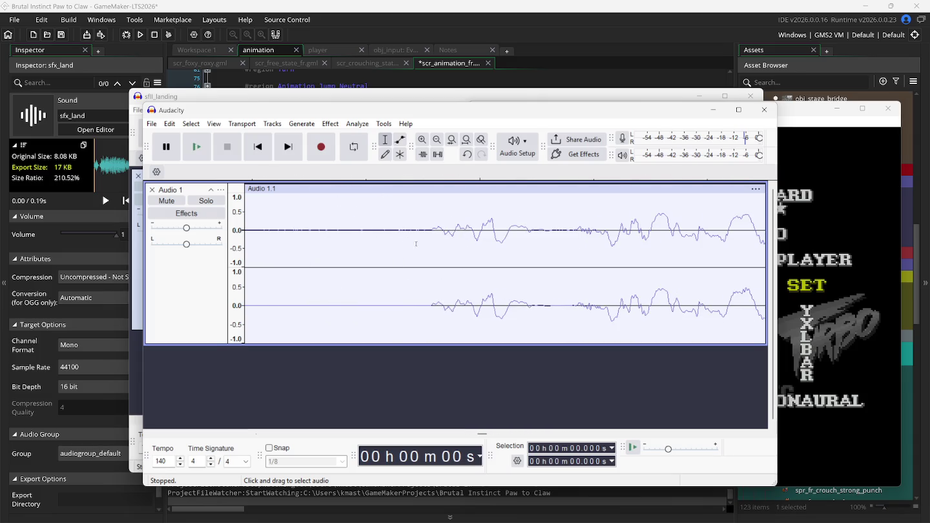
{"action": "left_click", "coordinate": [431, 231]}
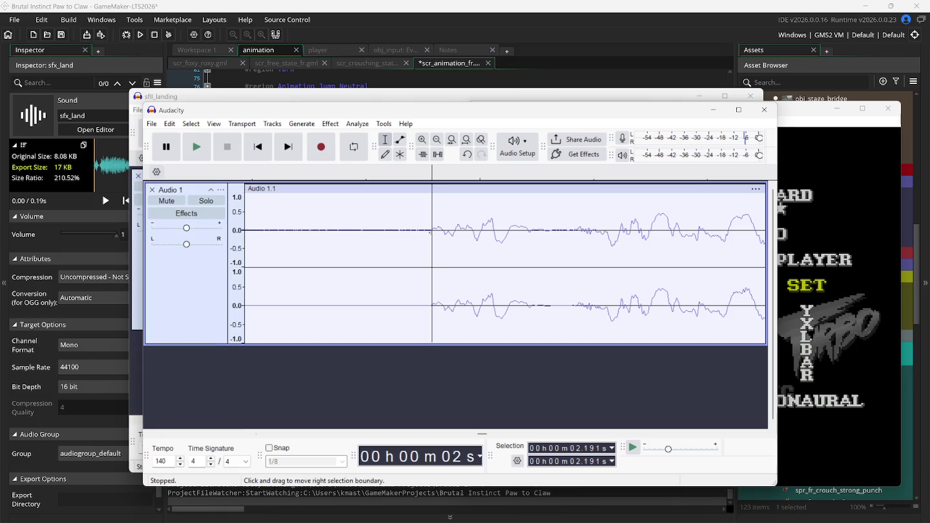
{"action": "left_click_drag", "start_coordinate": [431, 231], "coordinate": [186, 259]}
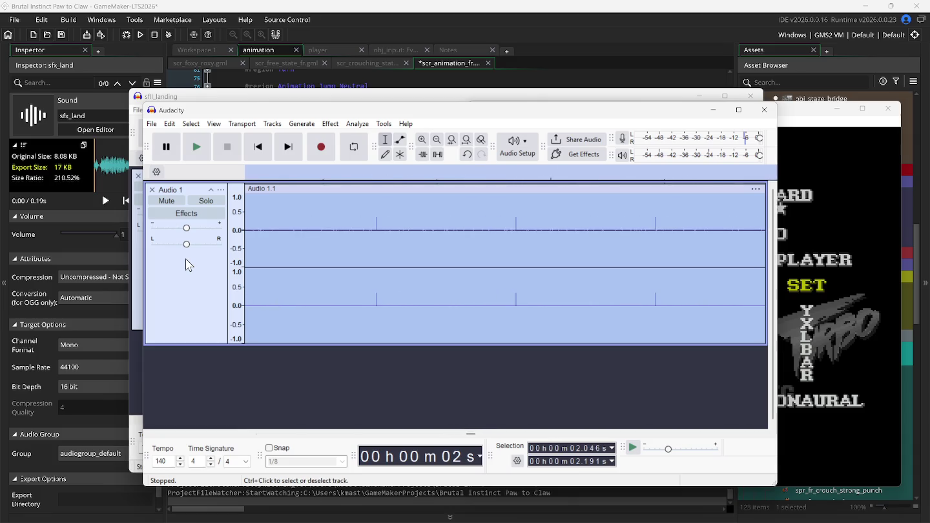
{"action": "key", "text": "Left"}
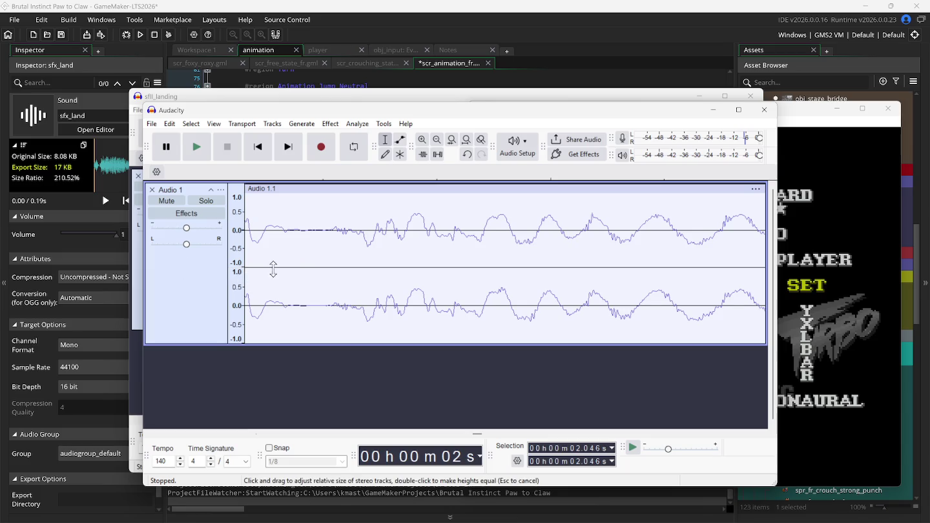
{"action": "scroll", "coordinate": [272, 268], "scroll_direction": "down", "scroll_amount": 3}
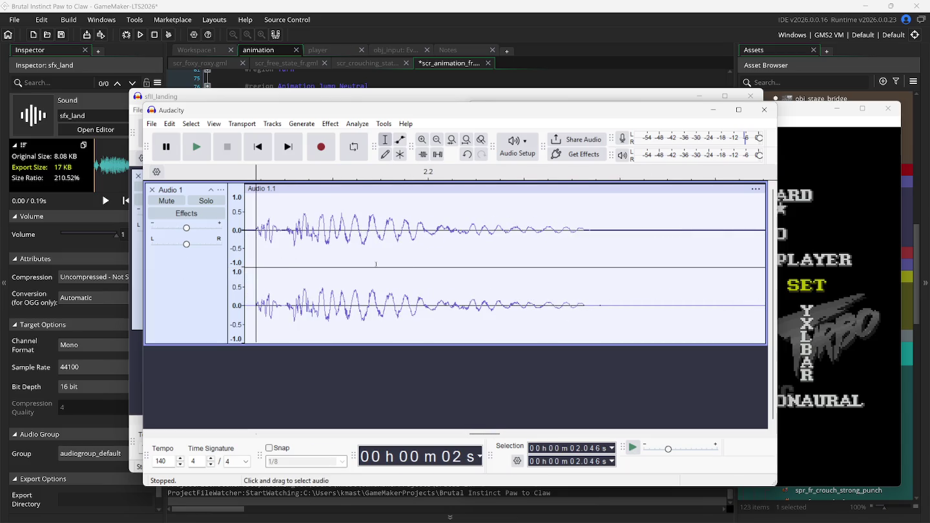
{"action": "left_click_drag", "start_coordinate": [587, 231], "coordinate": [810, 251]}
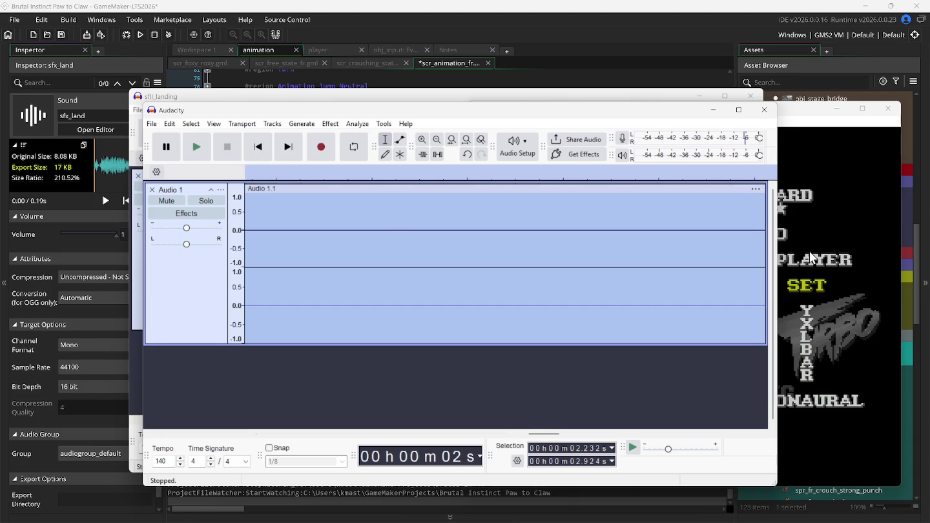
{"action": "key", "text": "Escape"}
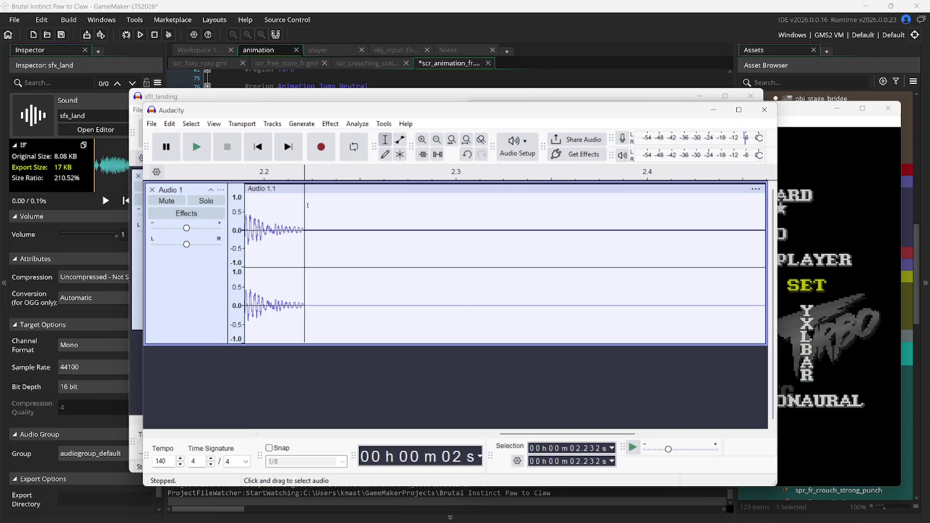
Play the recording back from the start and return to the beginning
{"action": "left_click", "coordinate": [257, 147]}
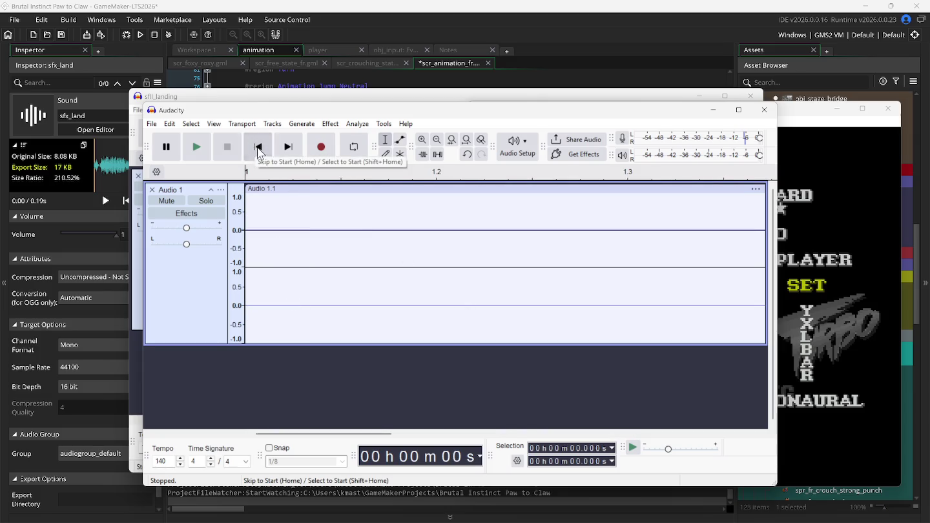
{"action": "left_click", "coordinate": [201, 154]}
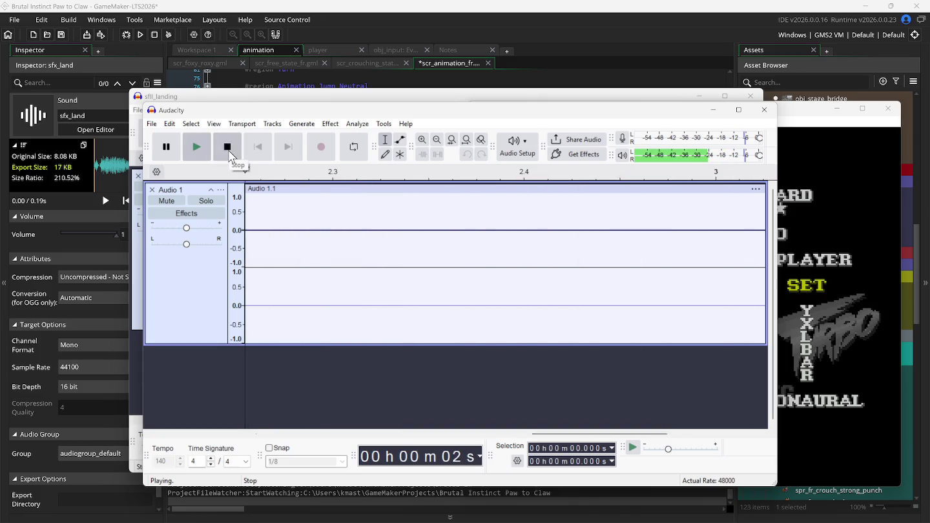
{"action": "left_click", "coordinate": [229, 153]}
{"action": "left_click", "coordinate": [258, 153]}
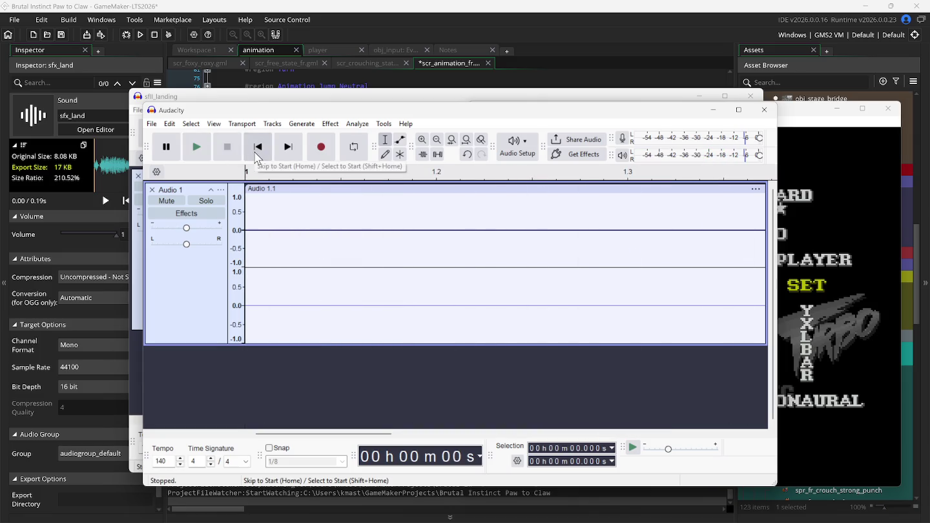
{"action": "scroll", "coordinate": [314, 224], "scroll_direction": "down", "scroll_amount": 4, "text": "ctrl"}
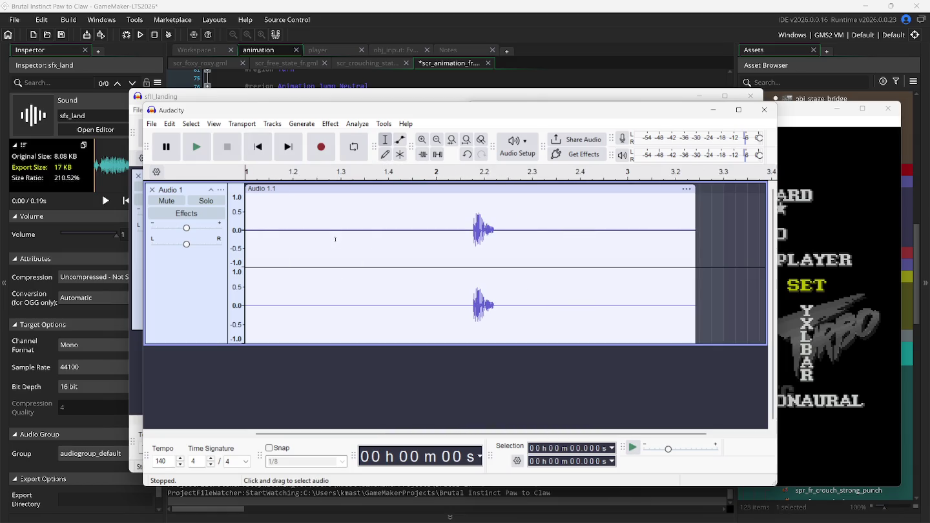
Delete the silence before the landing sound and the audio and faint tail after it
{"action": "mouse_move", "coordinate": [460, 237]}
{"action": "left_mouse_down"}
{"action": "mouse_move", "coordinate": [282, 259]}
{"action": "mouse_move", "coordinate": [244, 274]}
{"action": "left_mouse_up"}
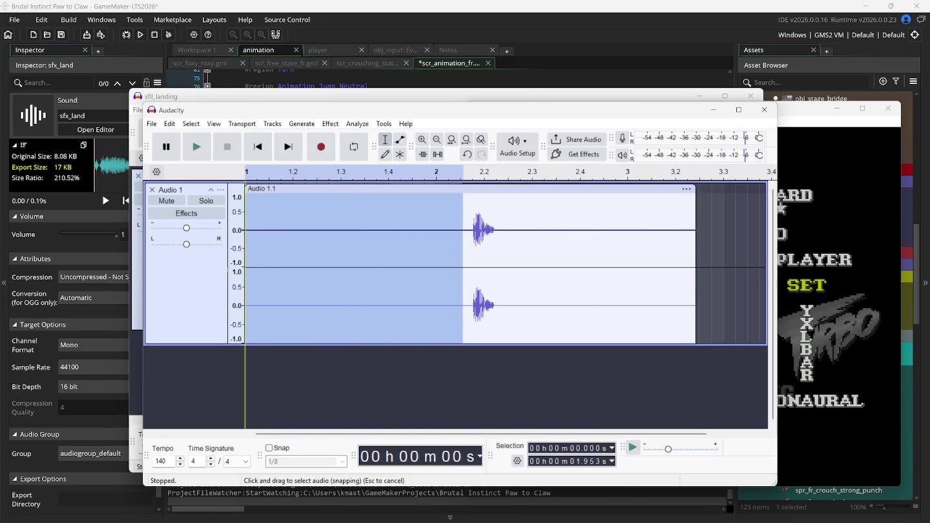
{"action": "key", "text": "Delete"}
{"action": "mouse_move", "coordinate": [279, 232]}
{"action": "left_mouse_down"}
{"action": "mouse_move", "coordinate": [466, 264]}
{"action": "mouse_move", "coordinate": [479, 276]}
{"action": "left_mouse_up"}
{"action": "key", "text": "Delete"}
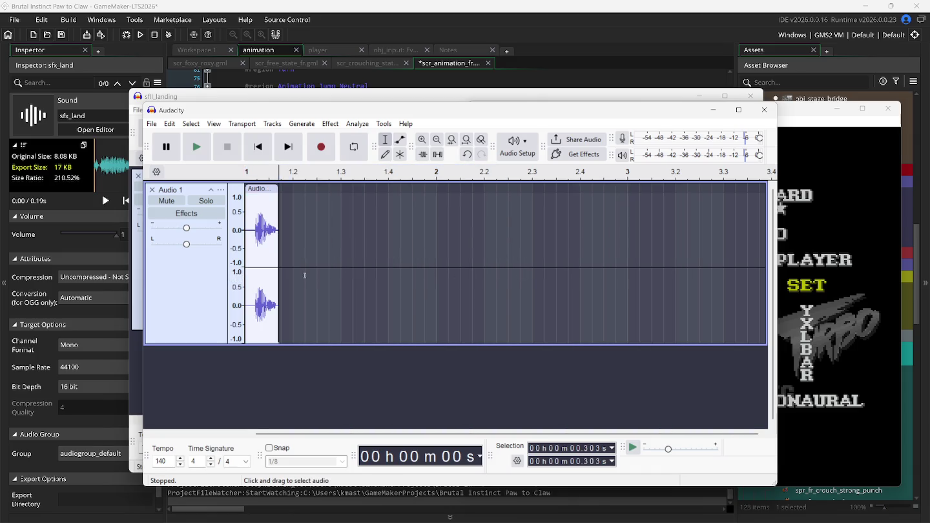
{"action": "left_click", "coordinate": [265, 277]}
{"action": "scroll", "coordinate": [265, 277], "scroll_direction": "up", "scroll_amount": 1, "text": "ctrl"}
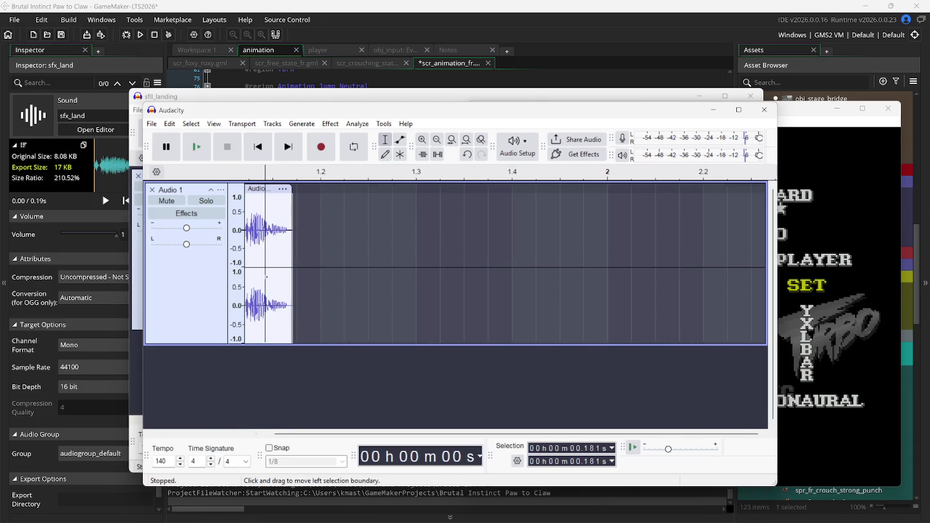
{"action": "scroll", "coordinate": [266, 276], "scroll_direction": "up", "scroll_amount": 1, "text": "ctrl"}
{"action": "scroll", "coordinate": [306, 277], "scroll_direction": "up", "scroll_amount": 3, "text": "ctrl"}
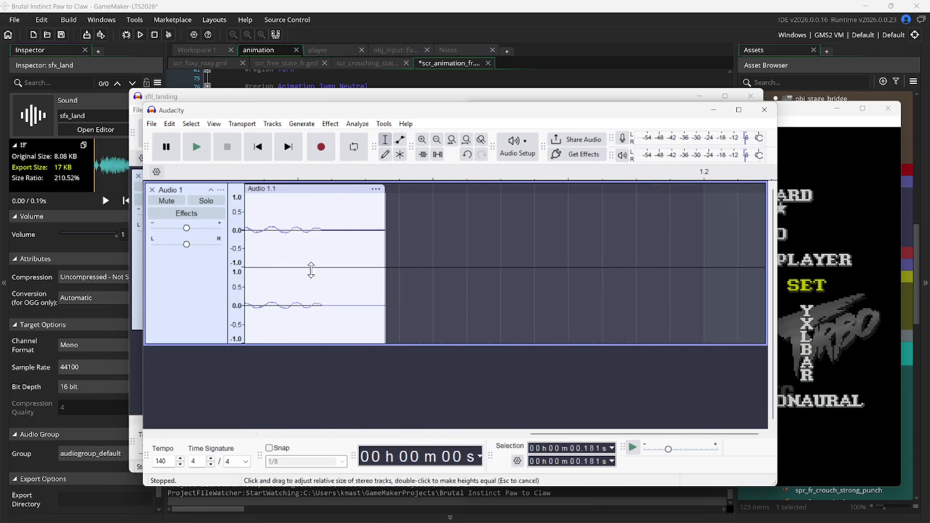
{"action": "scroll", "coordinate": [322, 230], "scroll_direction": "up", "scroll_amount": 2, "text": "ctrl"}
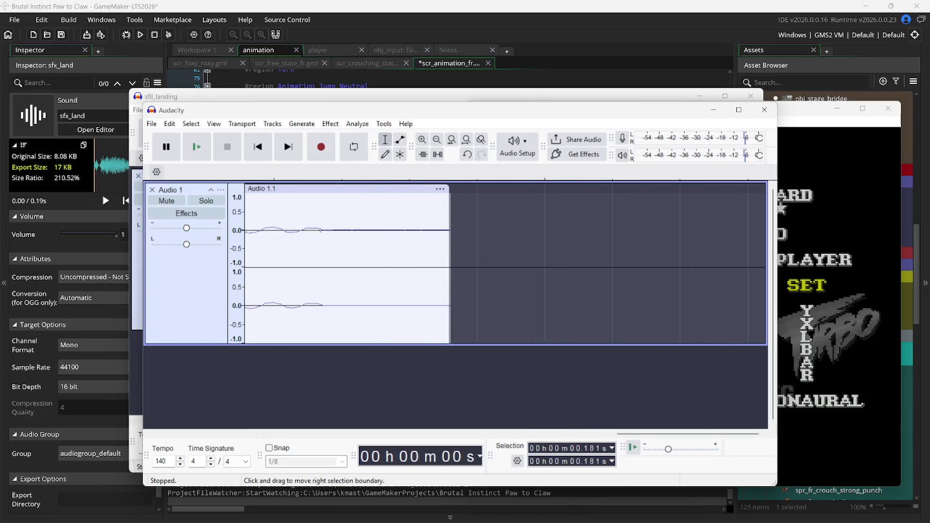
{"action": "mouse_move", "coordinate": [323, 230]}
{"action": "left_mouse_down"}
{"action": "mouse_move", "coordinate": [488, 255]}
{"action": "mouse_move", "coordinate": [598, 258]}
{"action": "left_mouse_up"}
{"action": "key", "text": "Delete"}
Play the trimmed landing clip from its start
{"action": "scroll", "coordinate": [541, 260], "scroll_direction": "up", "scroll_amount": 4, "text": "ctrl"}
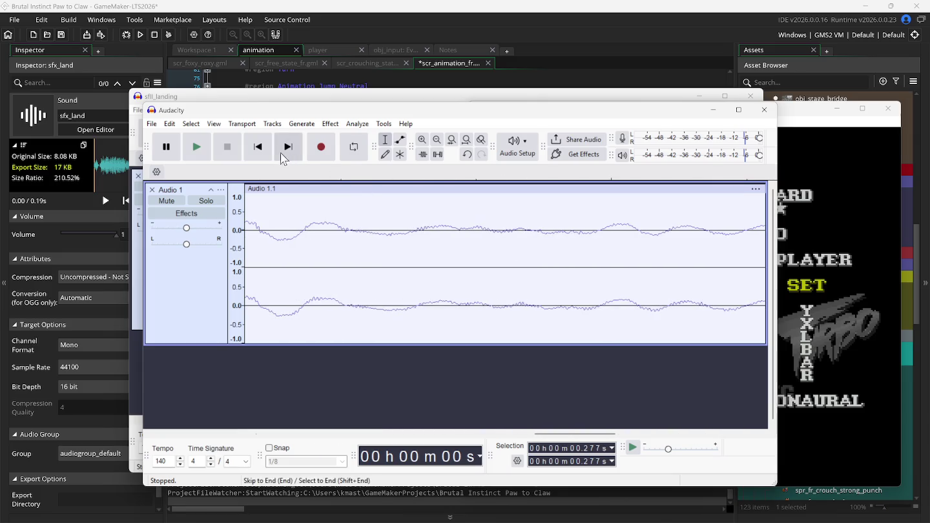
{"action": "left_click", "coordinate": [259, 148]}
{"action": "scroll", "coordinate": [429, 243], "scroll_direction": "right", "scroll_amount": 3}
{"action": "left_click_drag", "start_coordinate": [324, 433], "coordinate": [388, 433]}
{"action": "mouse_move", "coordinate": [547, 234]}
{"action": "left_mouse_down"}
{"action": "mouse_move", "coordinate": [194, 271]}
{"action": "mouse_move", "coordinate": [103, 296]}
{"action": "left_mouse_up"}
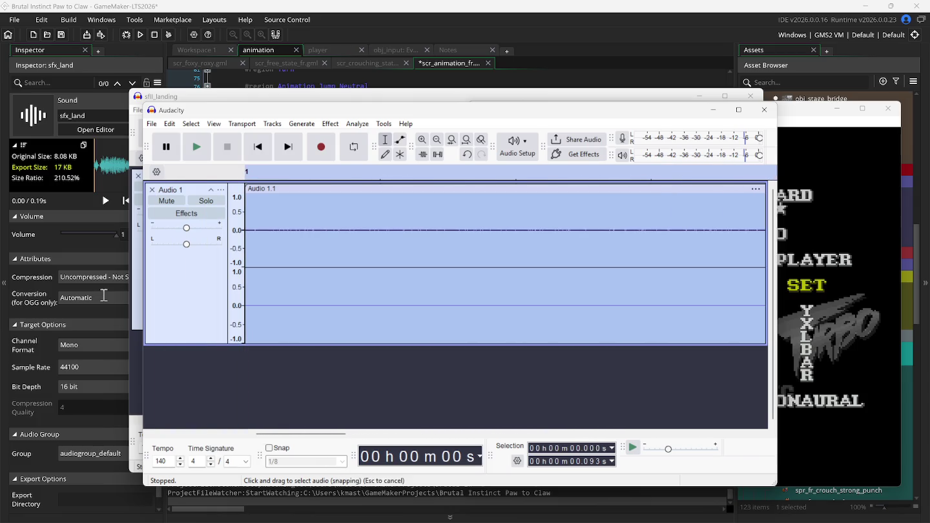
{"action": "left_click", "coordinate": [247, 291]}
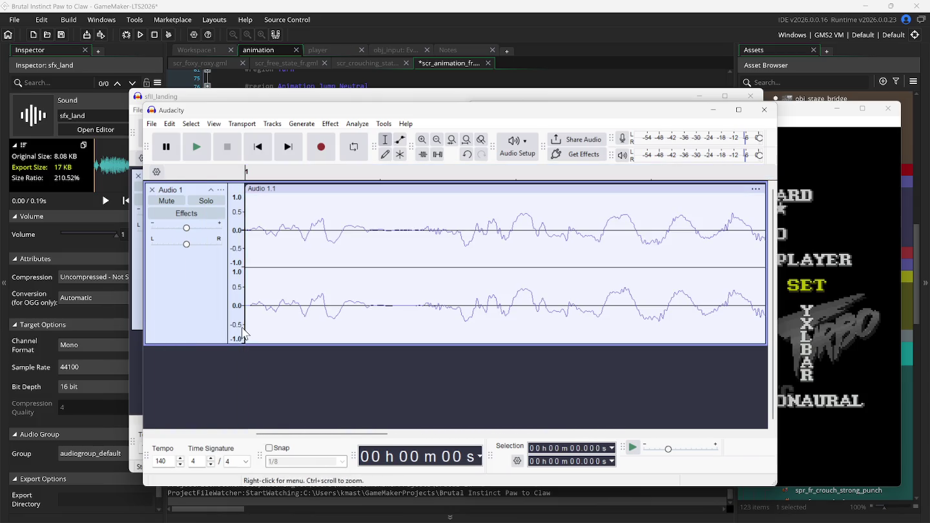
{"action": "left_click", "coordinate": [205, 155]}
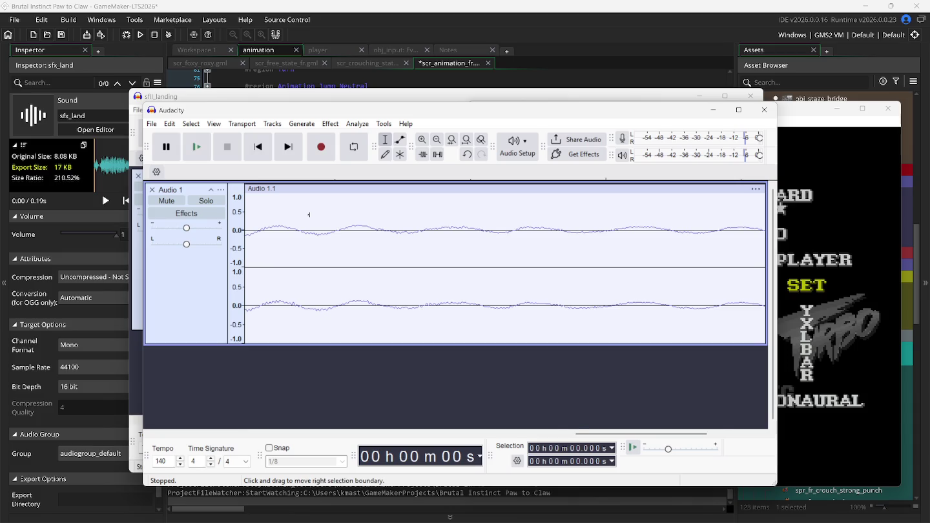
Reset the track to Zoom Normal, zoom into the clip, and play it again
{"action": "scroll", "coordinate": [310, 214], "scroll_direction": "down", "scroll_amount": 2}
{"action": "left_click", "coordinate": [213, 124]}
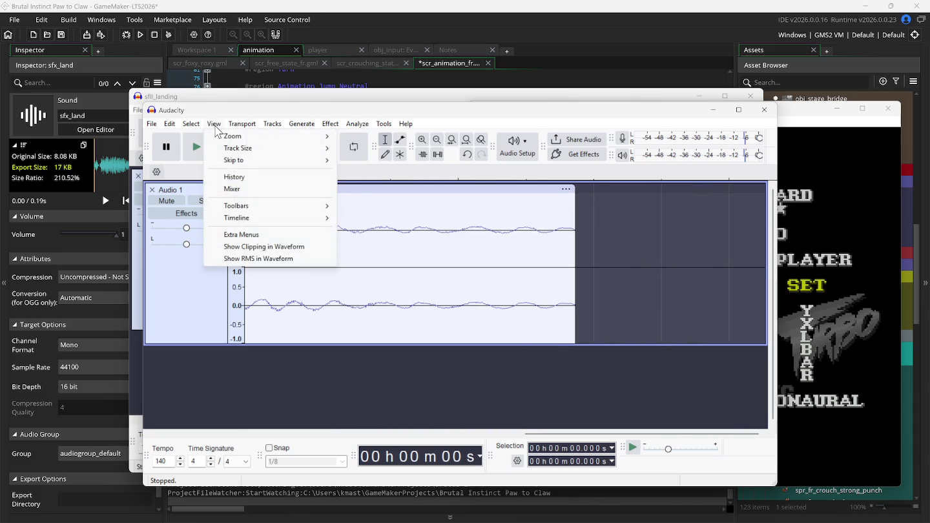
{"action": "mouse_move", "coordinate": [278, 136]}
{"action": "left_click", "coordinate": [352, 148]}
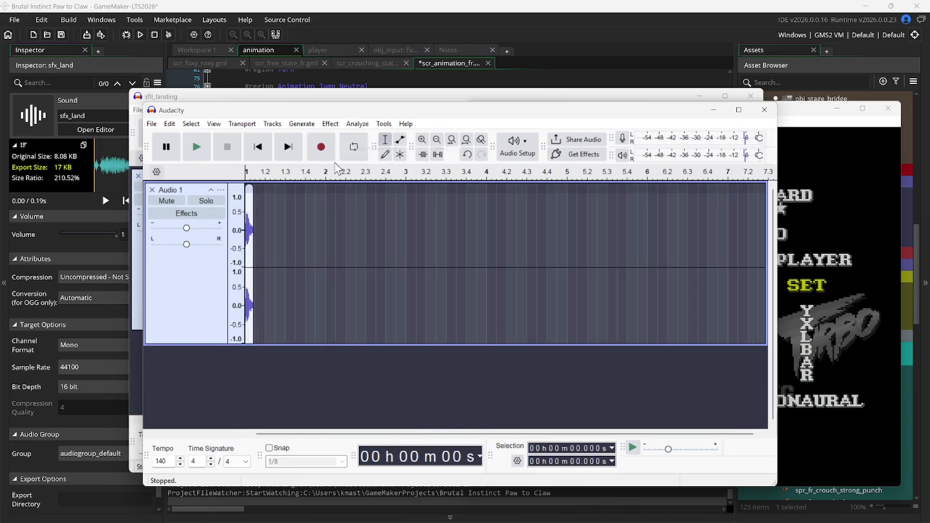
{"action": "scroll", "coordinate": [259, 245], "scroll_direction": "up", "scroll_amount": 3}
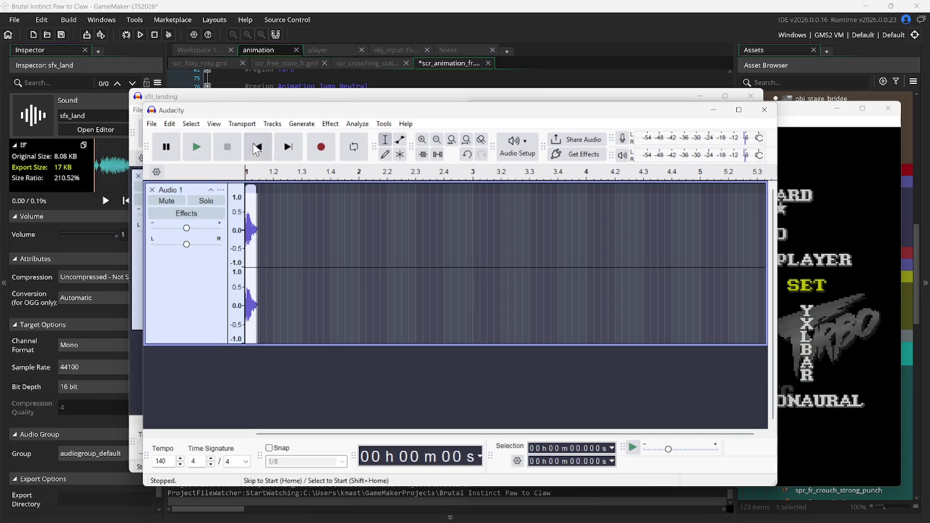
{"action": "scroll", "coordinate": [255, 259], "scroll_direction": "up", "scroll_amount": 2}
{"action": "scroll", "coordinate": [263, 234], "scroll_direction": "up", "scroll_amount": 3}
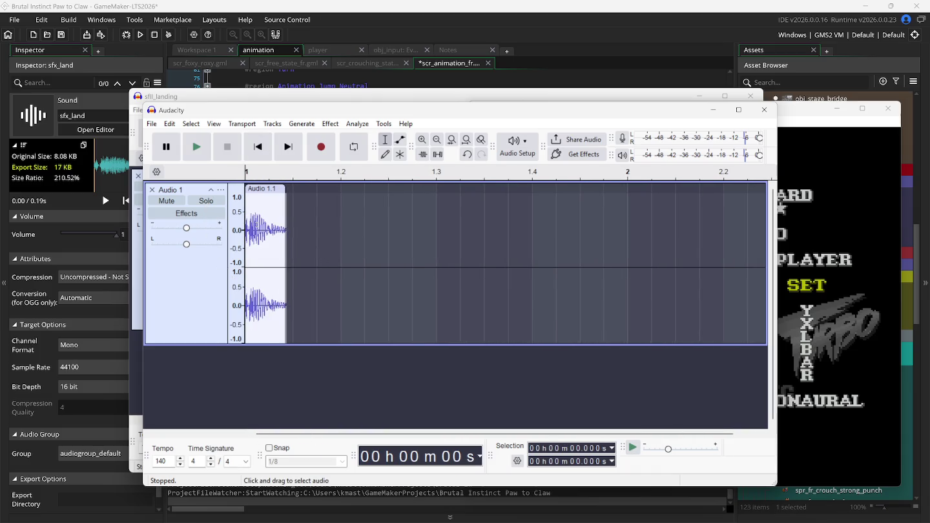
{"action": "scroll", "coordinate": [301, 257], "scroll_direction": "up", "scroll_amount": 1}
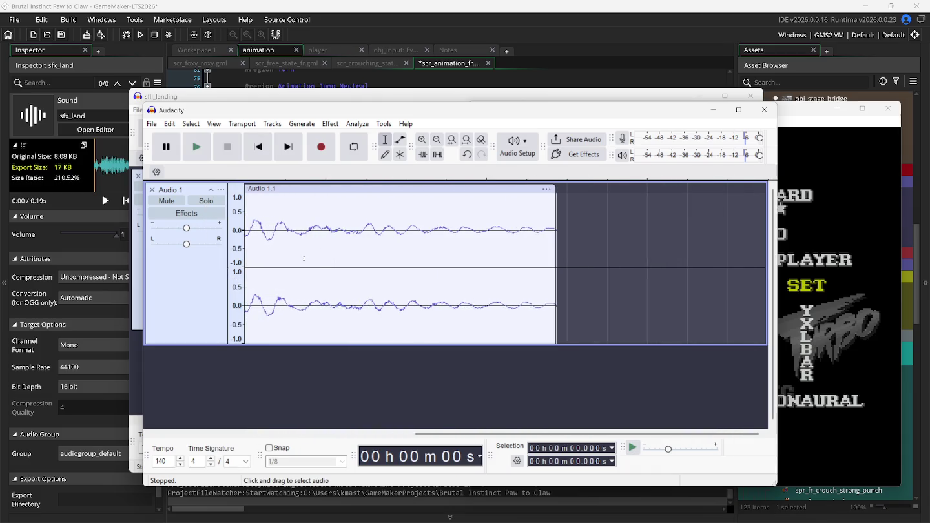
{"action": "scroll", "coordinate": [308, 258], "scroll_direction": "up", "scroll_amount": 3}
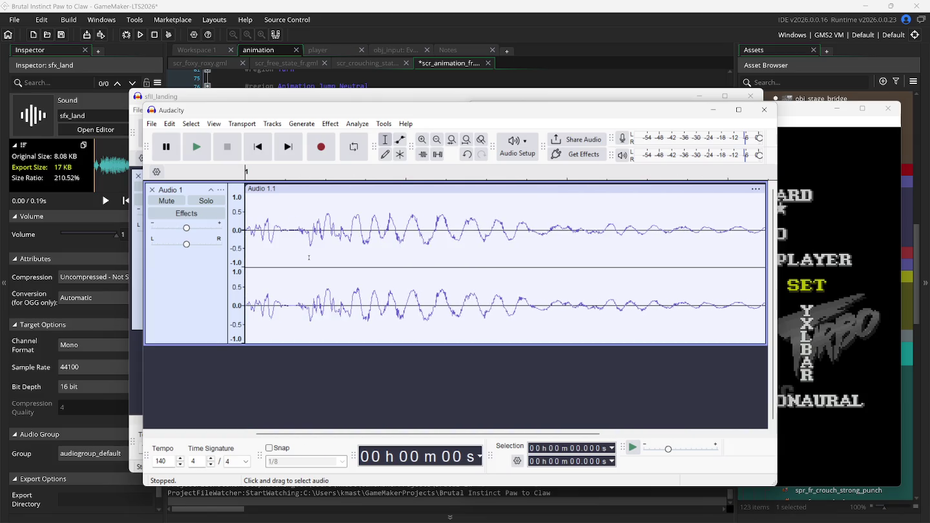
{"action": "left_click", "coordinate": [197, 148]}
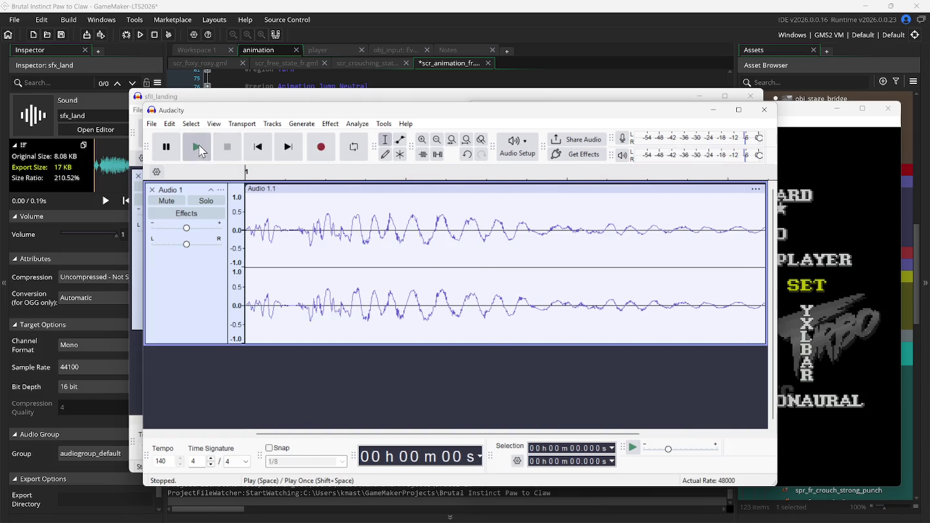
{"action": "left_click", "coordinate": [153, 125]}
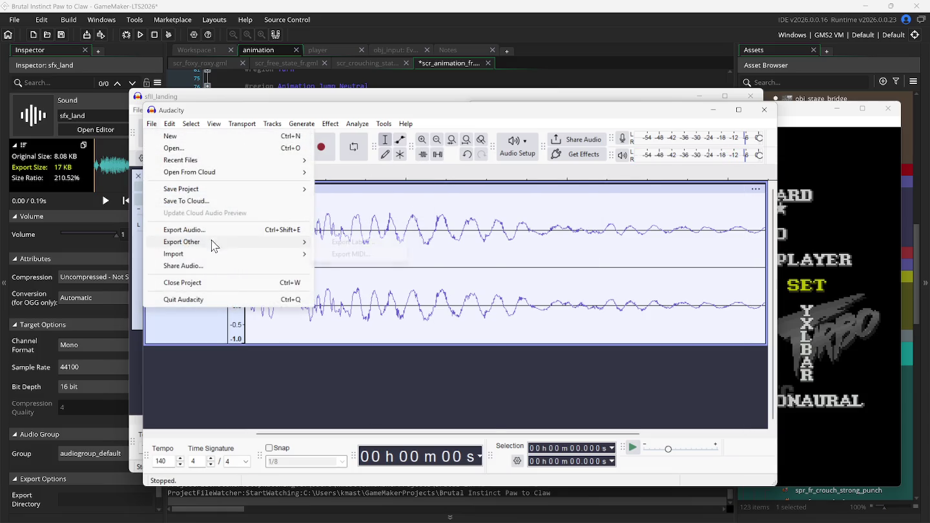
Export the clip as a 44100 Hz WAV named sf2_landing, then close the untitled window
{"action": "left_click", "coordinate": [243, 230]}
{"action": "left_click", "coordinate": [501, 408]}
{"action": "type", "text": "landing"}
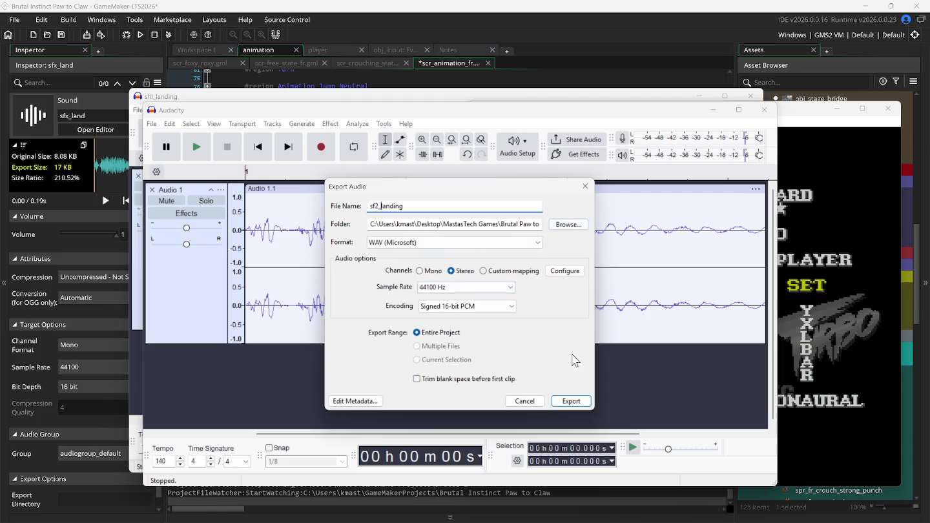
{"action": "left_click", "coordinate": [572, 401]}
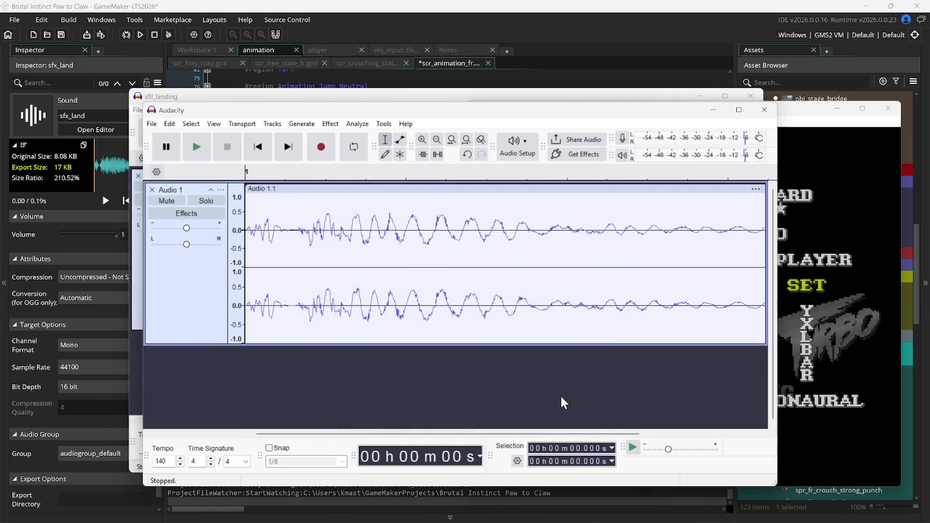
{"action": "left_click", "coordinate": [760, 110]}
Close the untitled and sfll_landing Audacity projects without saving changes
{"action": "left_click", "coordinate": [484, 297]}
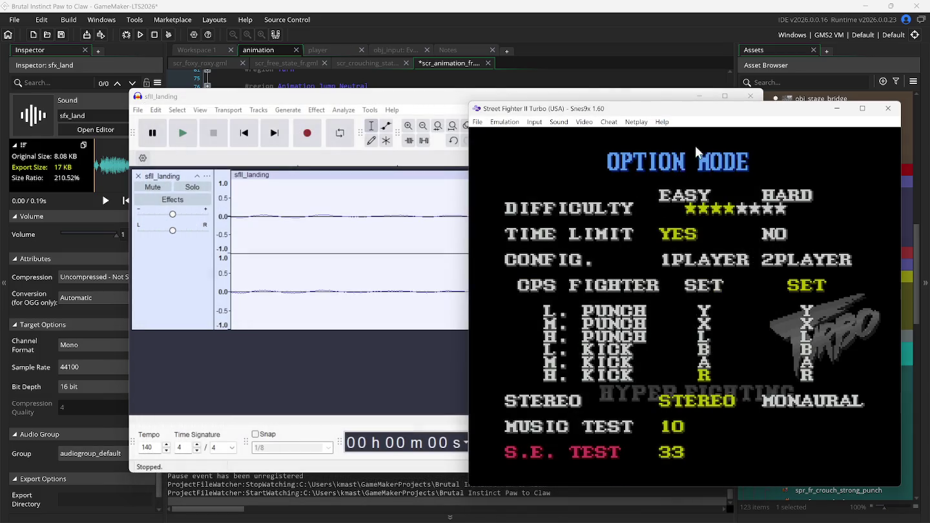
{"action": "left_click", "coordinate": [751, 96]}
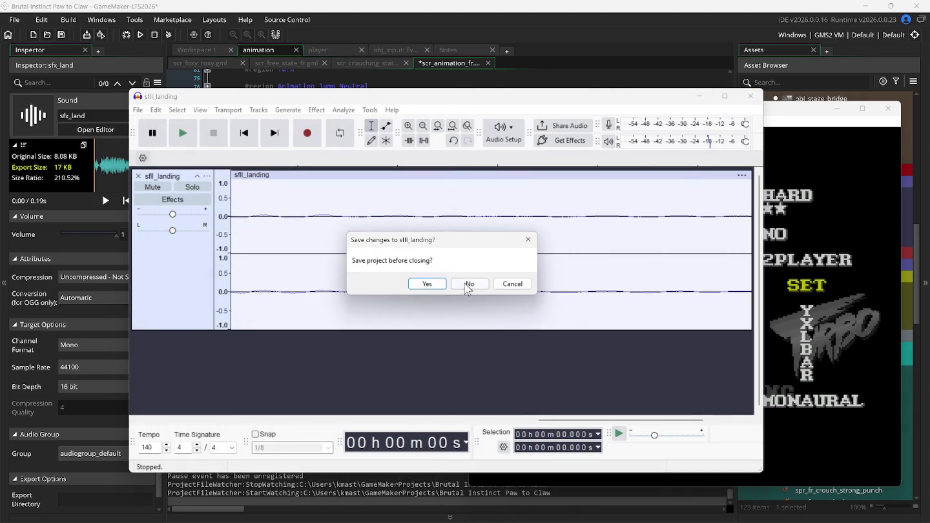
{"action": "left_click", "coordinate": [470, 285]}
In Snes9x, save the Option Mode screen to game position slot 1
{"action": "left_click", "coordinate": [480, 125]}
{"action": "mouse_move", "coordinate": [499, 158]}
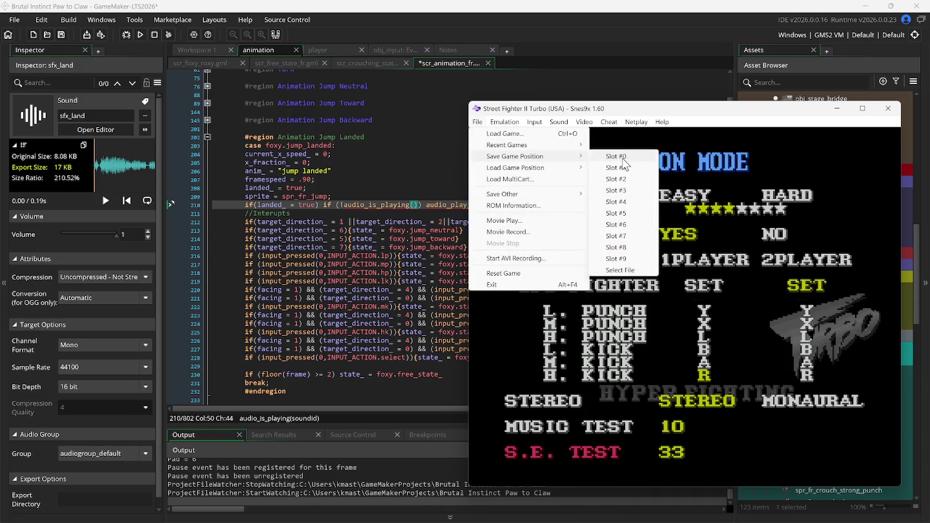
{"action": "left_click", "coordinate": [617, 168]}
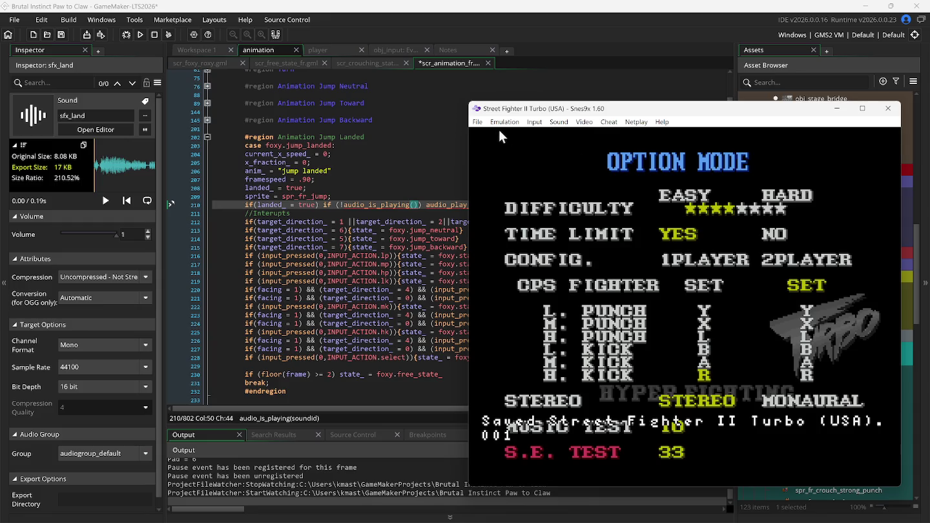
Load the fight scene from slot 0, then reload the Option Mode state from slot 1
{"action": "left_click", "coordinate": [478, 122]}
{"action": "mouse_move", "coordinate": [517, 164]}
{"action": "left_click", "coordinate": [606, 170]}
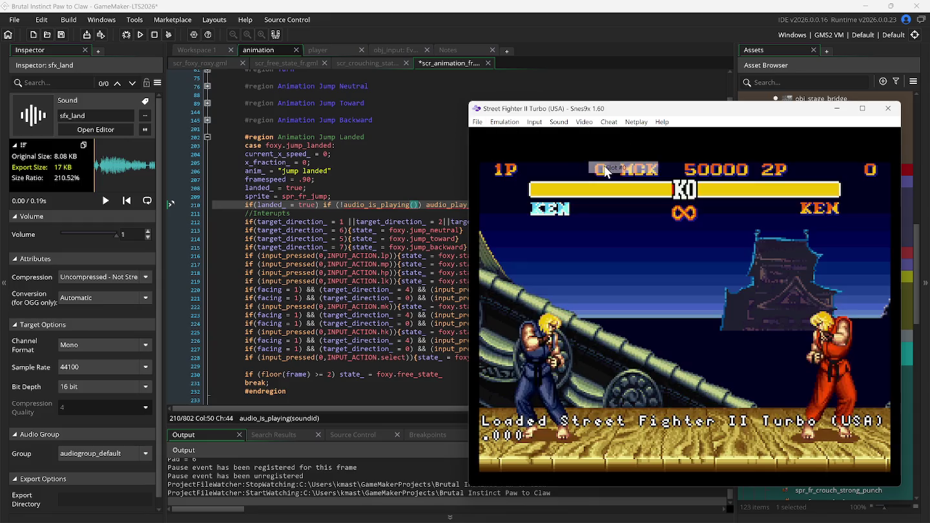
{"action": "left_click", "coordinate": [483, 125]}
{"action": "mouse_move", "coordinate": [562, 167]}
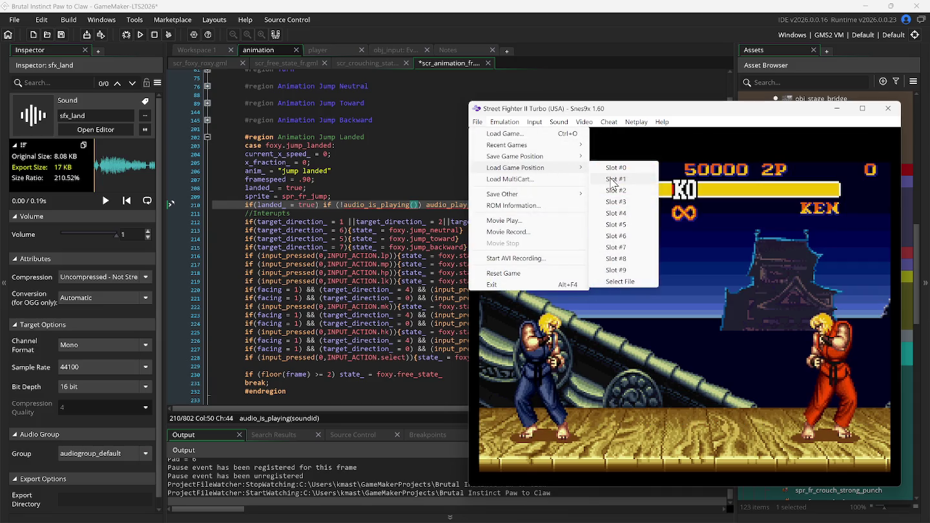
{"action": "left_click", "coordinate": [611, 180]}
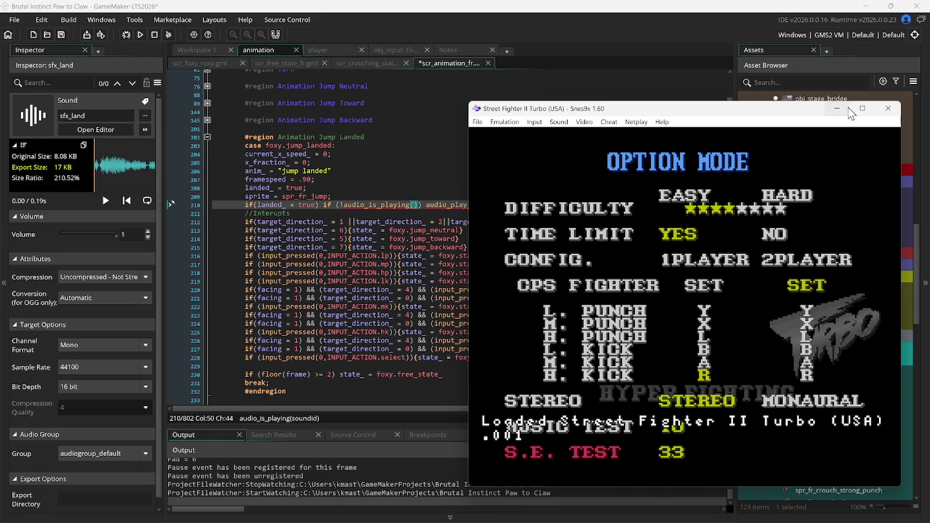
Return to GameMaker and focus the sfx_land inspector panel
{"action": "left_click", "coordinate": [504, 122]}
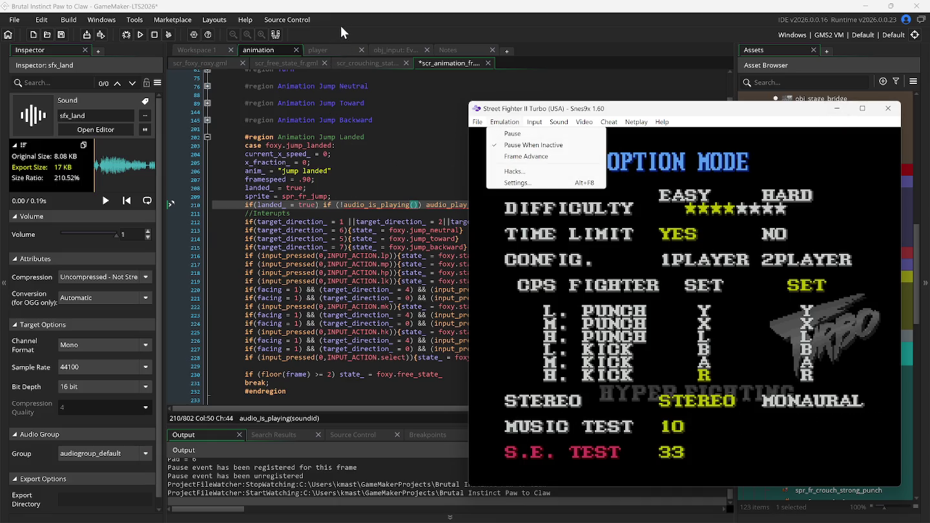
{"action": "left_click", "coordinate": [344, 15]}
{"action": "left_click", "coordinate": [50, 153]}
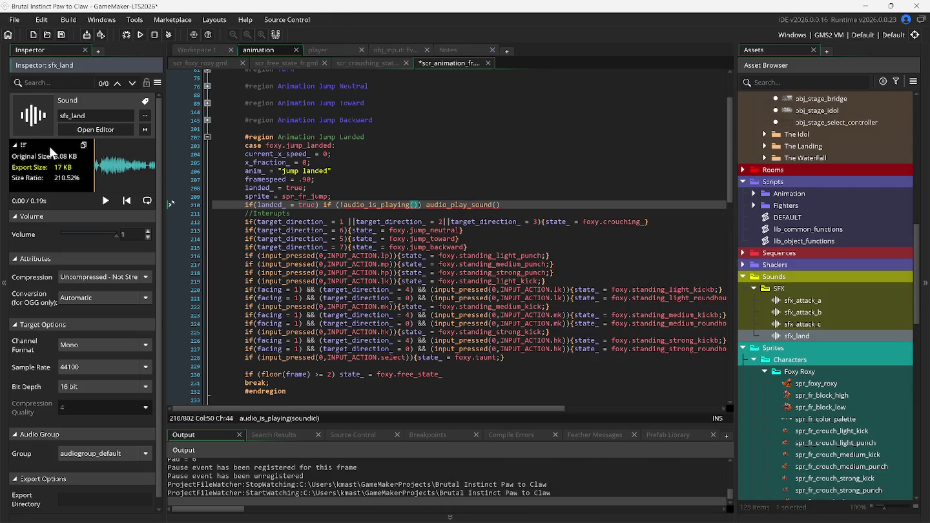
Open the sfx_land sound editor and begin choosing a replacement audio file
{"action": "left_click", "coordinate": [25, 148]}
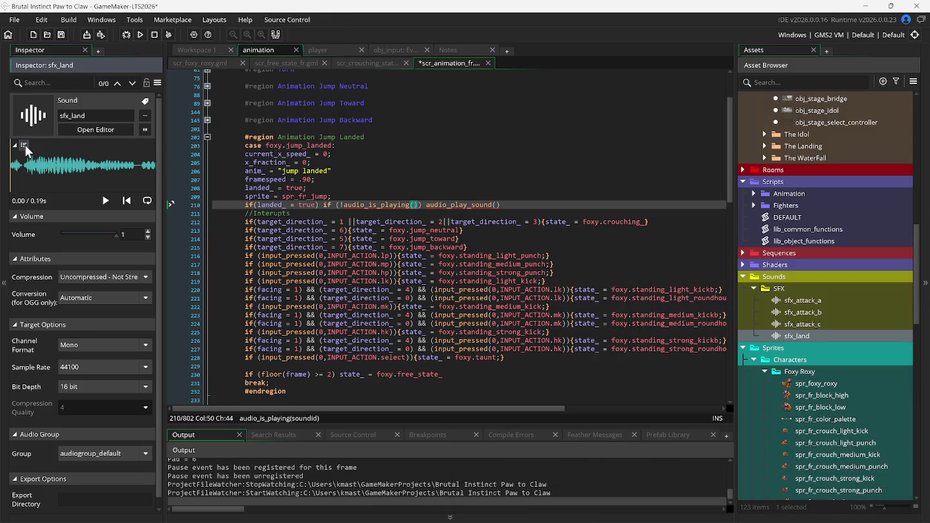
{"action": "left_click", "coordinate": [25, 147]}
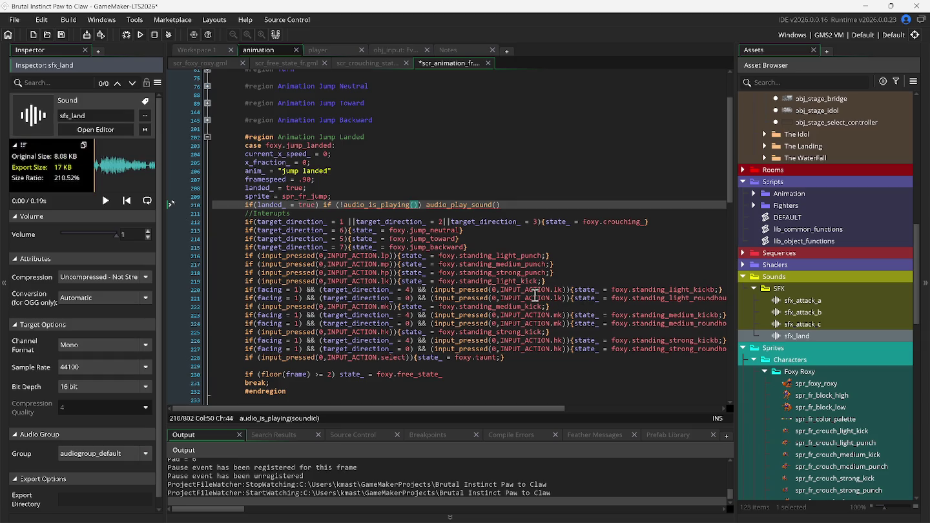
{"action": "double_click", "coordinate": [786, 335]}
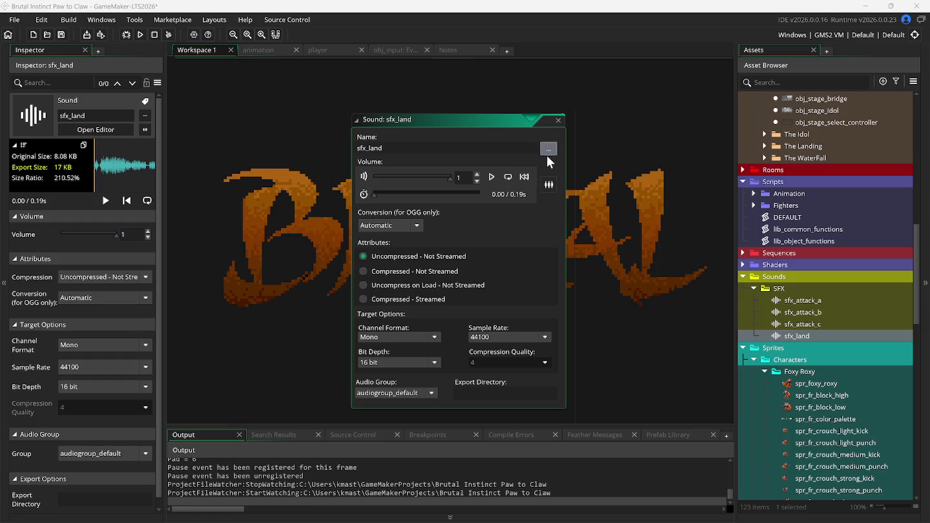
{"action": "left_click", "coordinate": [548, 153]}
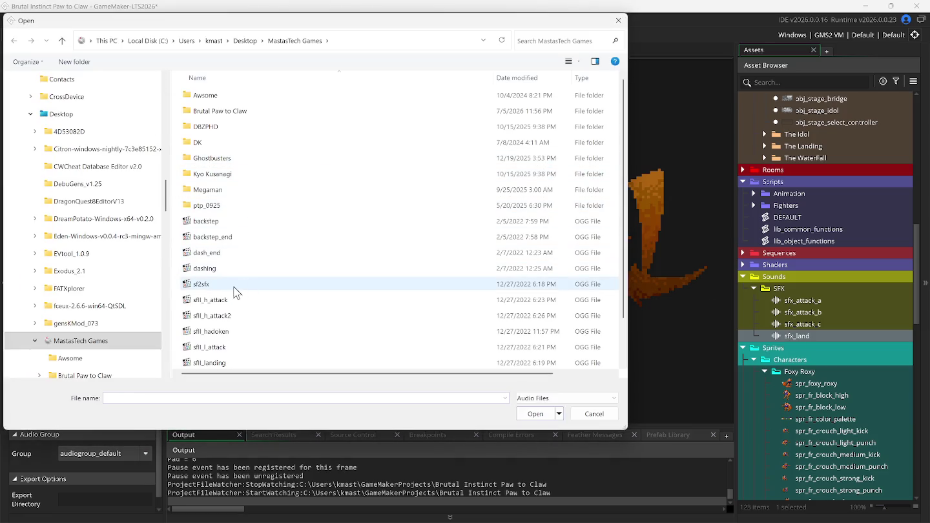
Browse the MastasTech Games folder in the Open dialog, then launch a new Audacity window
{"action": "scroll", "coordinate": [236, 300], "scroll_direction": "down", "scroll_amount": 2}
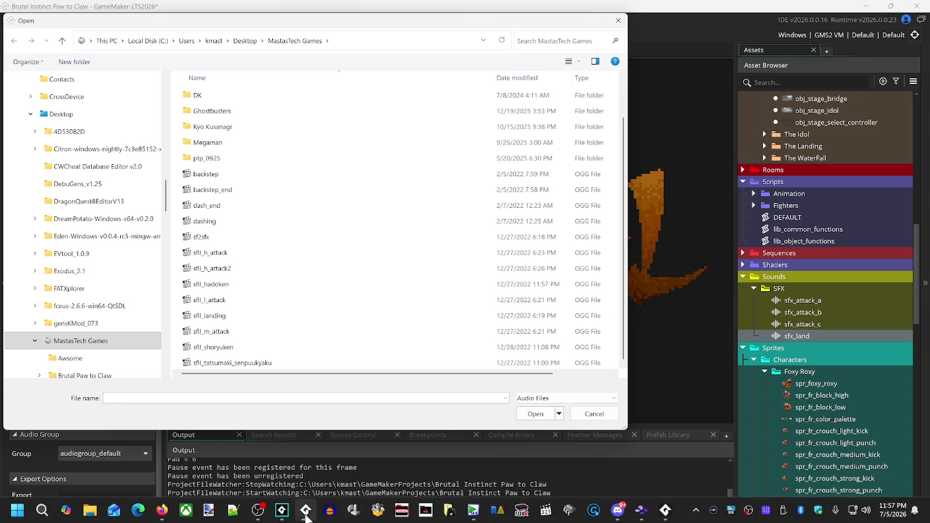
{"action": "mouse_move", "coordinate": [290, 515]}
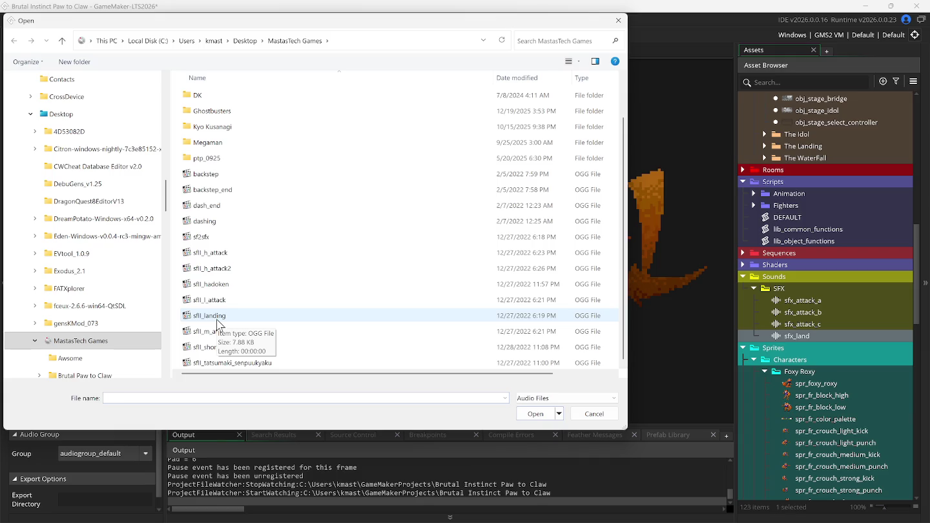
{"action": "left_click", "coordinate": [329, 510]}
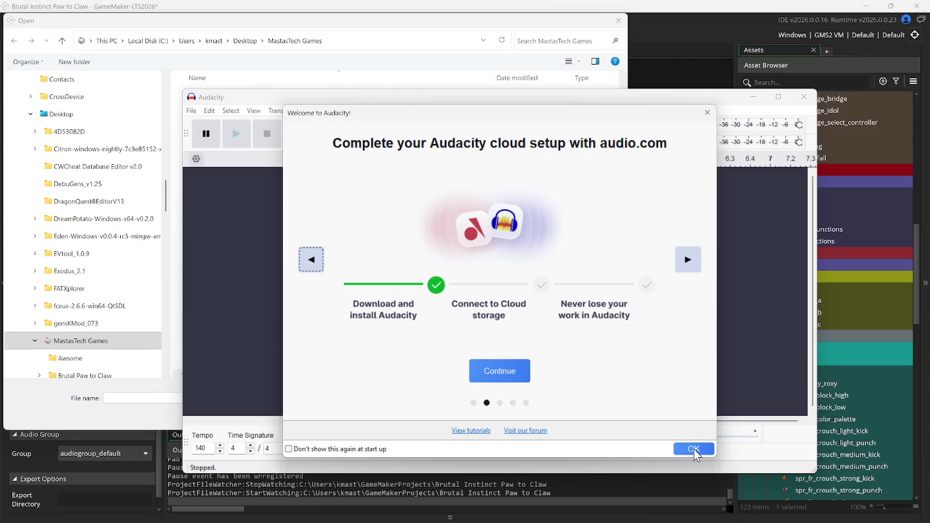
Turn off Audacity's startup welcome screen, dismiss it, and show the File > Recent Files list
{"action": "left_click", "coordinate": [288, 450]}
{"action": "left_click", "coordinate": [693, 449]}
{"action": "left_click", "coordinate": [192, 110]}
{"action": "mouse_move", "coordinate": [271, 148]}
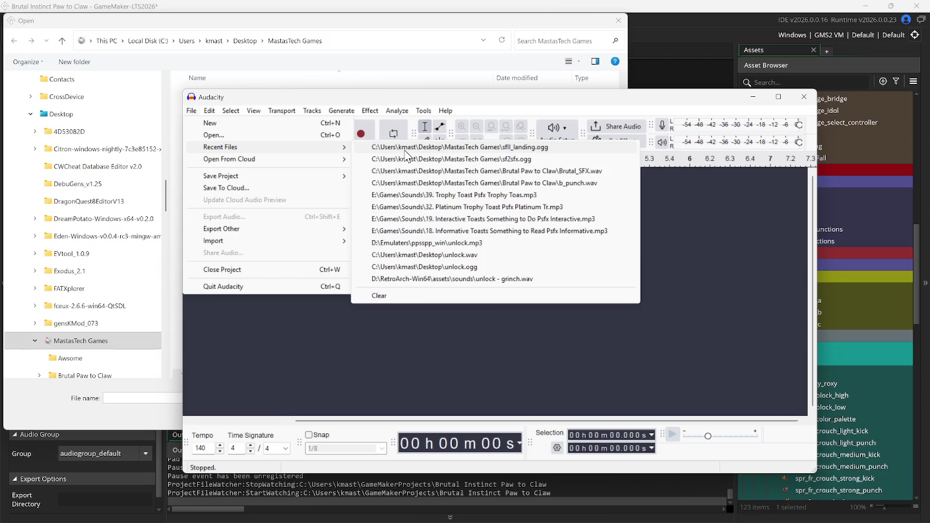
Browse the audio file picker, then cancel it without opening a file
{"action": "left_click", "coordinate": [256, 135]}
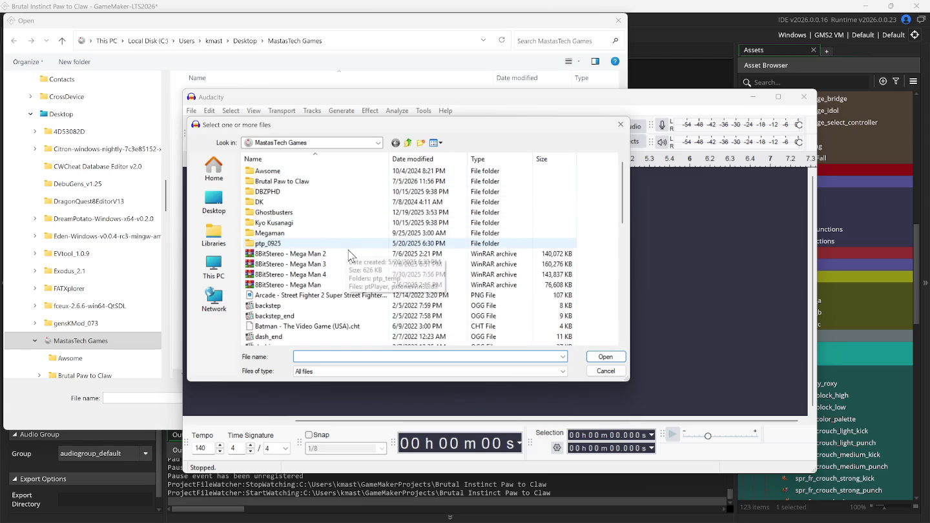
{"action": "scroll", "coordinate": [356, 270], "scroll_direction": "down", "scroll_amount": 3}
{"action": "scroll", "coordinate": [356, 270], "scroll_direction": "down", "scroll_amount": 2}
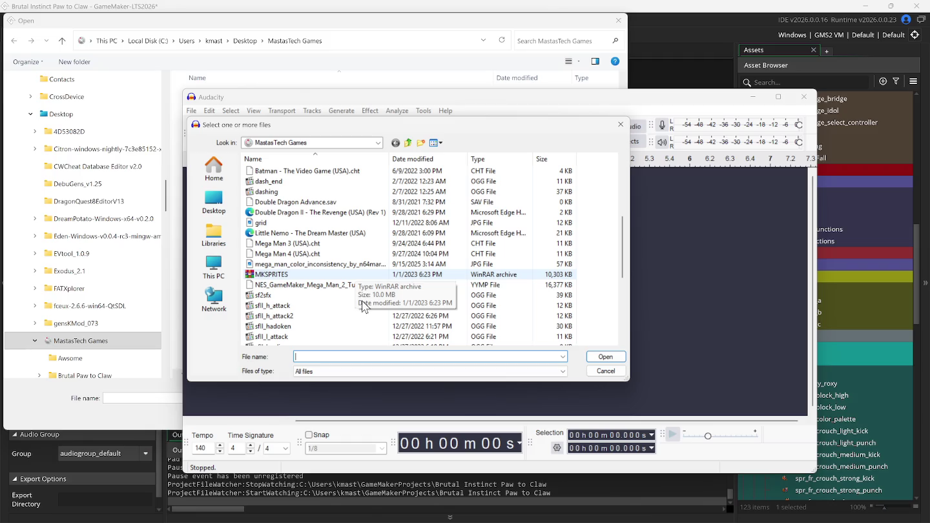
{"action": "scroll", "coordinate": [362, 301], "scroll_direction": "down", "scroll_amount": 2}
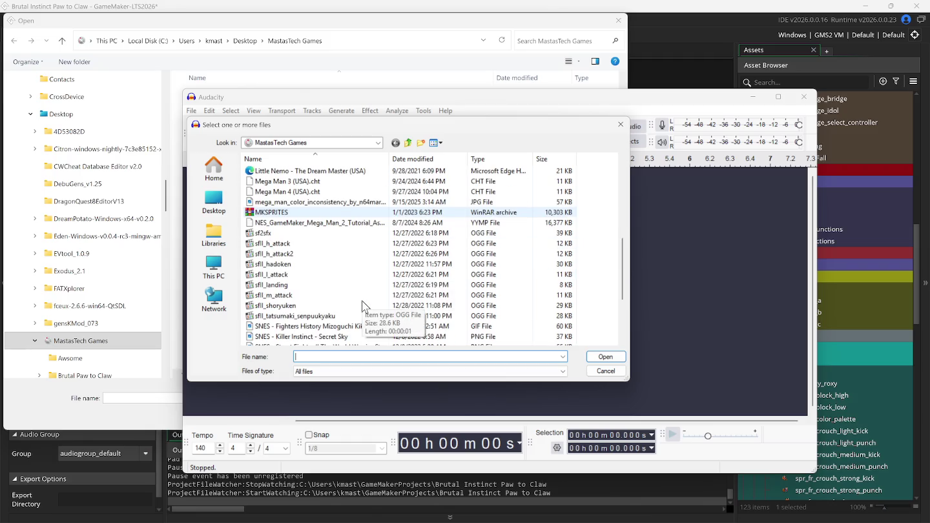
{"action": "scroll", "coordinate": [362, 305], "scroll_direction": "down", "scroll_amount": 4}
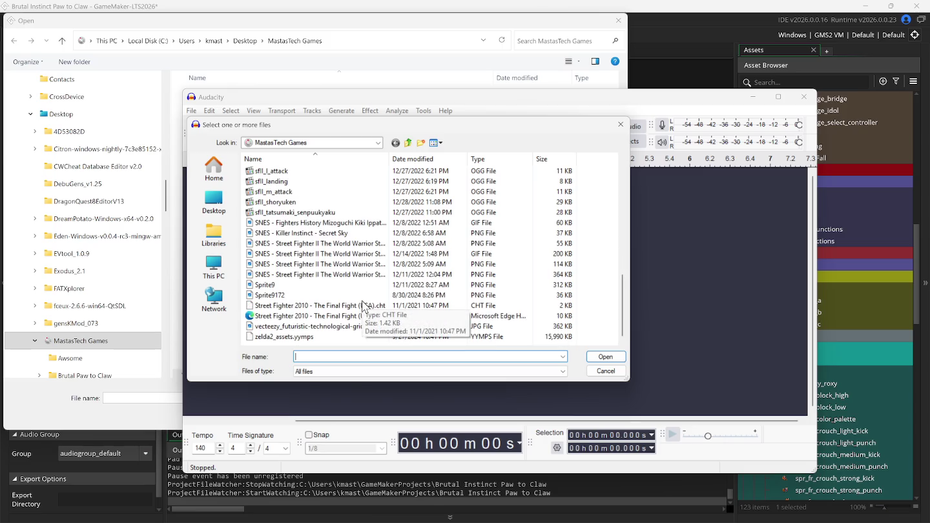
{"action": "scroll", "coordinate": [363, 306], "scroll_direction": "up", "scroll_amount": 7}
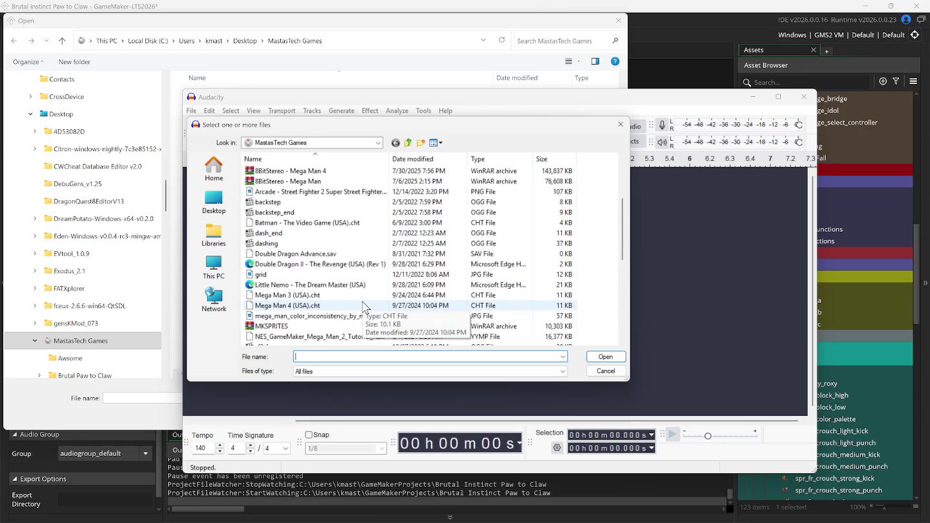
{"action": "scroll", "coordinate": [362, 306], "scroll_direction": "up", "scroll_amount": 3}
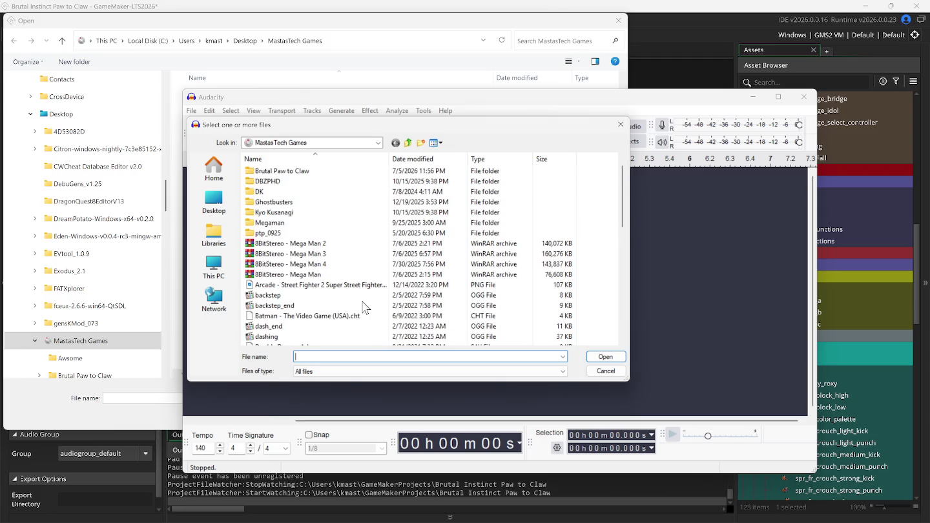
{"action": "scroll", "coordinate": [363, 306], "scroll_direction": "down", "scroll_amount": 5}
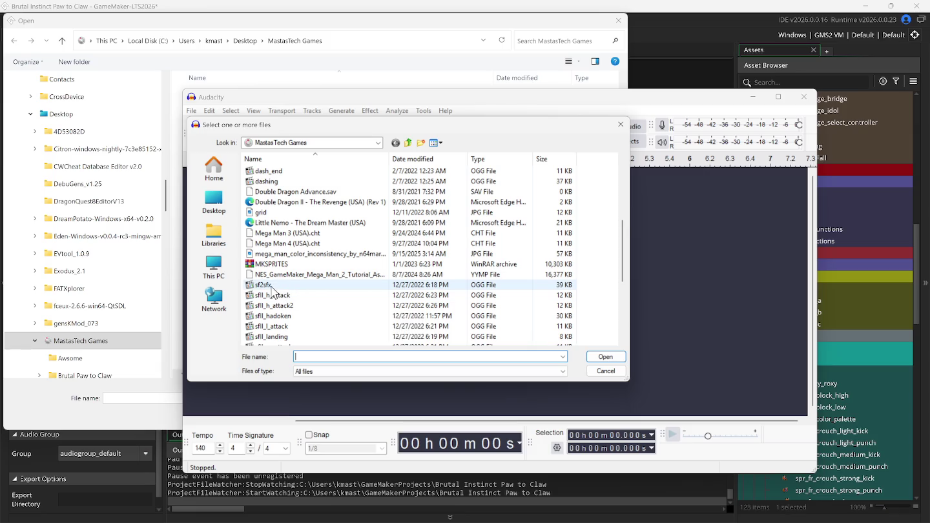
{"action": "scroll", "coordinate": [335, 303], "scroll_direction": "down", "scroll_amount": 1}
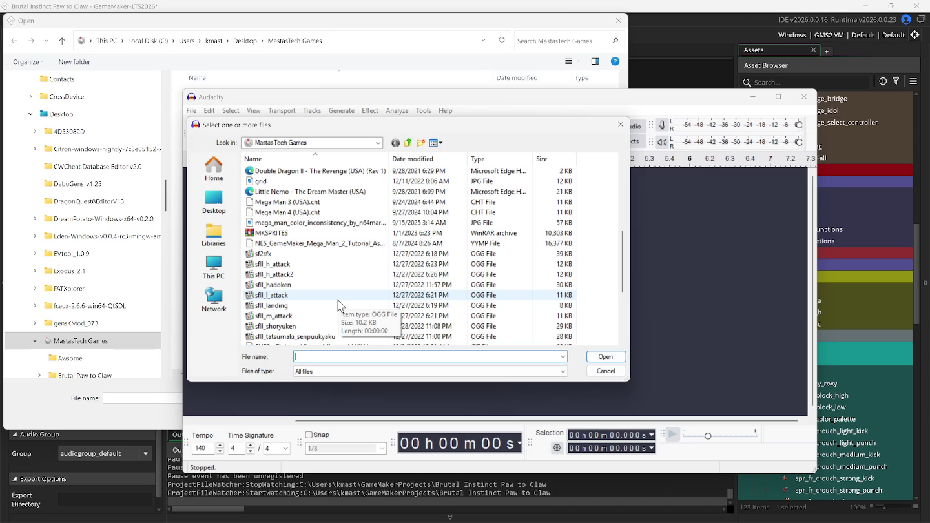
{"action": "left_click", "coordinate": [606, 372]}
Record a short test clip onto a new Audio 1 track in Audacity
{"action": "left_click", "coordinate": [196, 113]}
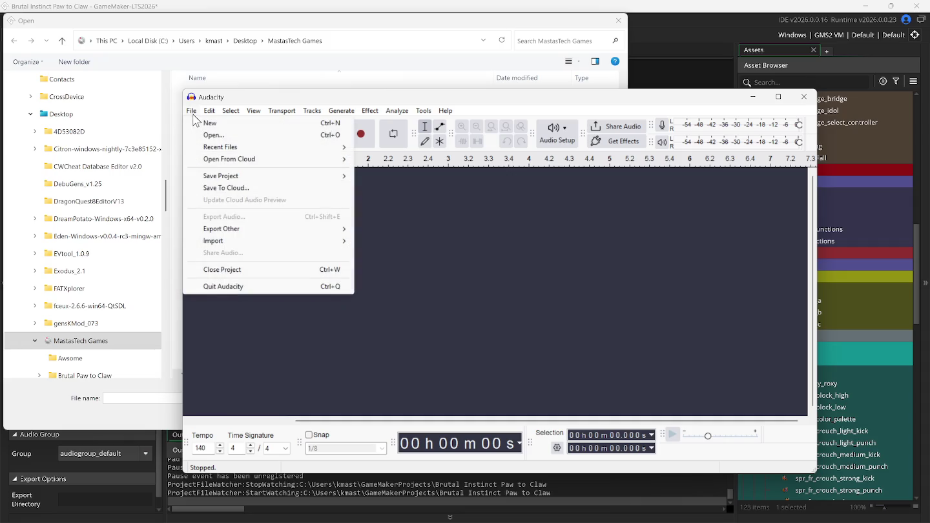
{"action": "mouse_move", "coordinate": [250, 235]}
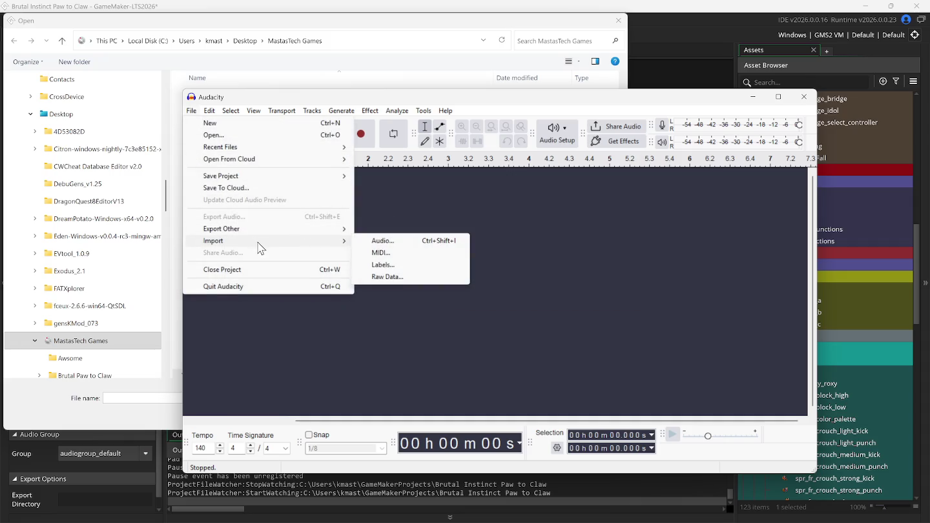
{"action": "mouse_move", "coordinate": [278, 231]}
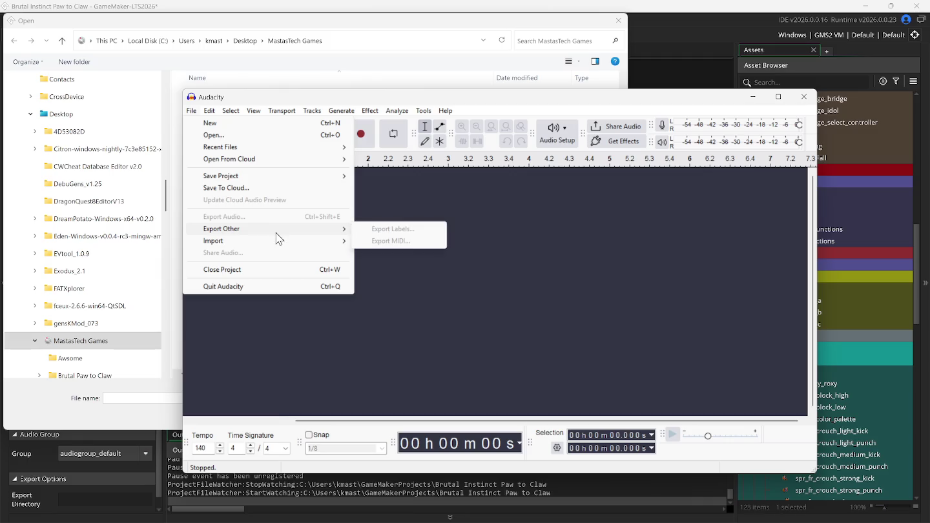
{"action": "left_click", "coordinate": [361, 134]}
{"action": "left_click", "coordinate": [267, 133]}
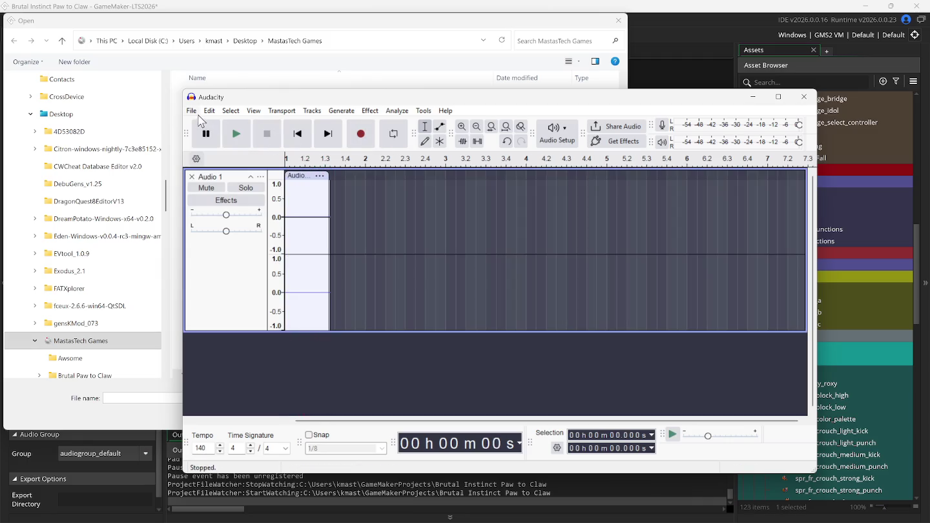
Bring up Audacity's export-to-computer settings, then load sfII_landing into GameMaker's sfx_land sound
{"action": "left_click", "coordinate": [191, 110]}
{"action": "left_click", "coordinate": [271, 220]}
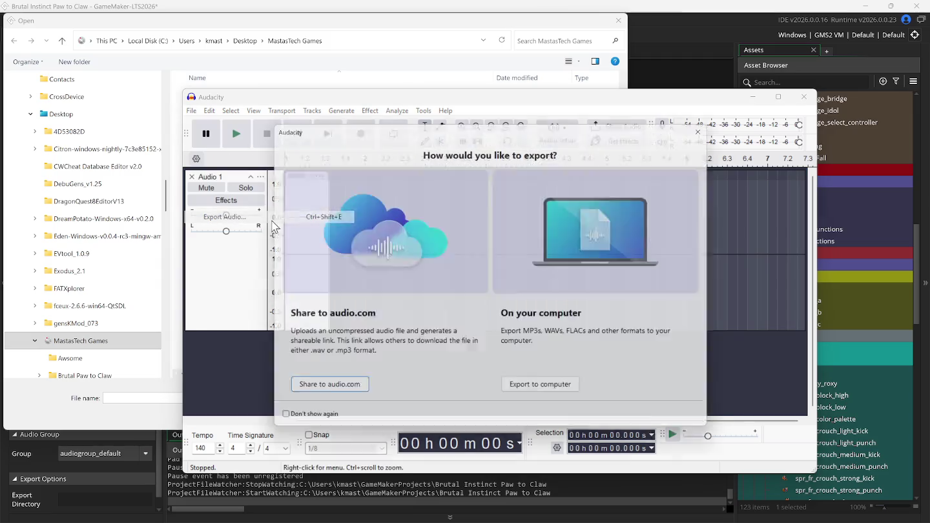
{"action": "left_click", "coordinate": [552, 396]}
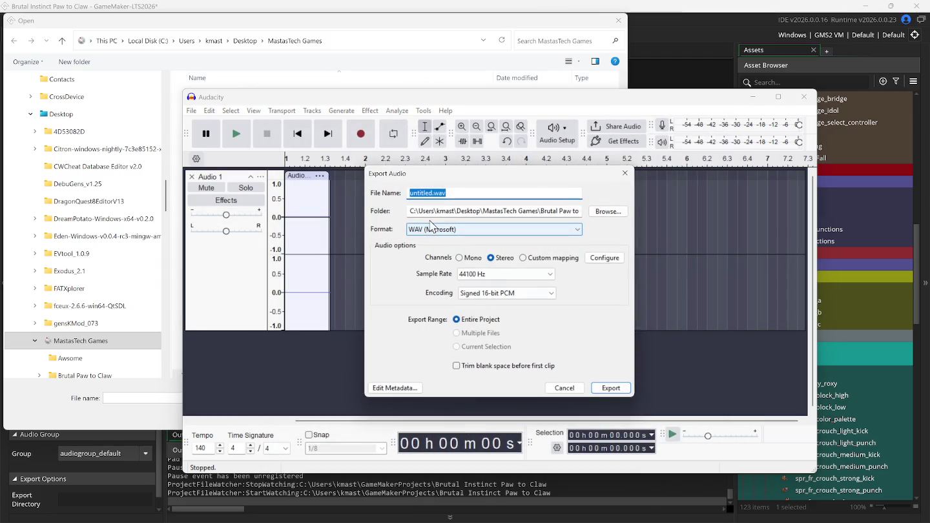
{"action": "left_click_drag", "start_coordinate": [442, 212], "coordinate": [586, 209]}
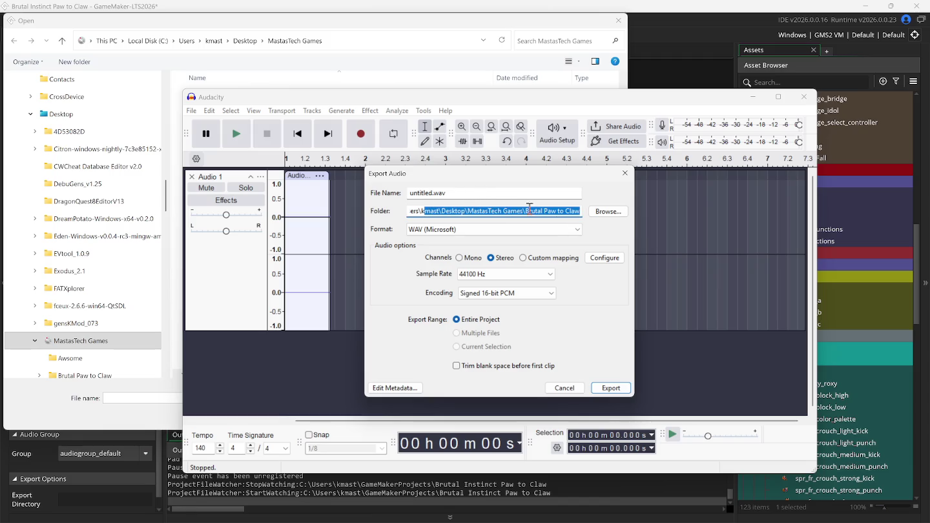
{"action": "left_click", "coordinate": [183, 27]}
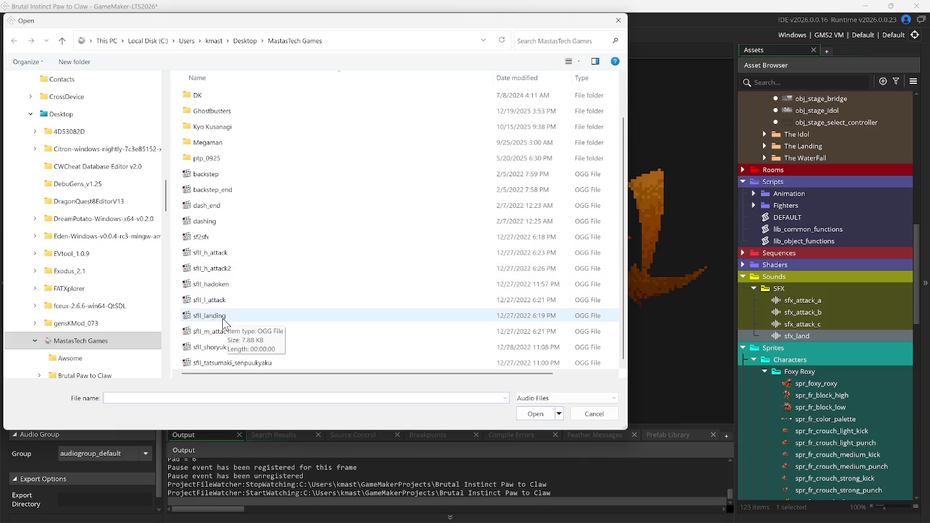
{"action": "double_click", "coordinate": [223, 318]}
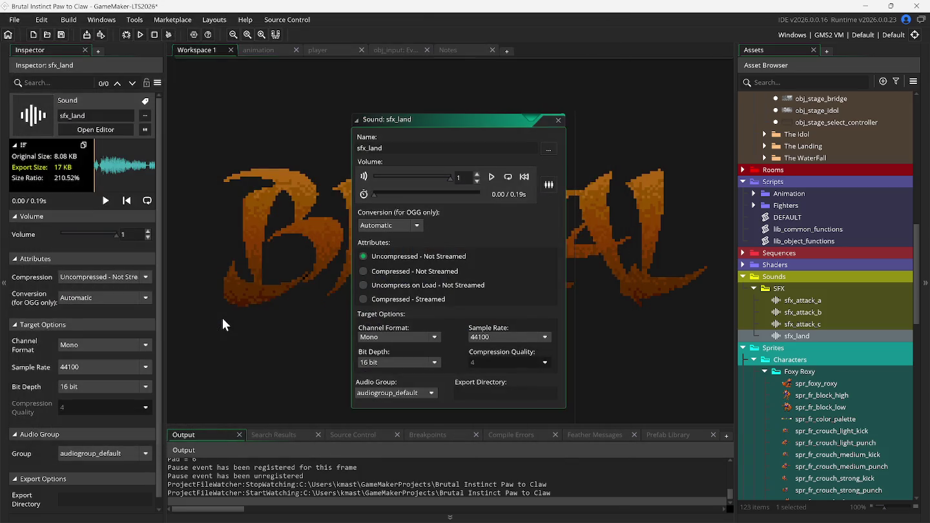
Preview the sfx_land sound, then cancel Audacity's pending audio export
{"action": "left_click", "coordinate": [489, 181]}
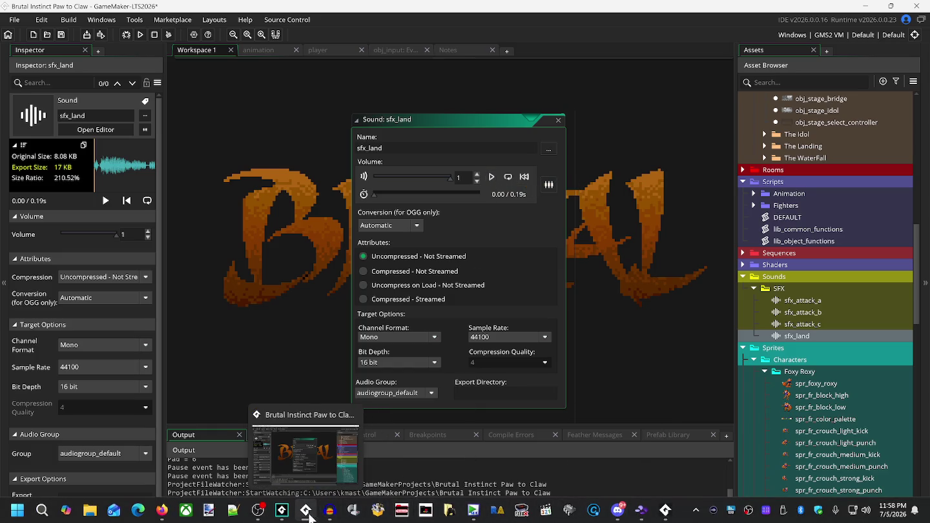
{"action": "left_click", "coordinate": [327, 514]}
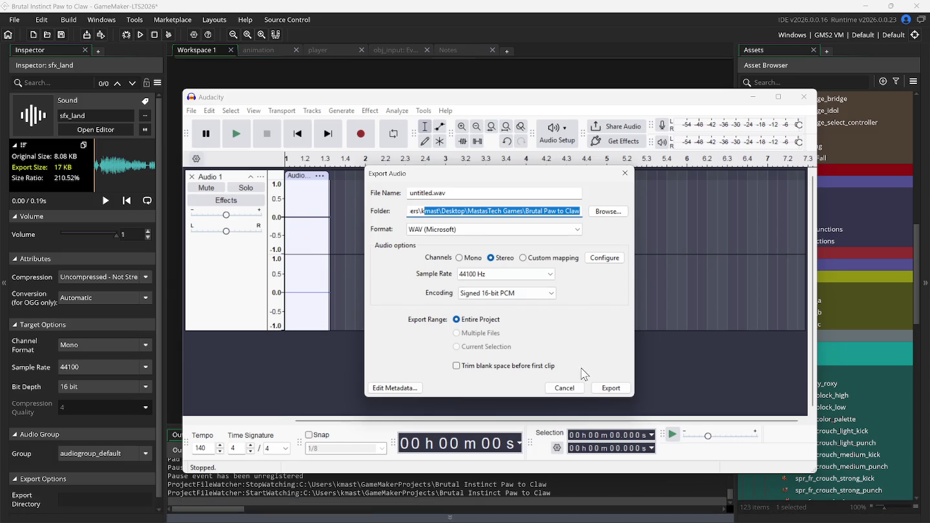
{"action": "left_click", "coordinate": [563, 388]}
{"action": "left_click", "coordinate": [192, 111]}
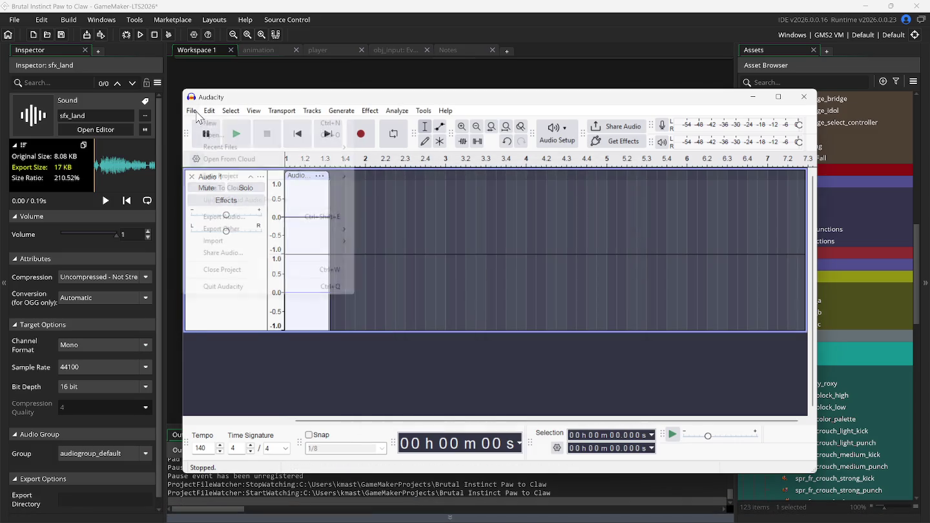
Open sfII_landing in Audacity and discard the untitled empty project without saving
{"action": "left_click", "coordinate": [217, 137]}
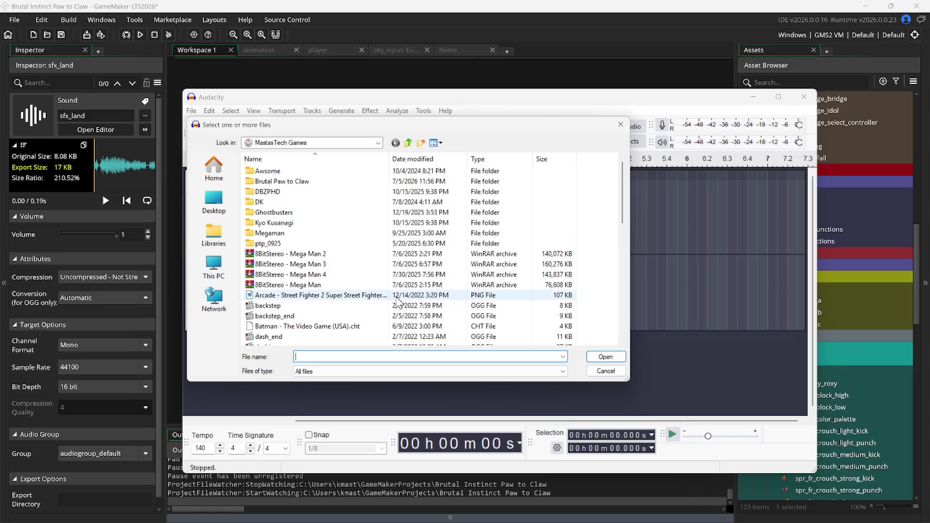
{"action": "scroll", "coordinate": [337, 304], "scroll_direction": "down", "scroll_amount": 3}
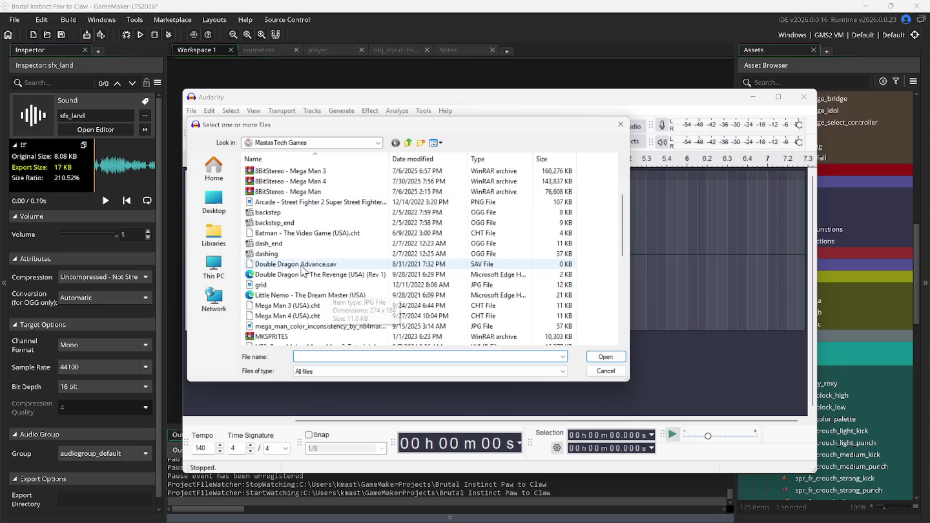
{"action": "scroll", "coordinate": [319, 284], "scroll_direction": "down", "scroll_amount": 3}
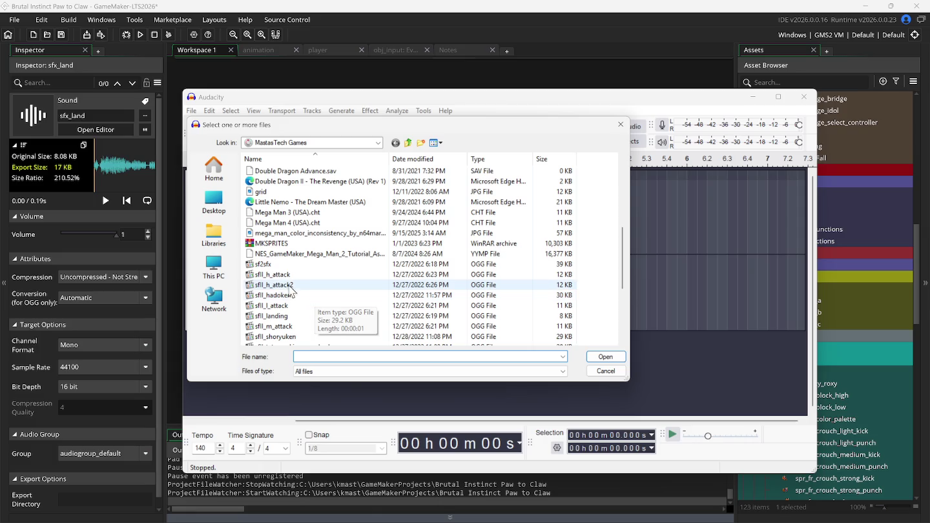
{"action": "scroll", "coordinate": [305, 291], "scroll_direction": "down", "scroll_amount": 1}
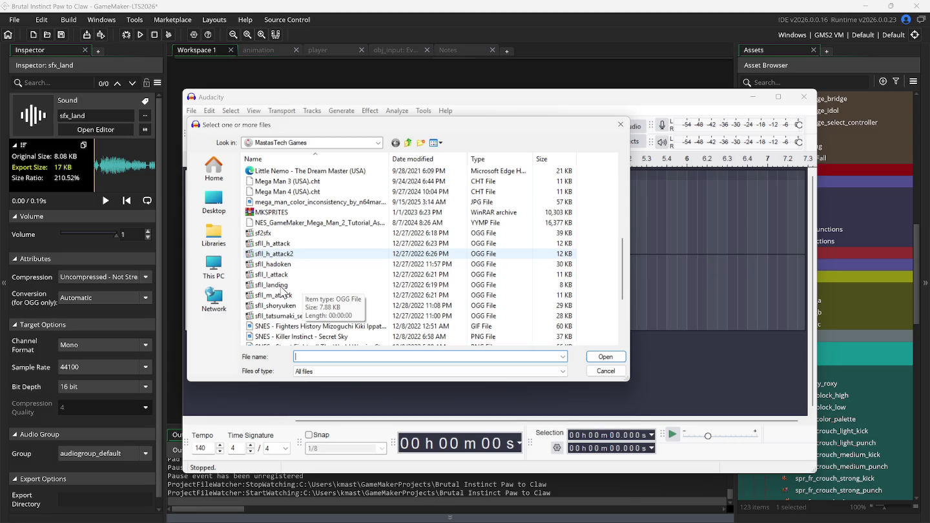
{"action": "double_click", "coordinate": [281, 286]}
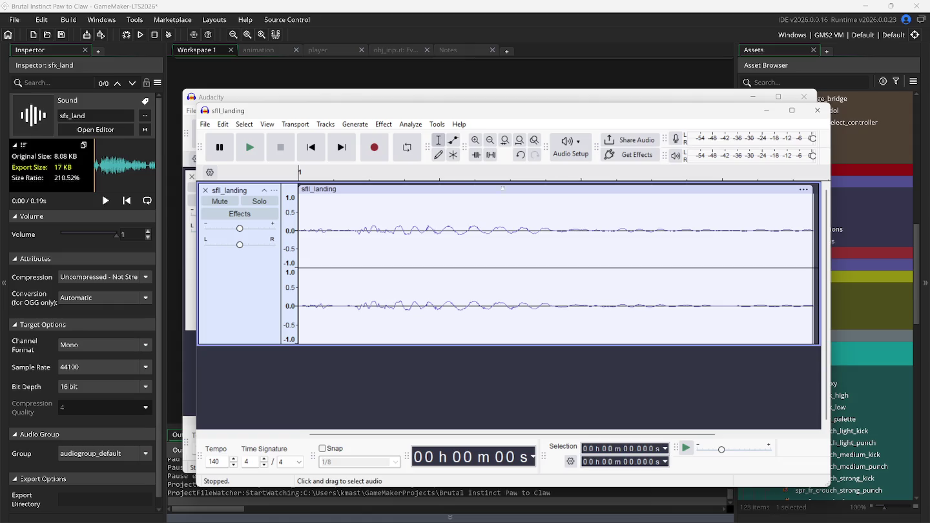
{"action": "left_click", "coordinate": [805, 97]}
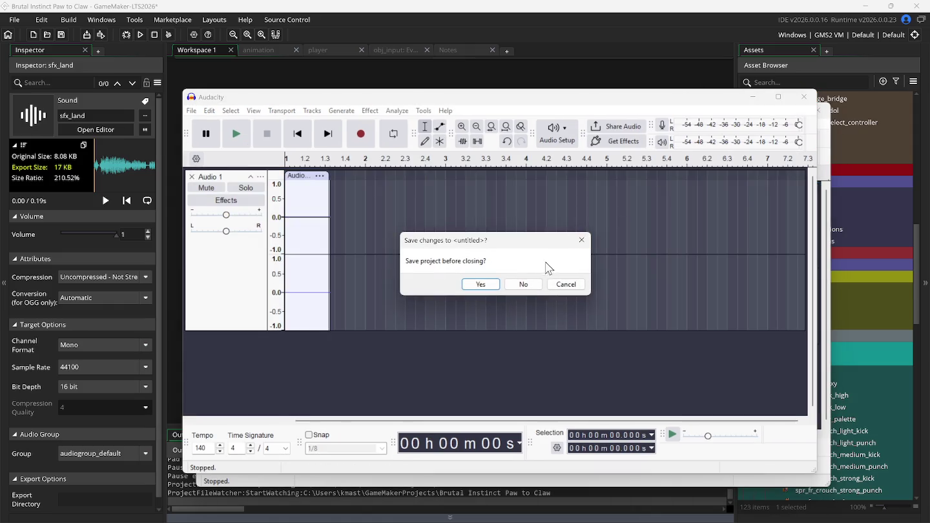
{"action": "left_click", "coordinate": [523, 284]}
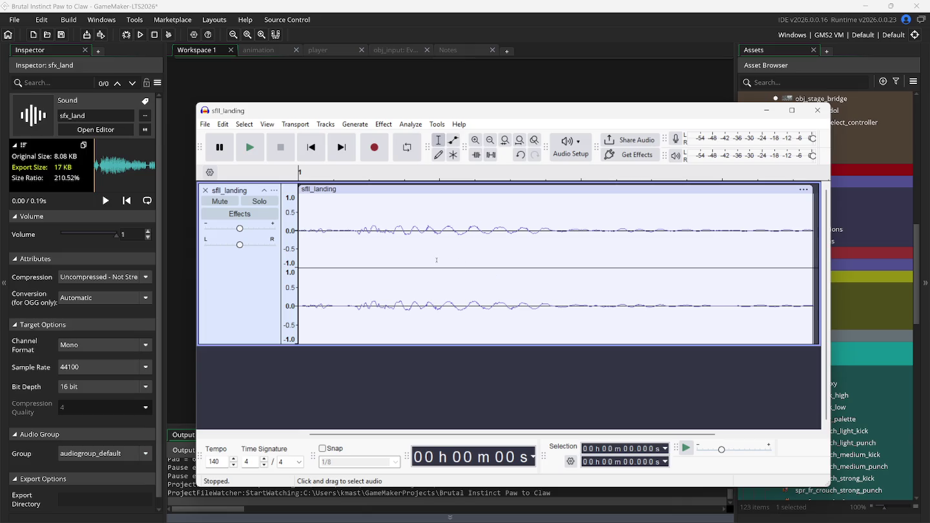
Zoom into the landing waveform and play the clip from its beginning
{"action": "scroll", "coordinate": [437, 260], "scroll_direction": "down", "scroll_amount": 5}
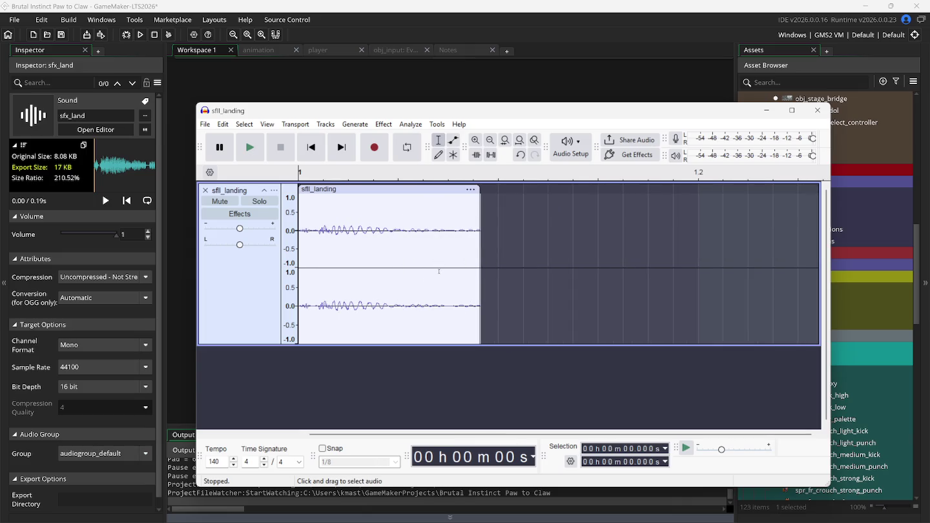
{"action": "scroll", "coordinate": [386, 282], "scroll_direction": "down", "scroll_amount": 1}
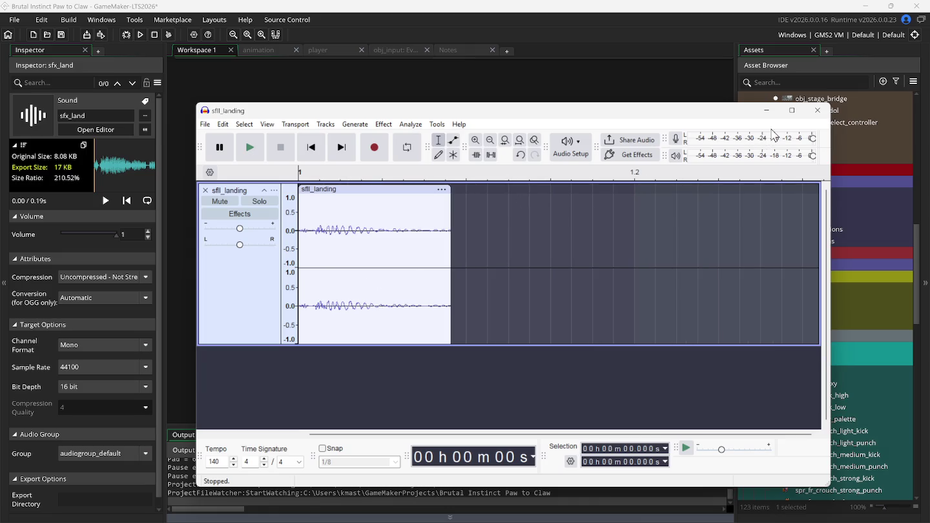
{"action": "scroll", "coordinate": [364, 290], "scroll_direction": "down", "scroll_amount": 2}
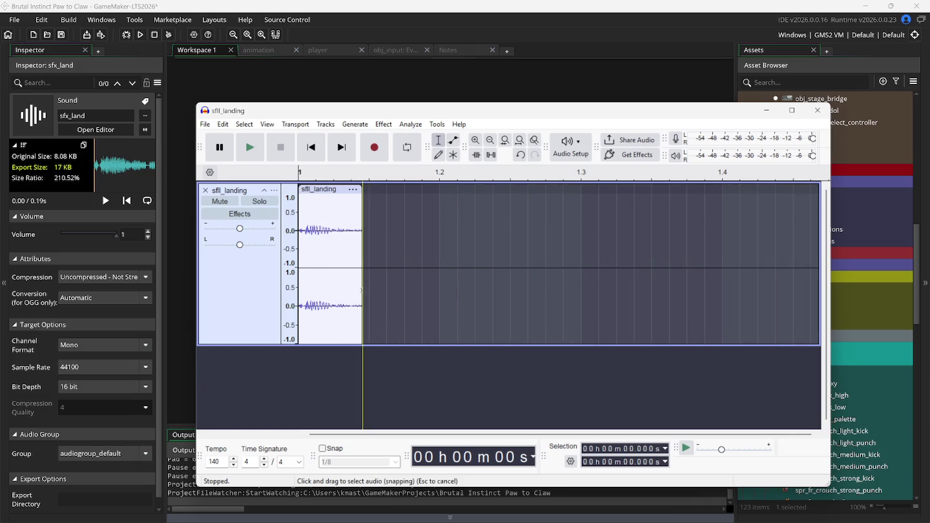
{"action": "scroll", "coordinate": [332, 292], "scroll_direction": "up", "scroll_amount": 3}
{"action": "scroll", "coordinate": [332, 291], "scroll_direction": "up", "scroll_amount": 4}
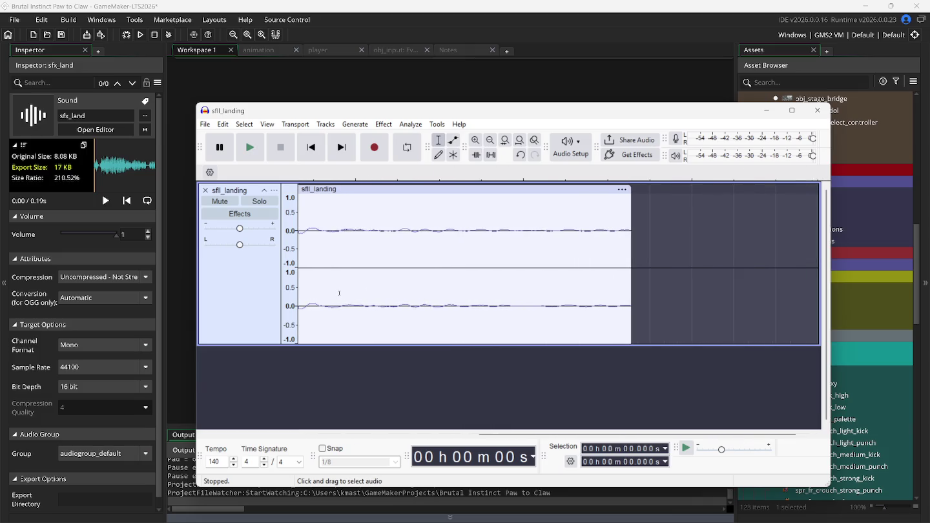
{"action": "scroll", "coordinate": [339, 294], "scroll_direction": "up", "scroll_amount": 3}
{"action": "left_click", "coordinate": [350, 303]}
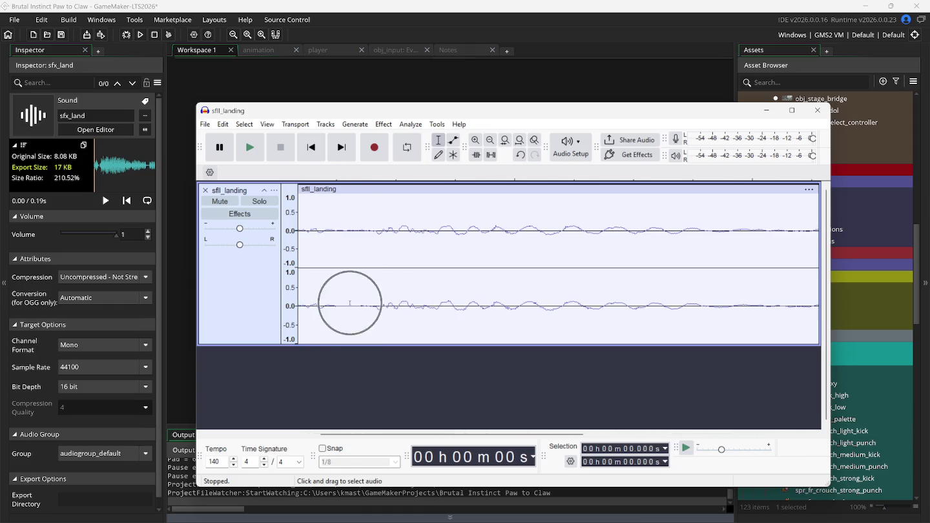
{"action": "left_click", "coordinate": [259, 153]}
{"action": "left_click", "coordinate": [258, 153]}
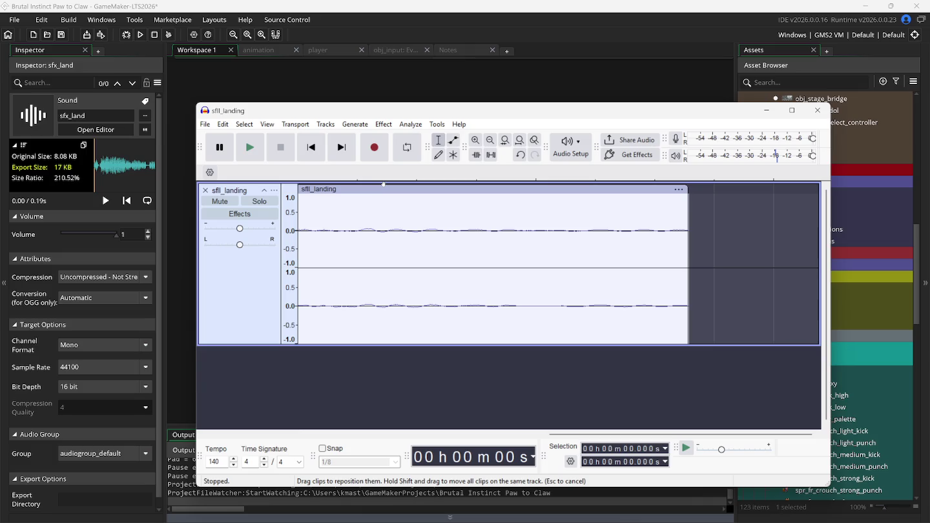
Start a new empty project and close the old landing project without saving
{"action": "left_click", "coordinate": [205, 124]}
{"action": "left_click", "coordinate": [223, 137]}
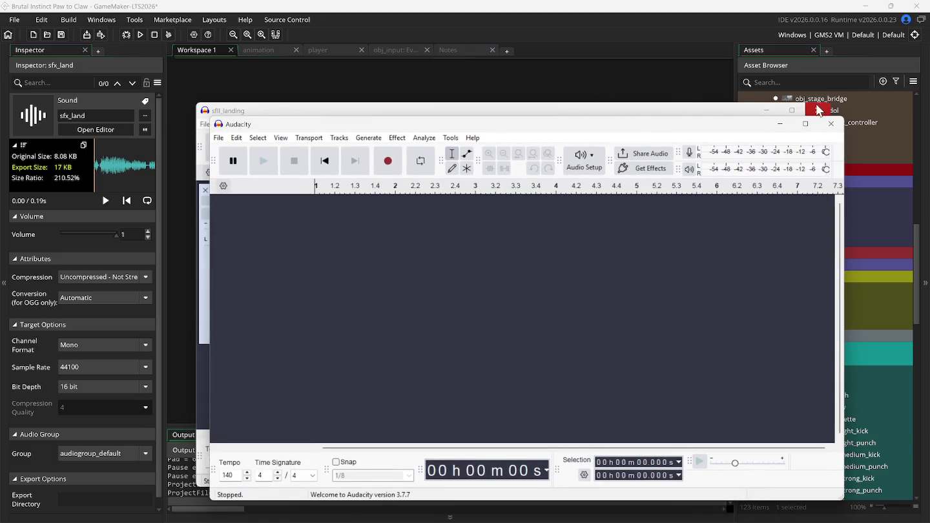
{"action": "left_click", "coordinate": [817, 110]}
{"action": "left_click", "coordinate": [540, 297]}
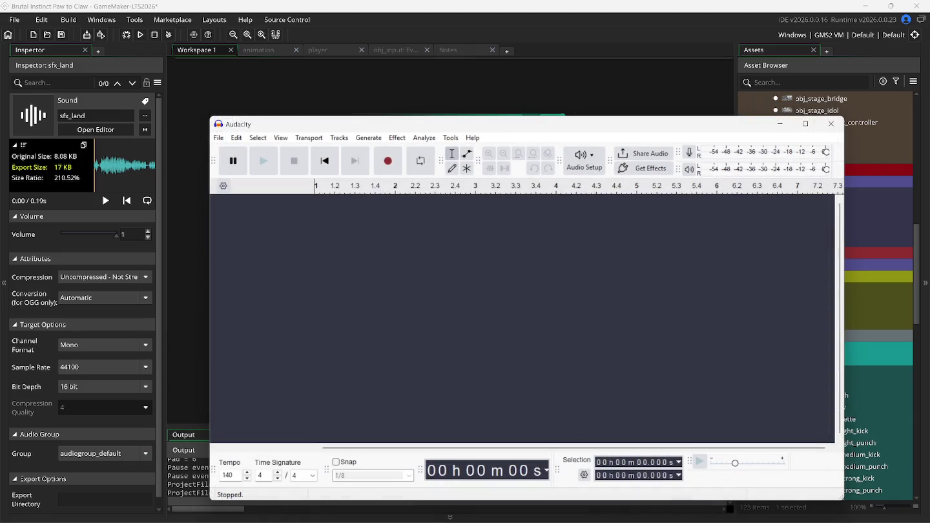
Record the Street Fighter II sound-test effect playing in Snes9x
{"action": "left_click", "coordinate": [644, 513]}
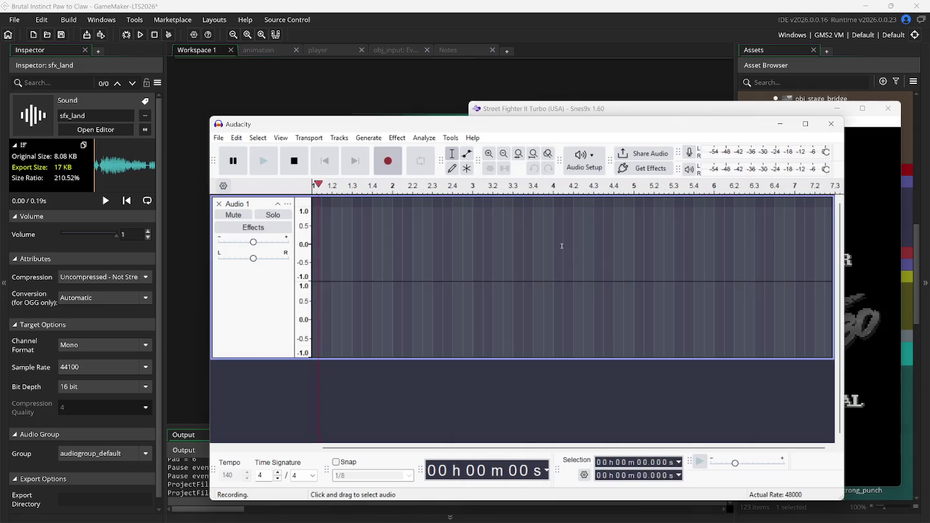
{"action": "left_click", "coordinate": [611, 109]}
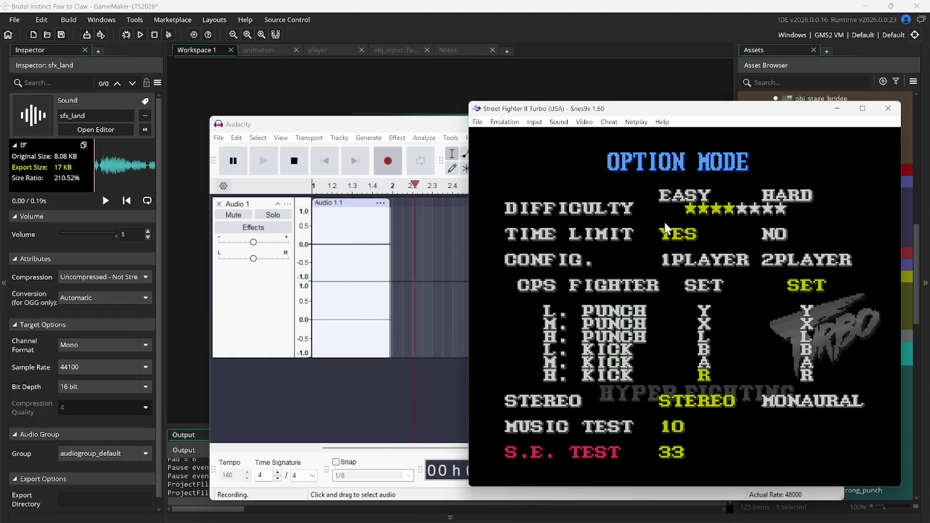
{"action": "left_click", "coordinate": [386, 127]}
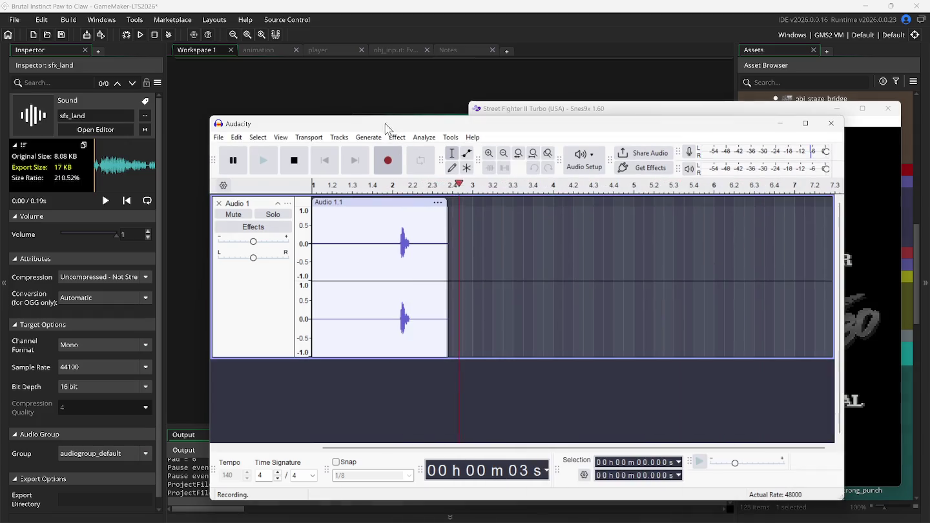
{"action": "left_click", "coordinate": [294, 160]}
Trim the silence around the sound, cutting the first 0.030 s and everything after 0.190 s
{"action": "left_click_drag", "start_coordinate": [399, 245], "coordinate": [298, 267]}
{"action": "key", "text": "Delete"}
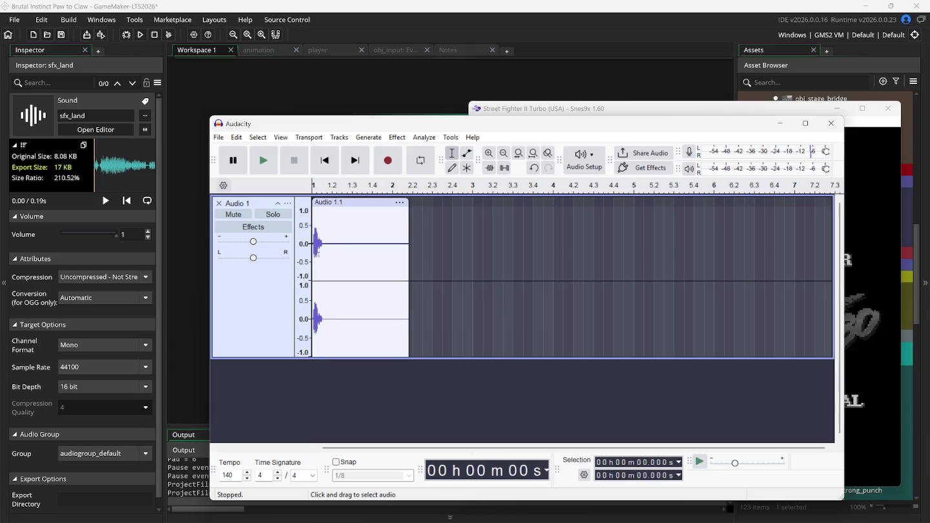
{"action": "left_click_drag", "start_coordinate": [324, 246], "coordinate": [417, 285]}
{"action": "key", "text": "Delete"}
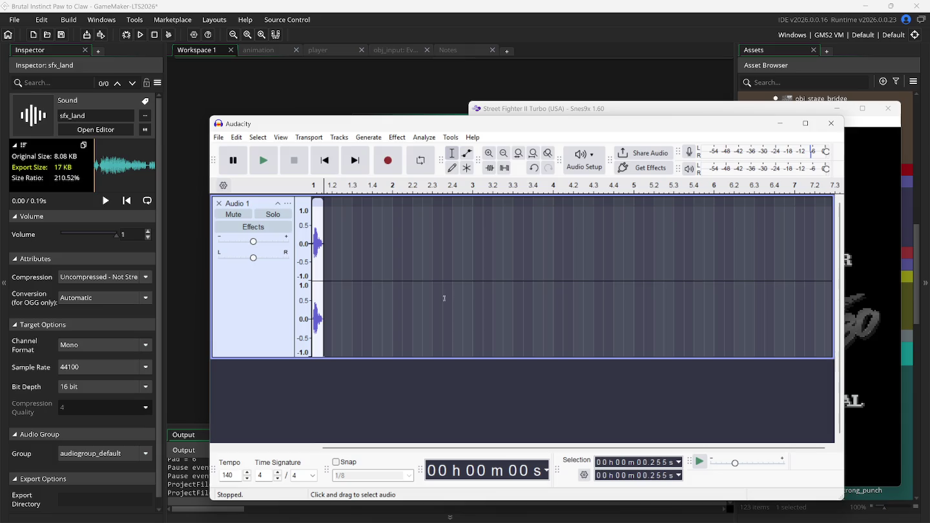
{"action": "scroll", "coordinate": [320, 270], "scroll_direction": "up", "scroll_amount": 4}
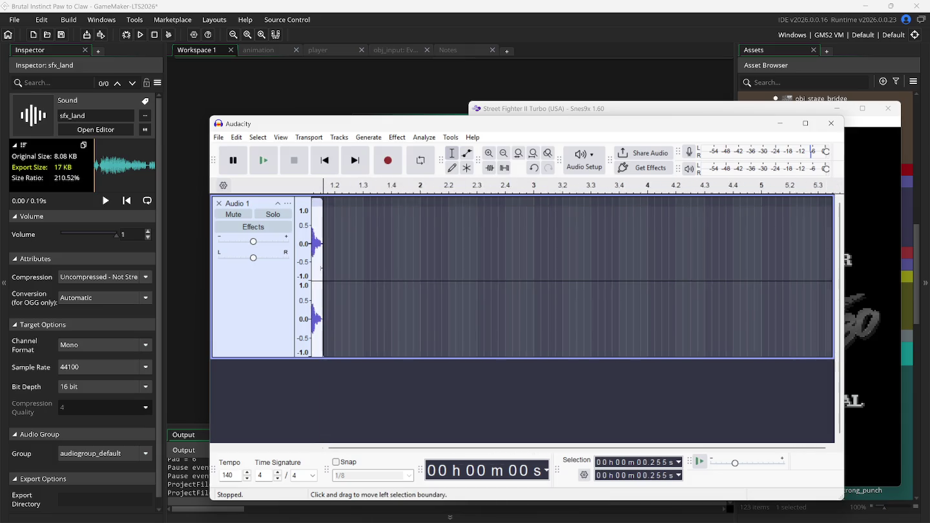
{"action": "scroll", "coordinate": [322, 272], "scroll_direction": "up", "scroll_amount": 5}
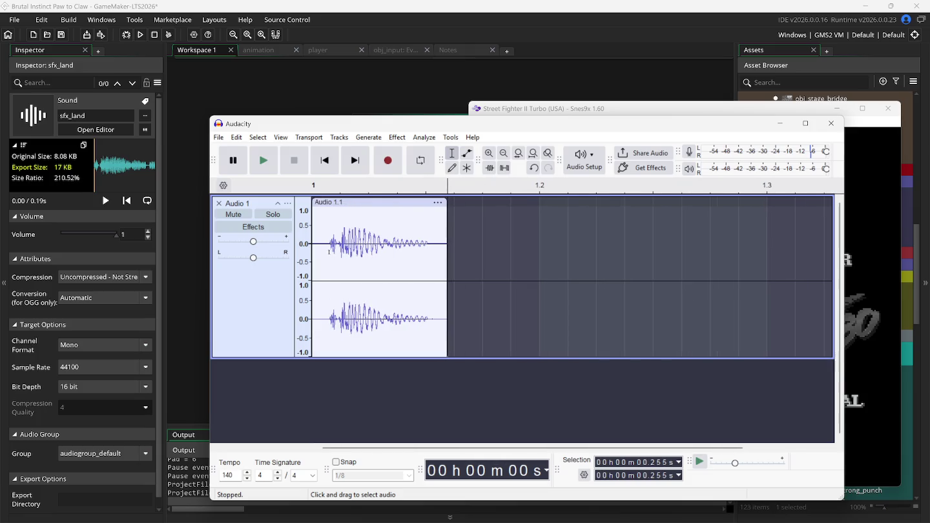
{"action": "left_click_drag", "start_coordinate": [327, 253], "coordinate": [312, 269]}
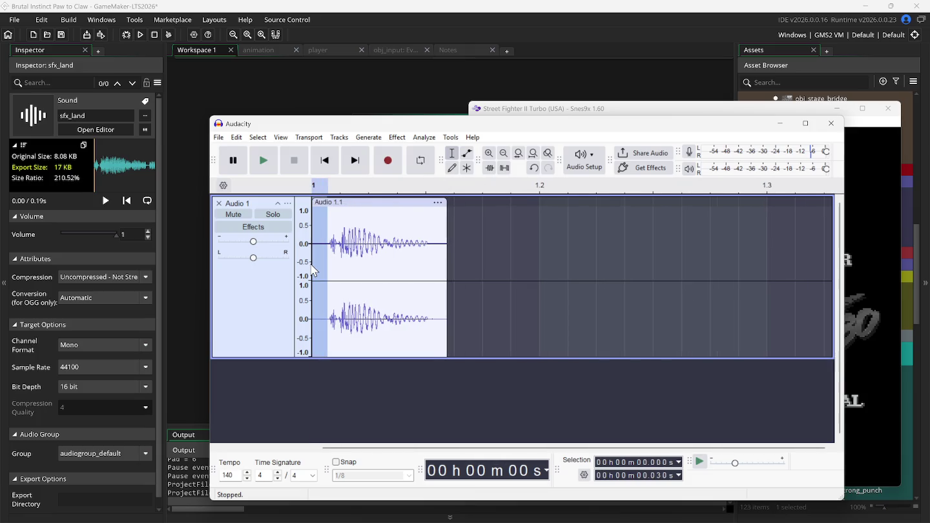
{"action": "key", "text": "Delete"}
{"action": "left_click_drag", "start_coordinate": [413, 244], "coordinate": [433, 257]}
{"action": "key", "text": "Delete"}
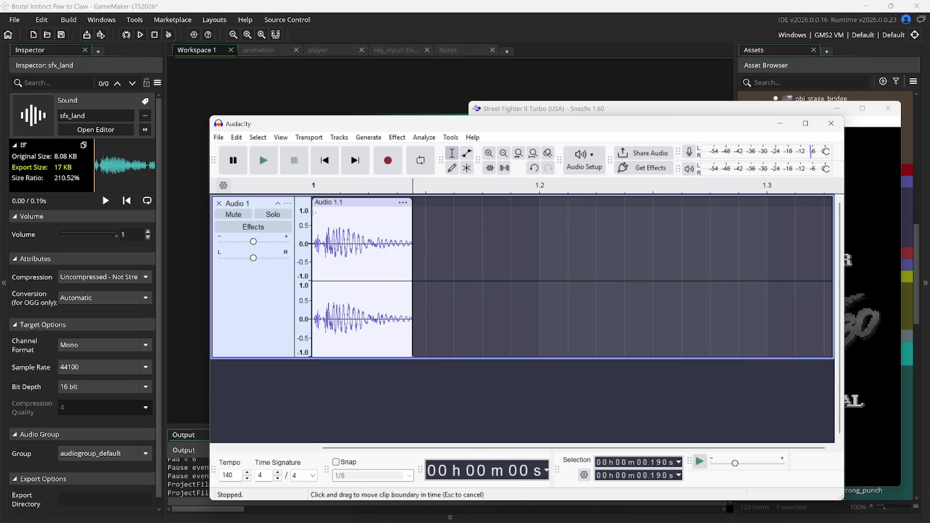
Play the trimmed sound and place a marker at 0.005 s near the clip start
{"action": "left_click", "coordinate": [325, 165]}
{"action": "left_click", "coordinate": [264, 162]}
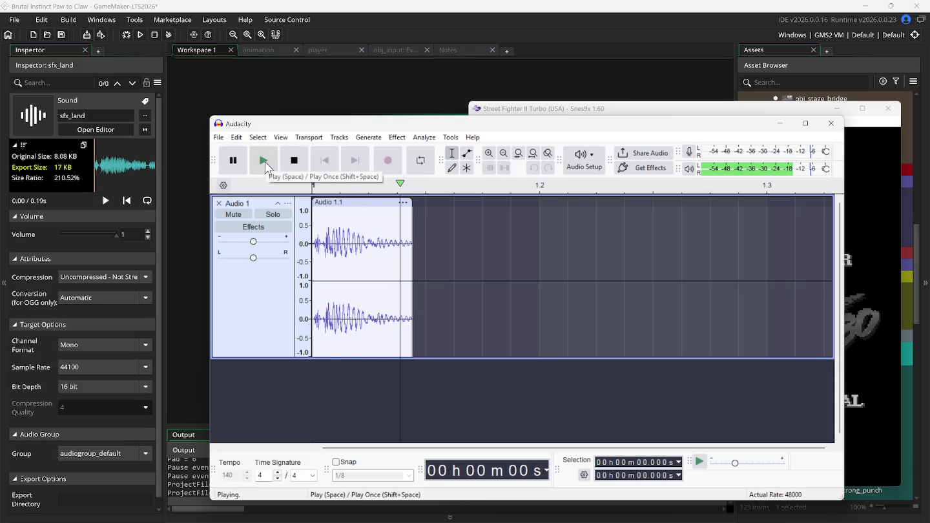
{"action": "left_click", "coordinate": [345, 268]}
{"action": "scroll", "coordinate": [369, 268], "scroll_direction": "up", "scroll_amount": 2}
{"action": "scroll", "coordinate": [369, 268], "scroll_direction": "up", "scroll_amount": 2}
{"action": "left_click", "coordinate": [317, 248]}
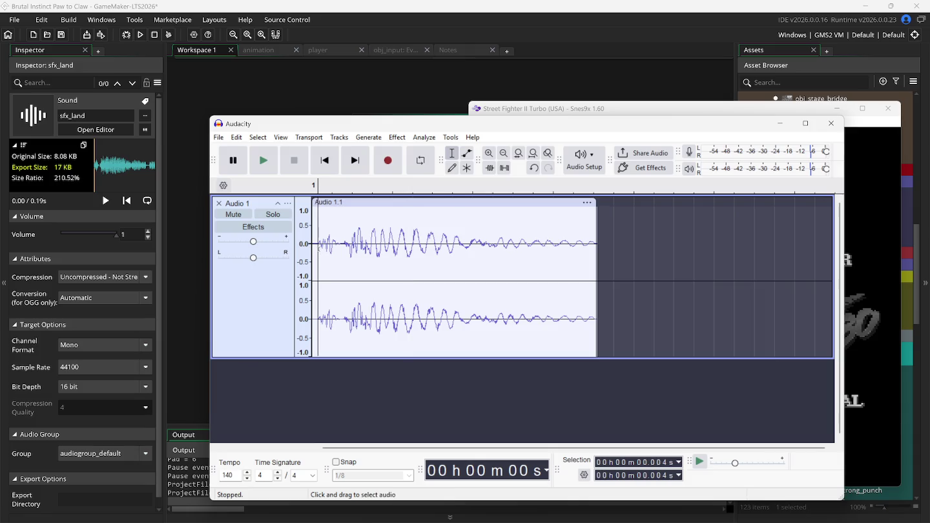
{"action": "scroll", "coordinate": [316, 249], "scroll_direction": "up", "scroll_amount": 3}
{"action": "left_click", "coordinate": [318, 249]}
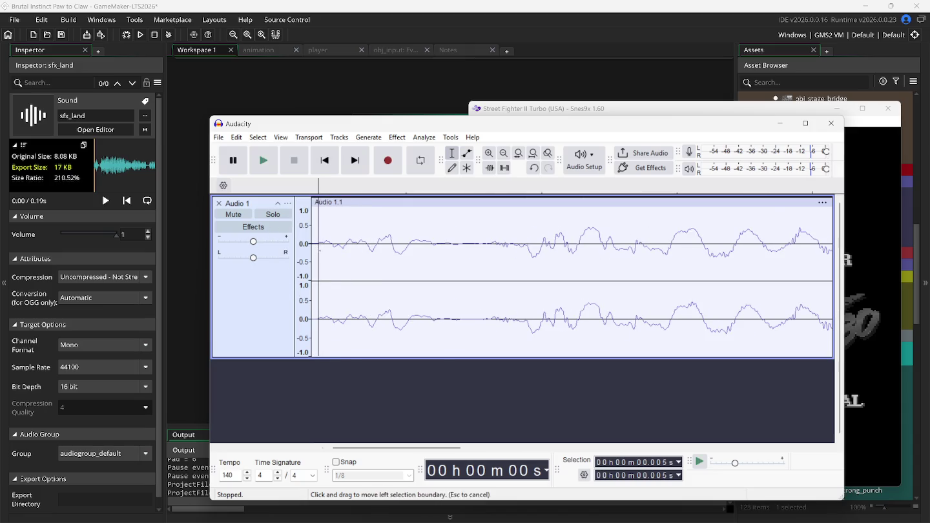
Delete the blank bit at the clip's start and play the final sound
{"action": "double_click", "coordinate": [313, 257]}
{"action": "left_click", "coordinate": [313, 257]}
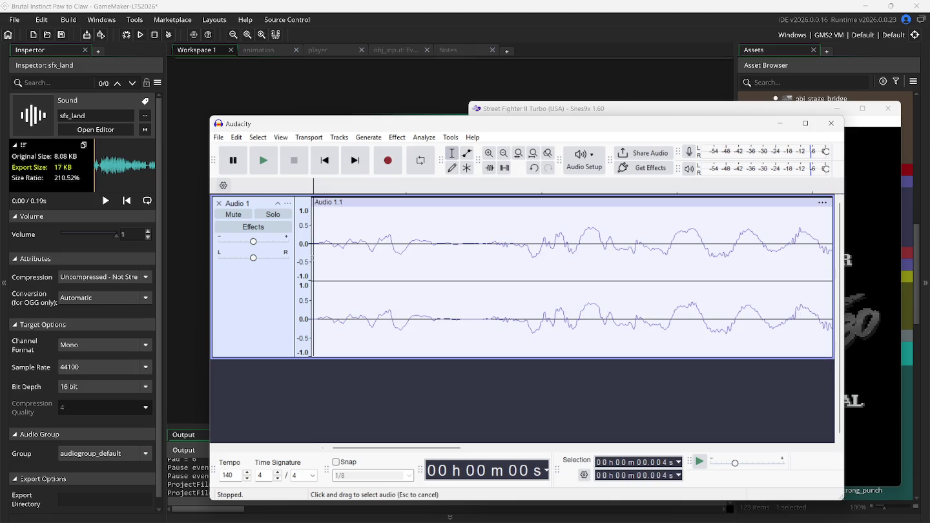
{"action": "left_click", "coordinate": [316, 253]}
{"action": "left_click_drag", "start_coordinate": [316, 253], "coordinate": [311, 259]}
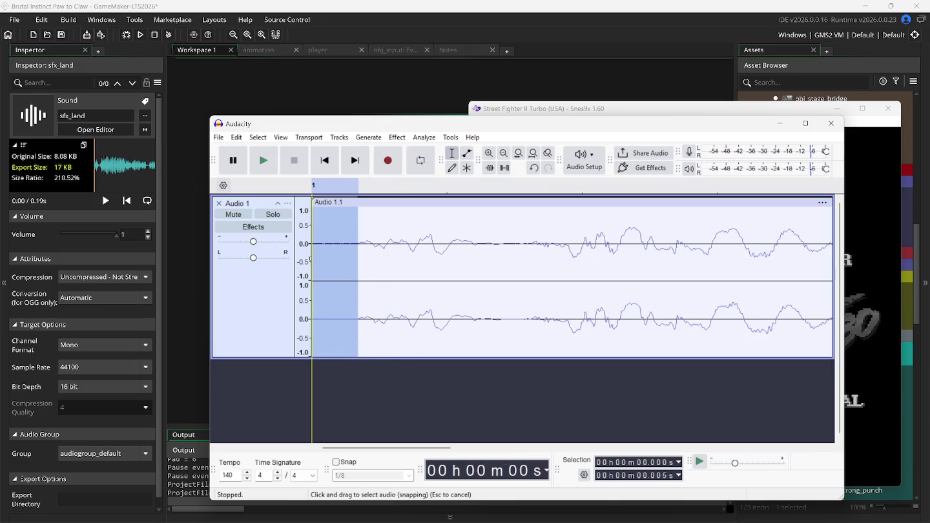
{"action": "key", "text": "Delete"}
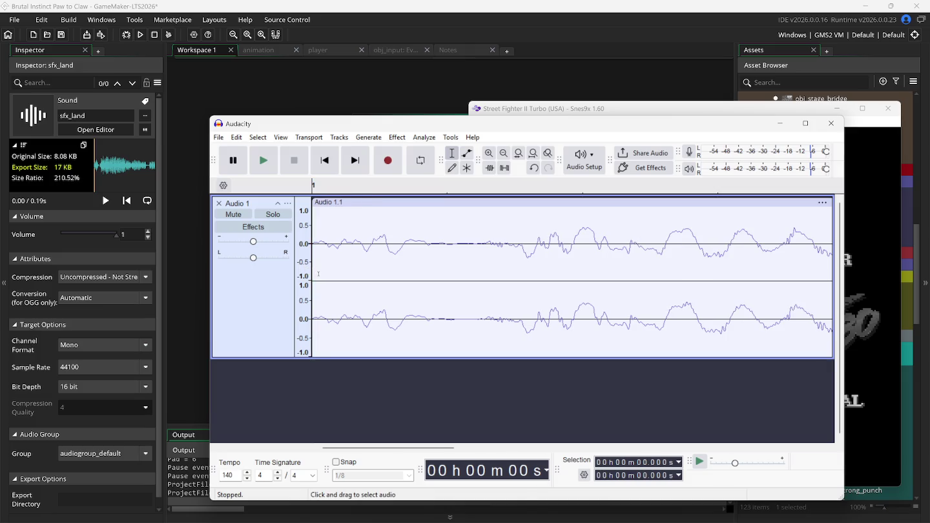
{"action": "left_click", "coordinate": [263, 169]}
Export the trimmed clip as a WAV, then close Audacity discarding the recording project
{"action": "left_click", "coordinate": [219, 137]}
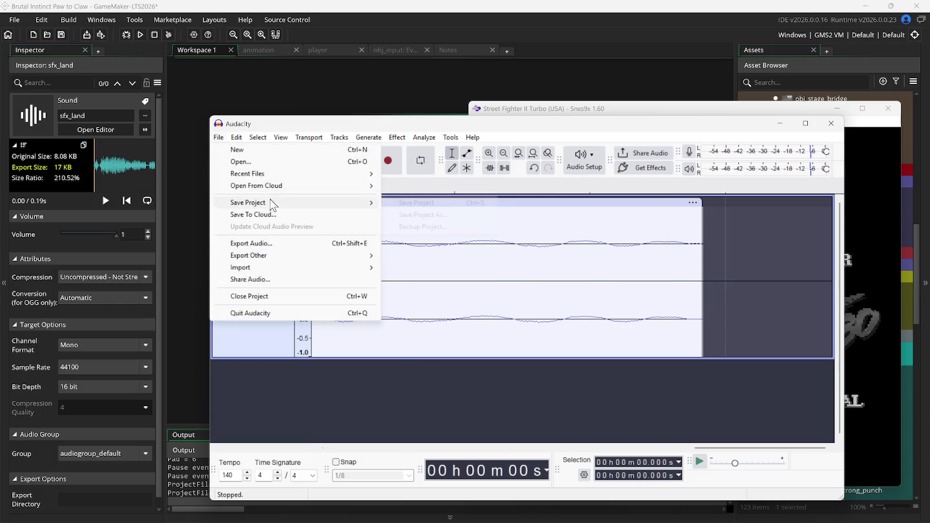
{"action": "left_click", "coordinate": [295, 244]}
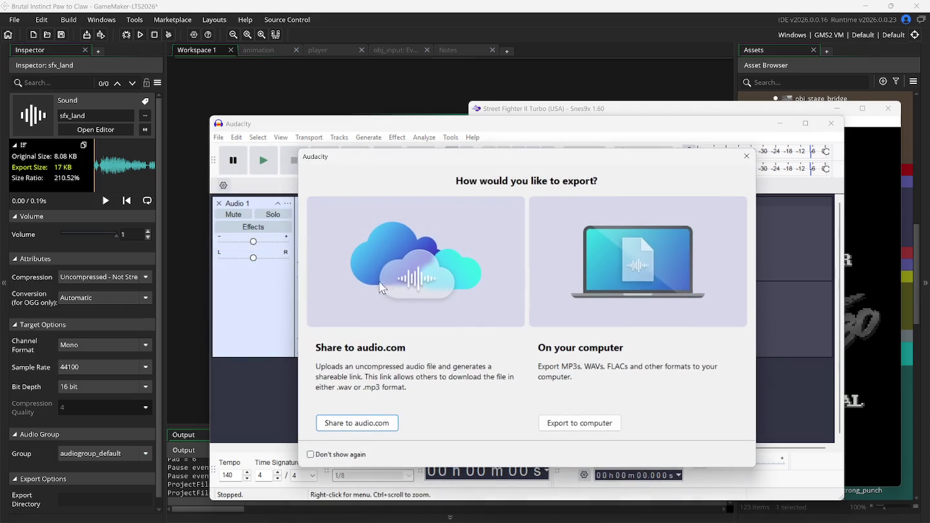
{"action": "left_click", "coordinate": [562, 423]}
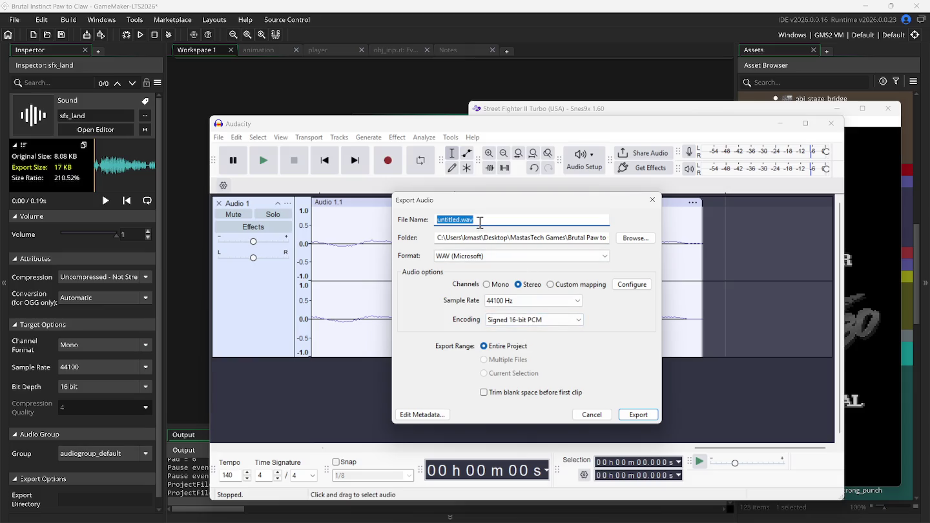
{"action": "type", "text": "sf2_land"}
{"action": "left_click", "coordinate": [636, 414]}
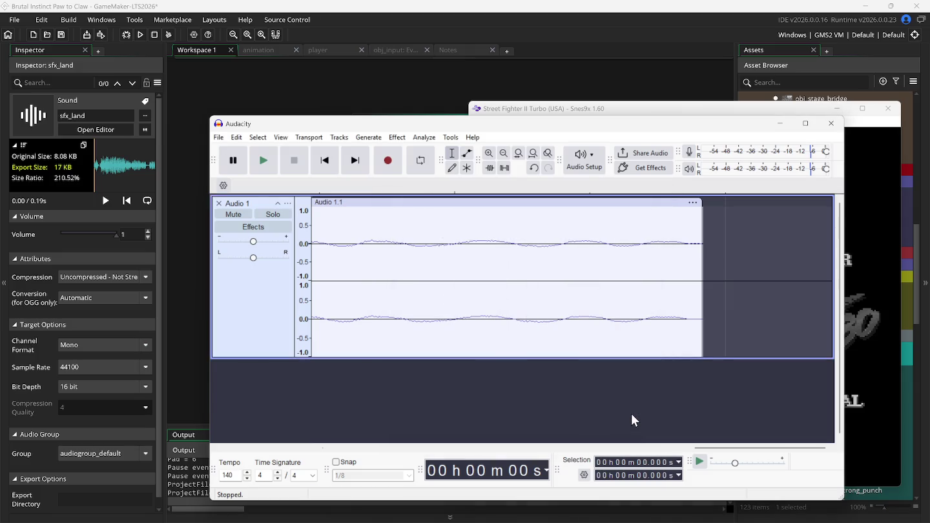
{"action": "left_click", "coordinate": [832, 123]}
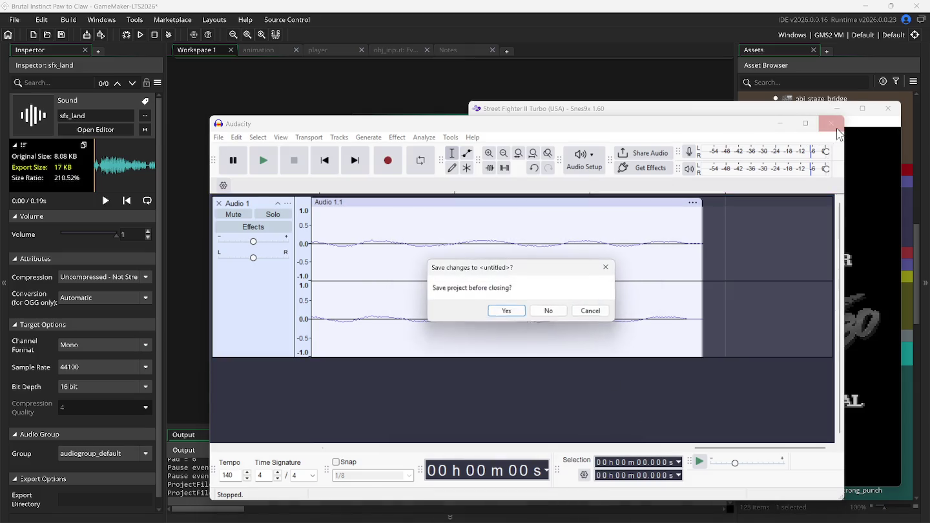
{"action": "left_click", "coordinate": [549, 312]}
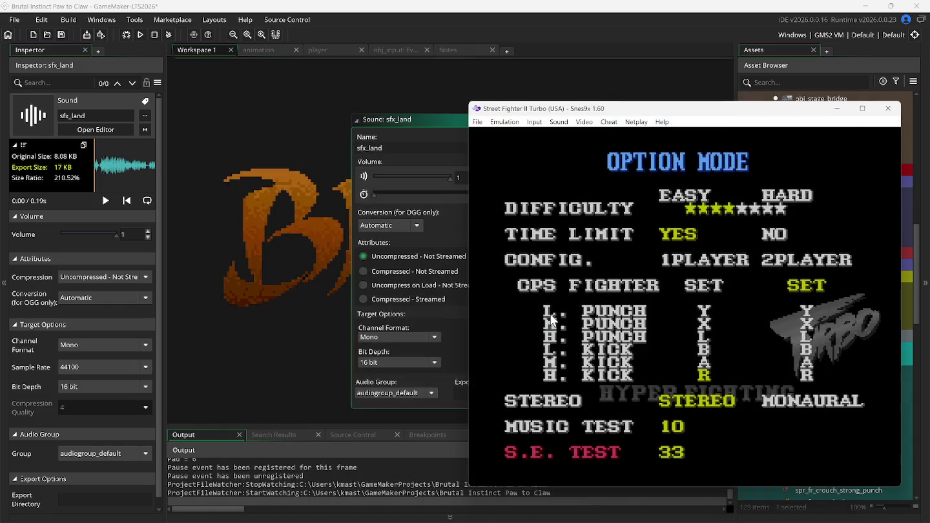
Load sf2_land from Desktop > MastasTech Games > Brutal Paw to Claw into sfx_land and close the sound editor
{"action": "left_click", "coordinate": [405, 119]}
{"action": "left_click", "coordinate": [547, 149]}
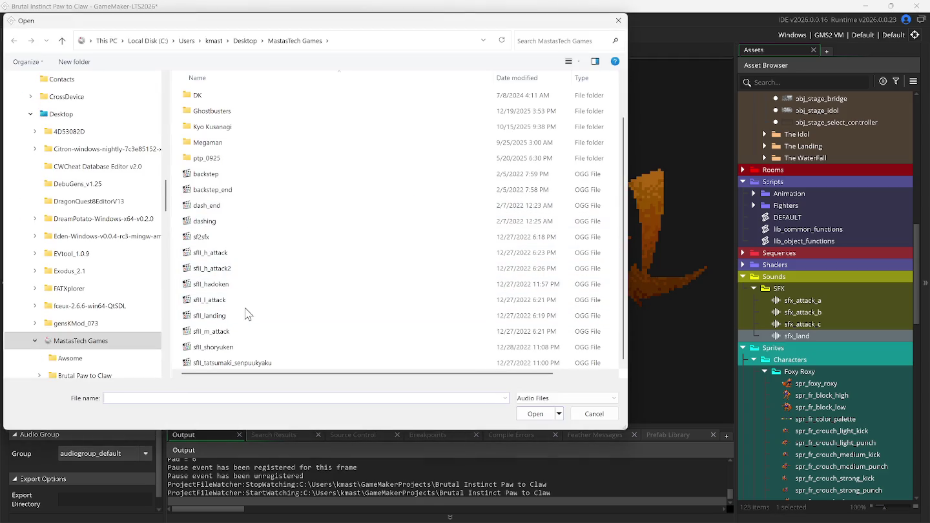
{"action": "scroll", "coordinate": [234, 323], "scroll_direction": "up", "scroll_amount": 1}
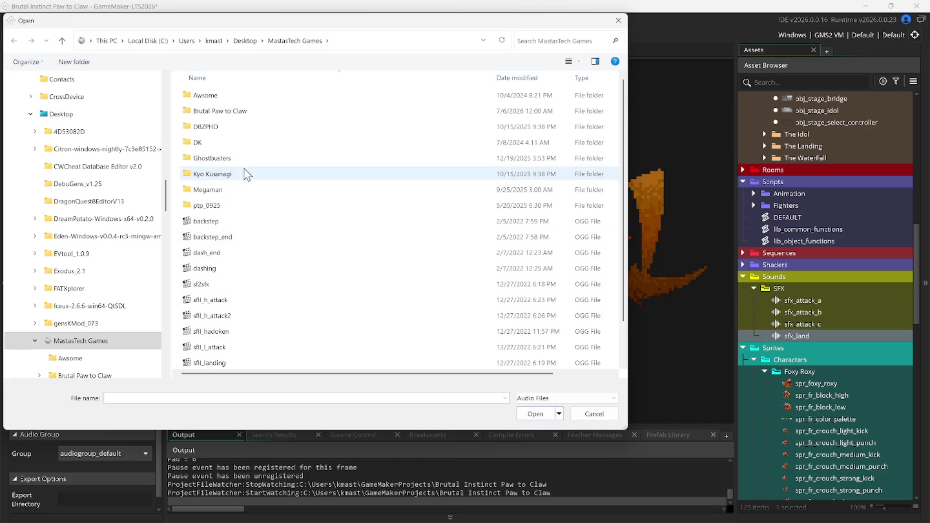
{"action": "left_click", "coordinate": [234, 113]}
{"action": "double_click", "coordinate": [233, 113]}
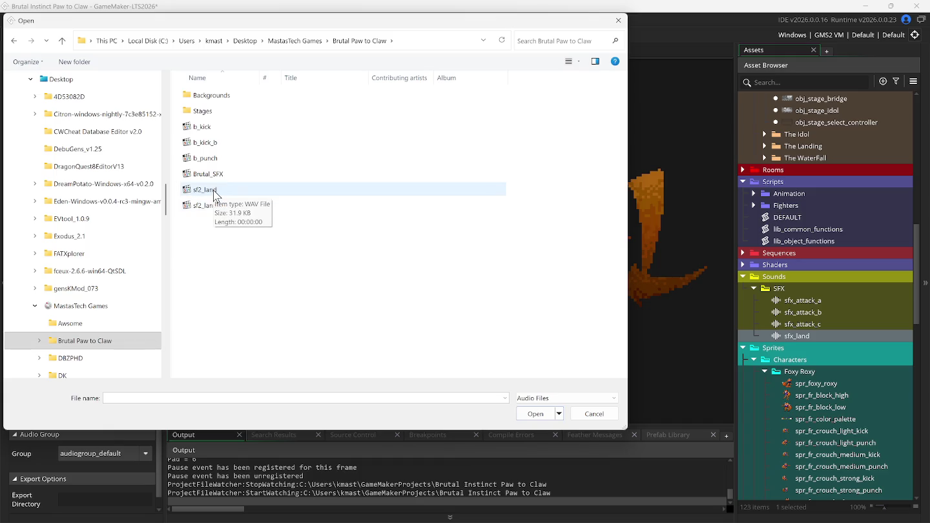
{"action": "left_click", "coordinate": [213, 191]}
{"action": "left_click", "coordinate": [211, 205]}
{"action": "double_click", "coordinate": [207, 192]}
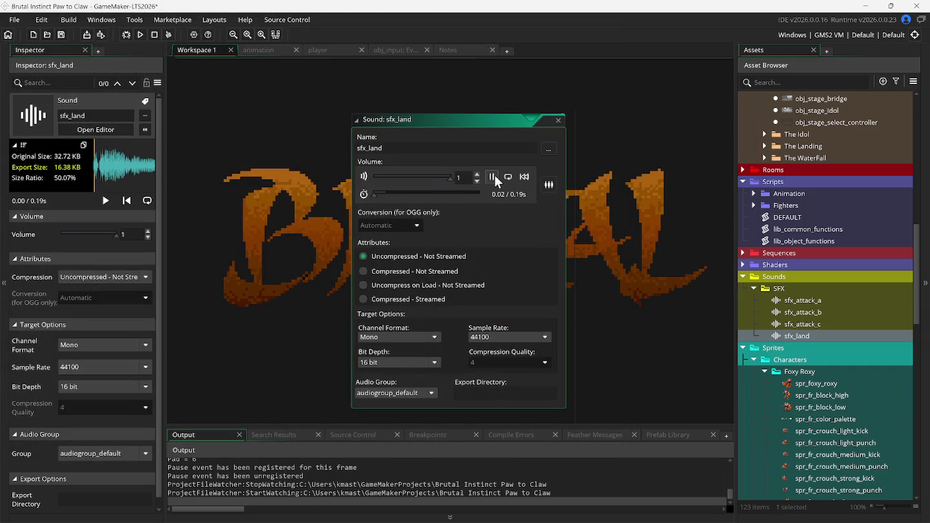
{"action": "left_click", "coordinate": [559, 121]}
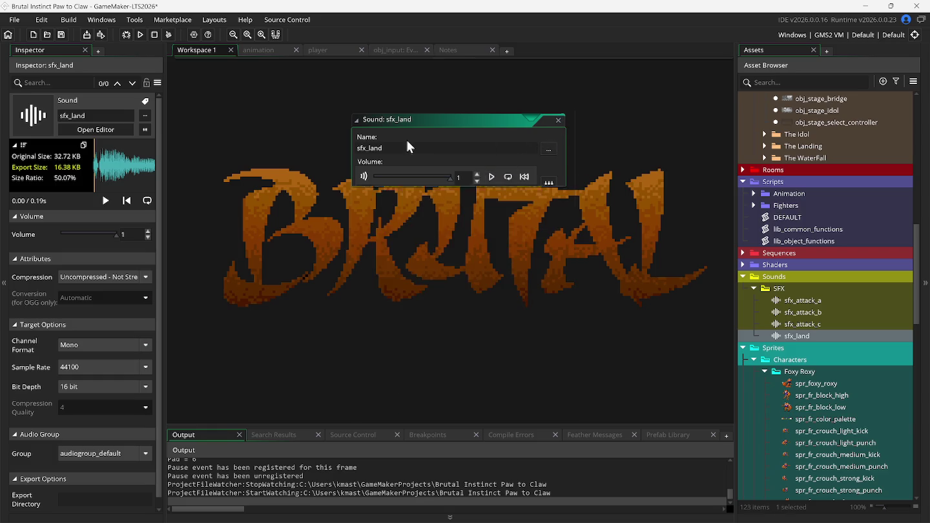
{"action": "left_click", "coordinate": [255, 51]}
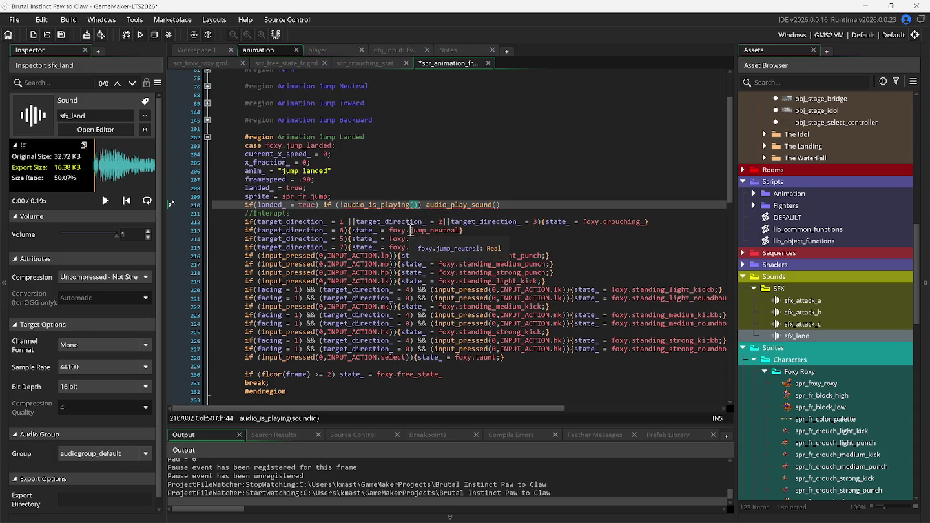
Complete audio_is_playing(sfx_land) on line 210 of scr_animation_fr
{"action": "type", "text": "sp"}
{"action": "key", "text": "BackSpace"}
{"action": "type", "text": "fx"}
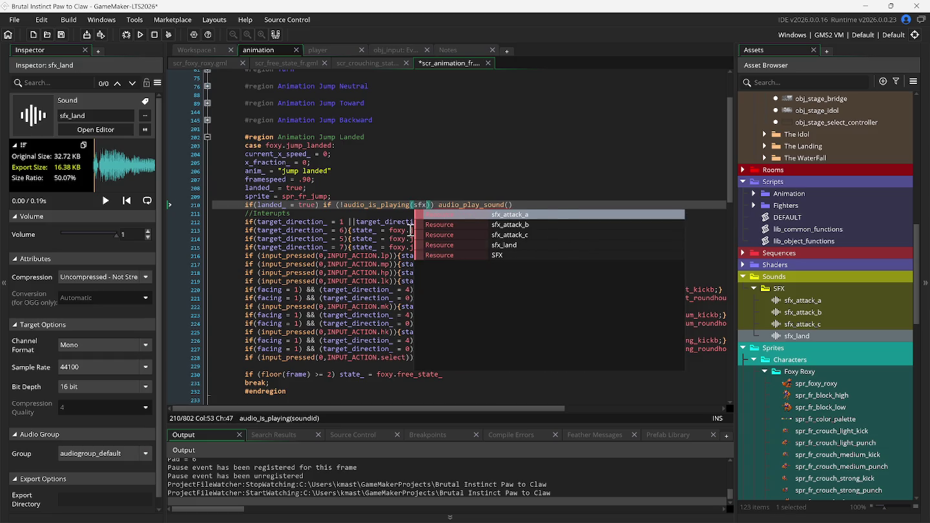
{"action": "key", "text": "Down"}
{"action": "key", "text": "Down"}
{"action": "key", "text": "Down"}
{"action": "key", "text": "Return"}
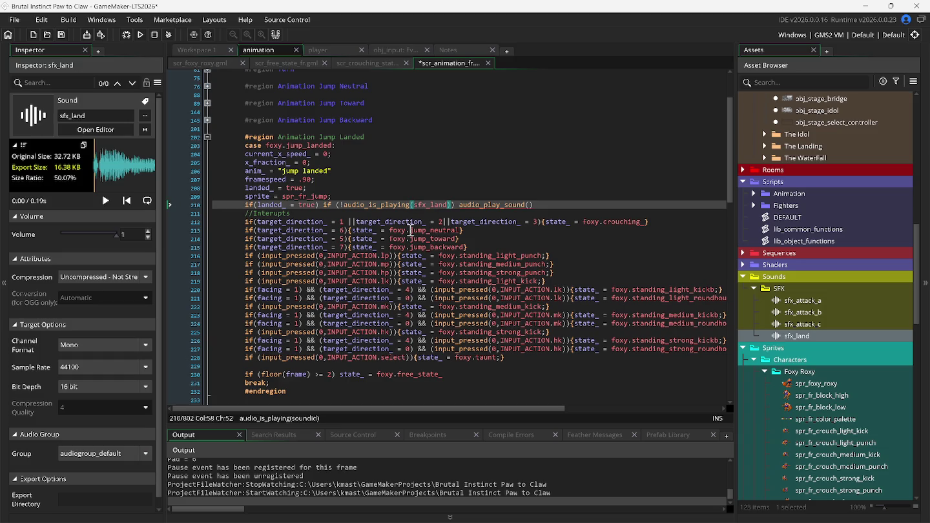
Set sfx_land as the sound argument of the audio_play_sound call
{"action": "left_click", "coordinate": [528, 204]}
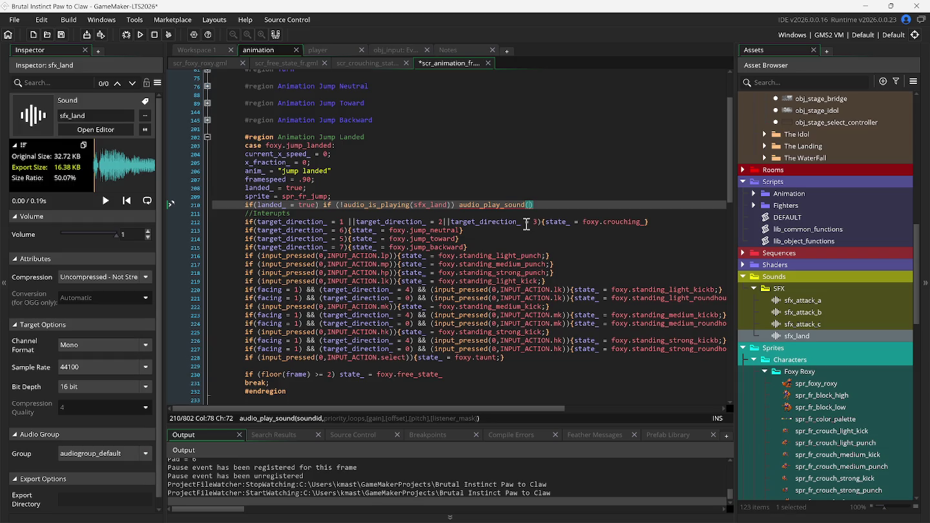
{"action": "type", "text": "sf"}
{"action": "key", "text": "Return"}
{"action": "key", "text": "Right"}
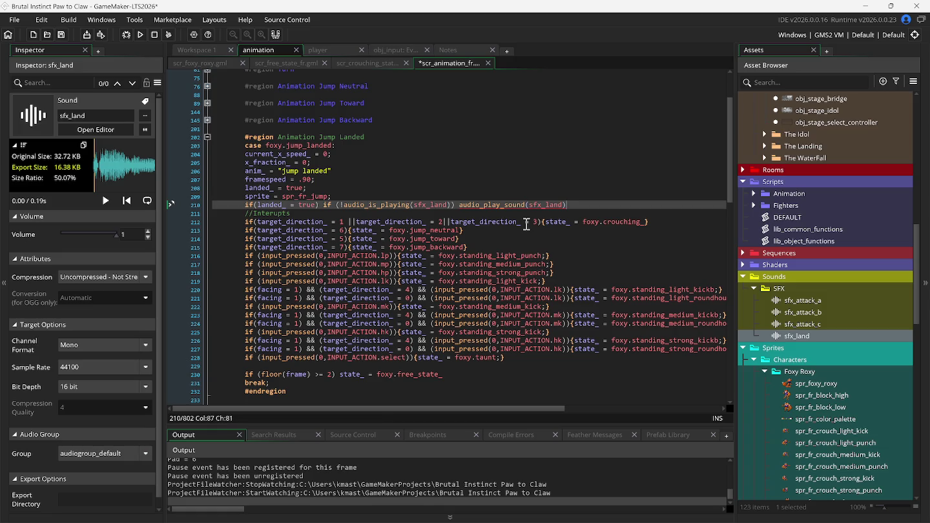
{"action": "key", "text": "Left"}
{"action": "key", "text": "Left"}
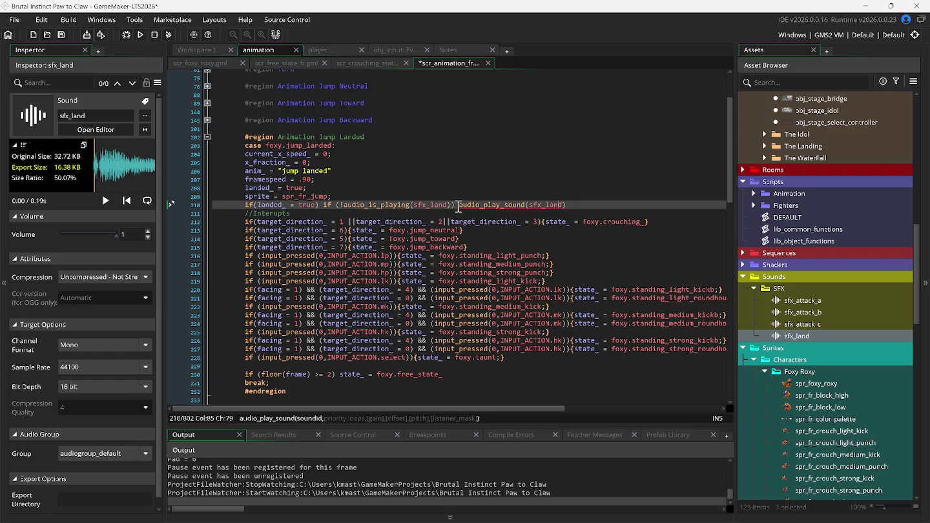
{"action": "left_click", "coordinate": [545, 205]}
{"action": "double_click", "coordinate": [544, 205]}
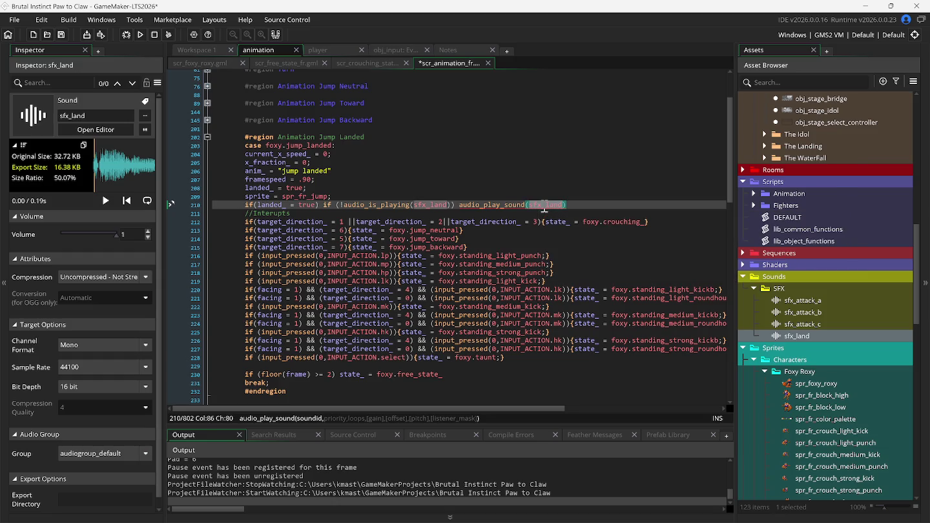
{"action": "type", "text": "sf"}
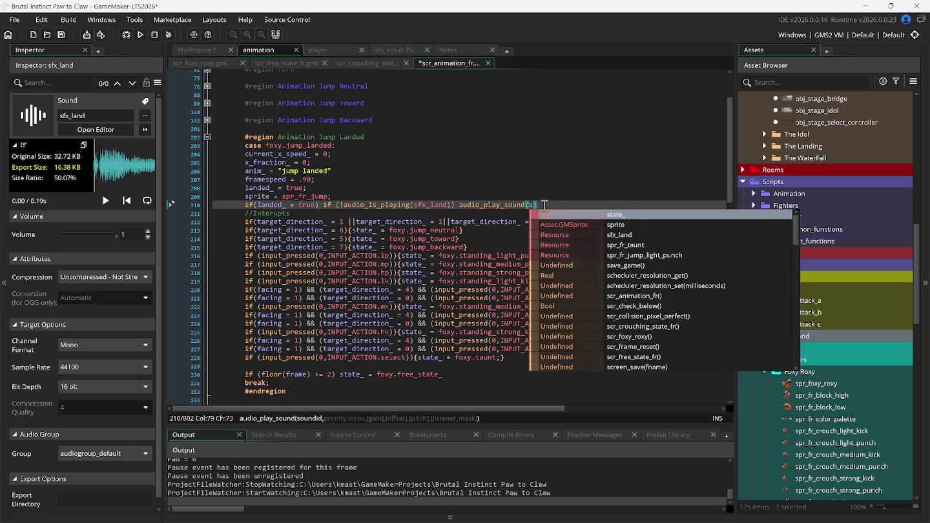
{"action": "key", "text": "Return"}
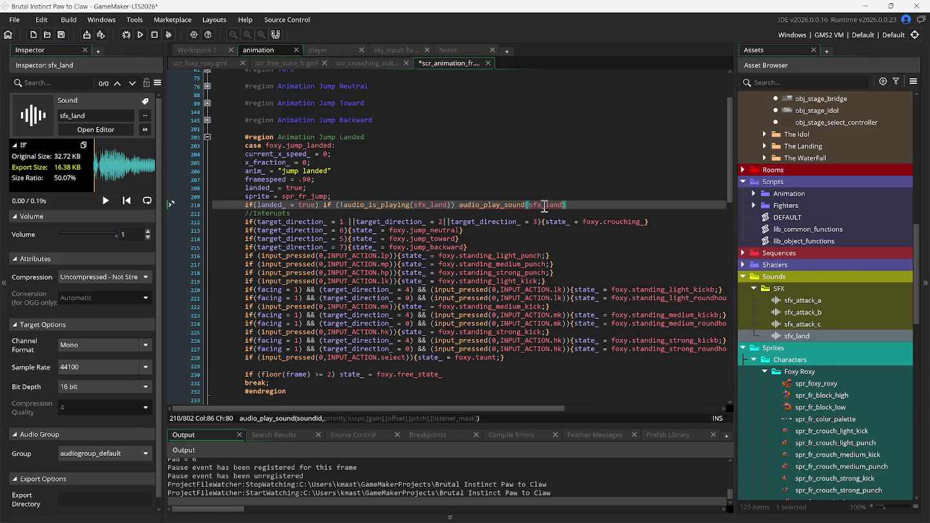
Finish the line as audio_play_sound(sfx_land,1,false), then save and run with F5
{"action": "left_click", "coordinate": [506, 205]}
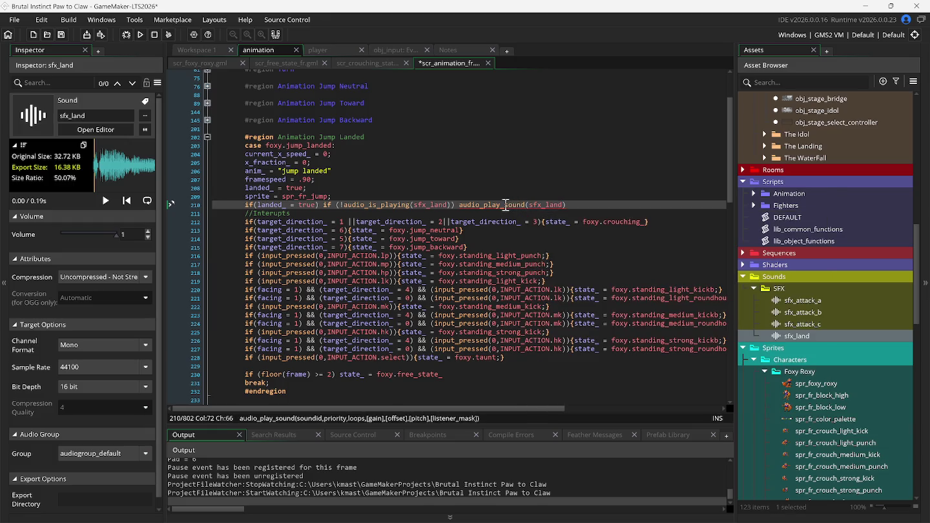
{"action": "left_click", "coordinate": [563, 205]}
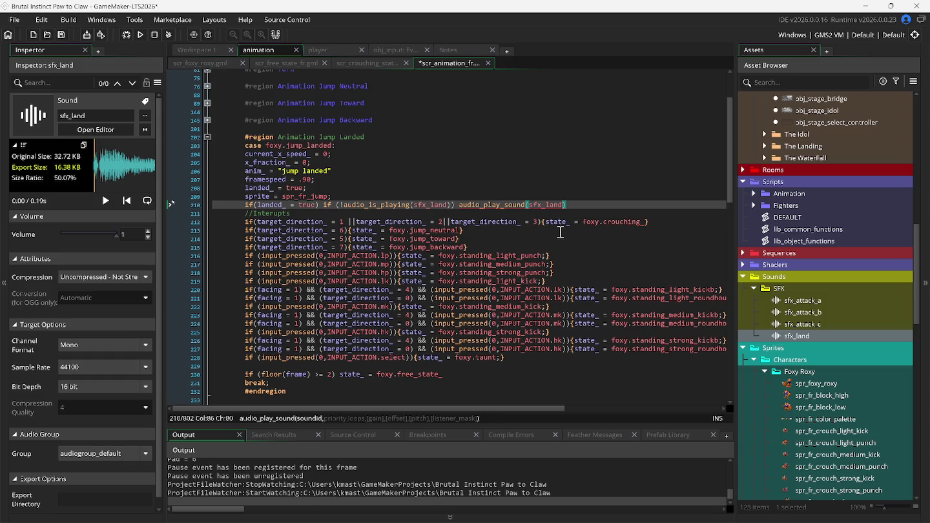
{"action": "type", "text": ",1"}
{"action": "type", "text": ","}
{"action": "type", "text": "false"}
{"action": "key", "text": "F5"}
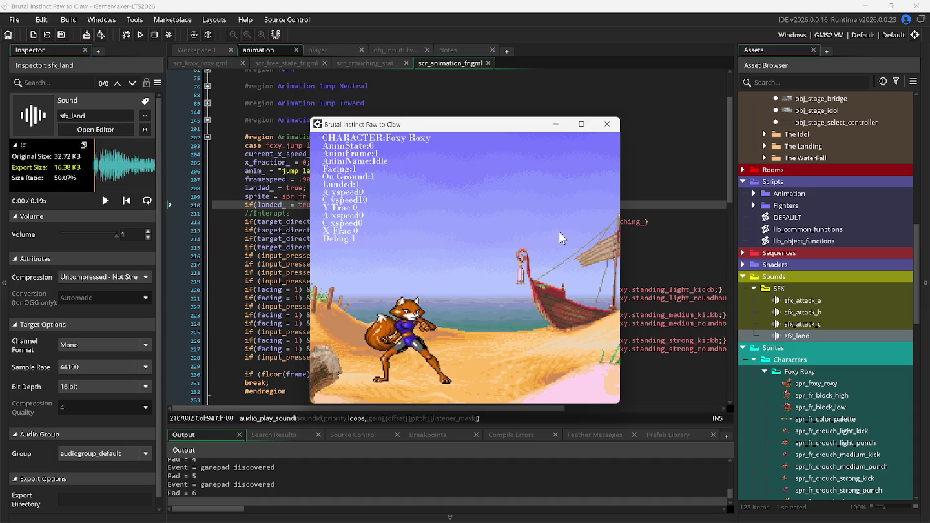
Make Foxy Roxy jump and land several times on the beach stage
{"action": "key", "text": "Up"}
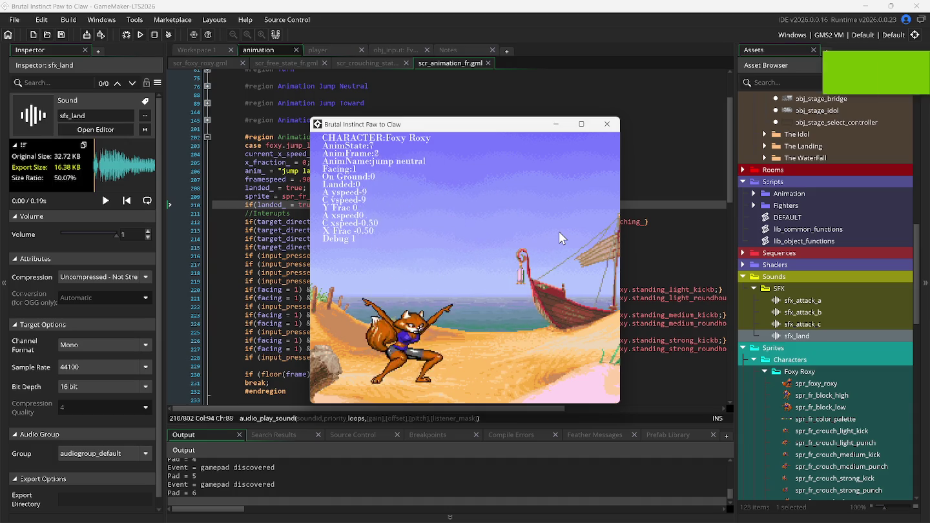
{"action": "key", "text": "Down"}
{"action": "key", "text": "Up"}
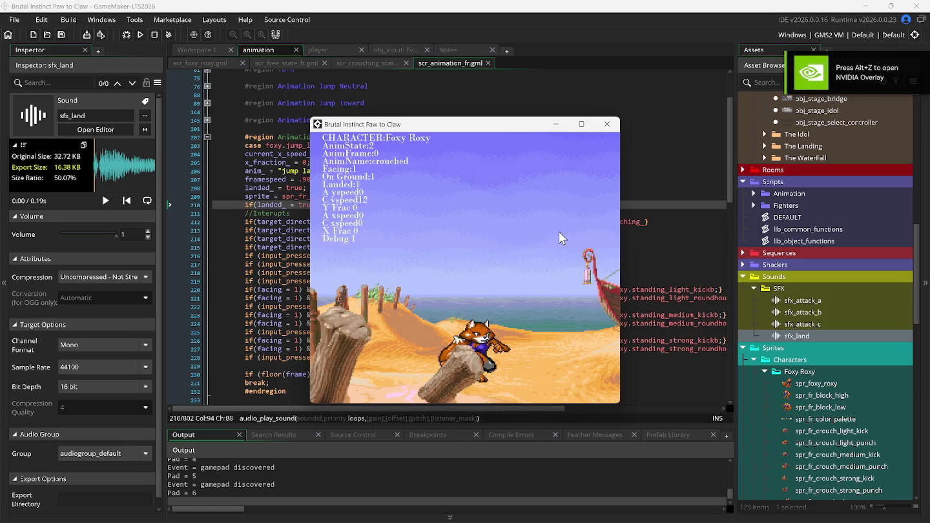
{"action": "key", "text": "Up"}
{"action": "key", "text": "Up"}
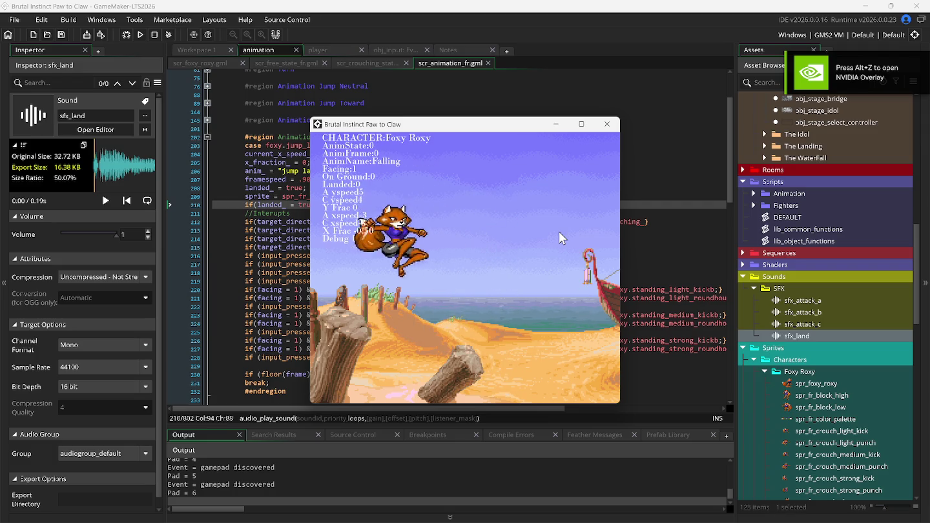
{"action": "key", "text": "Right"}
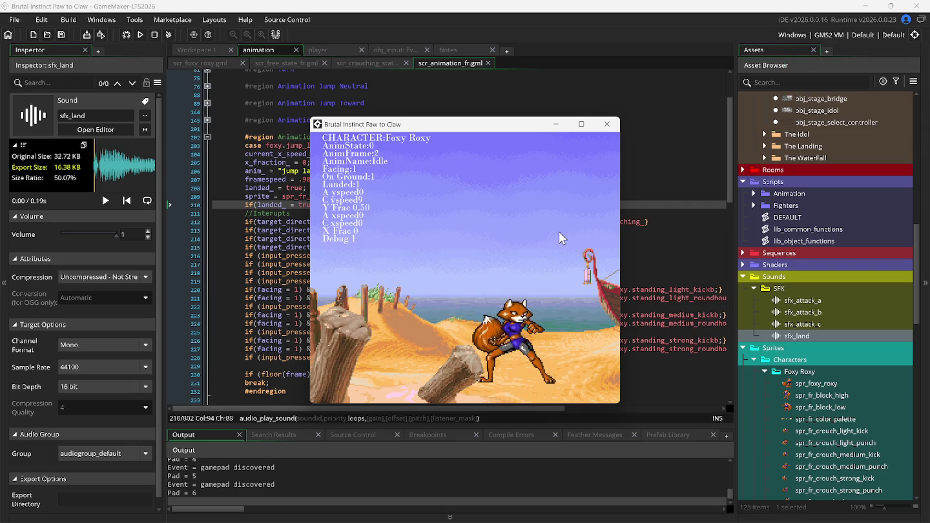
Switch to the bridge stage via stage select and test Foxy Roxy's jumps there
{"action": "key", "text": "Escape"}
{"action": "key", "text": "Right"}
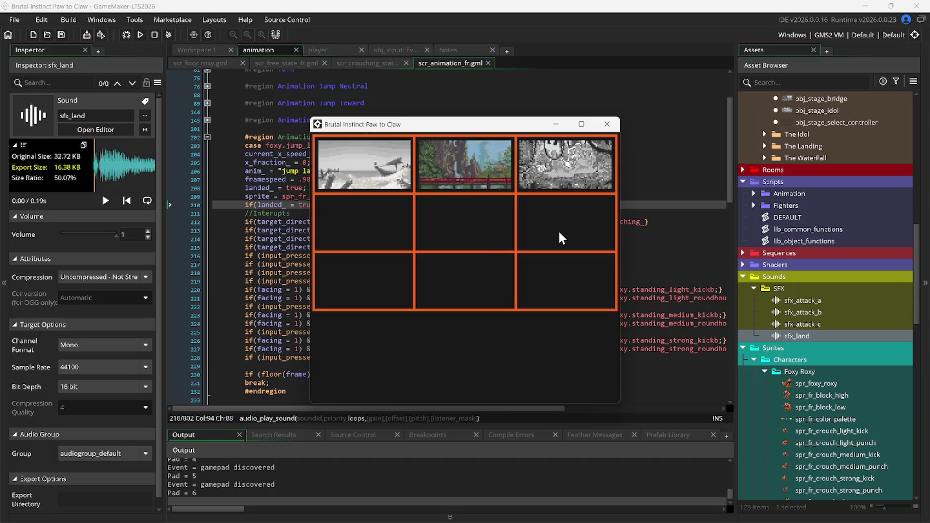
{"action": "key", "text": "Return"}
{"action": "key", "text": "Up"}
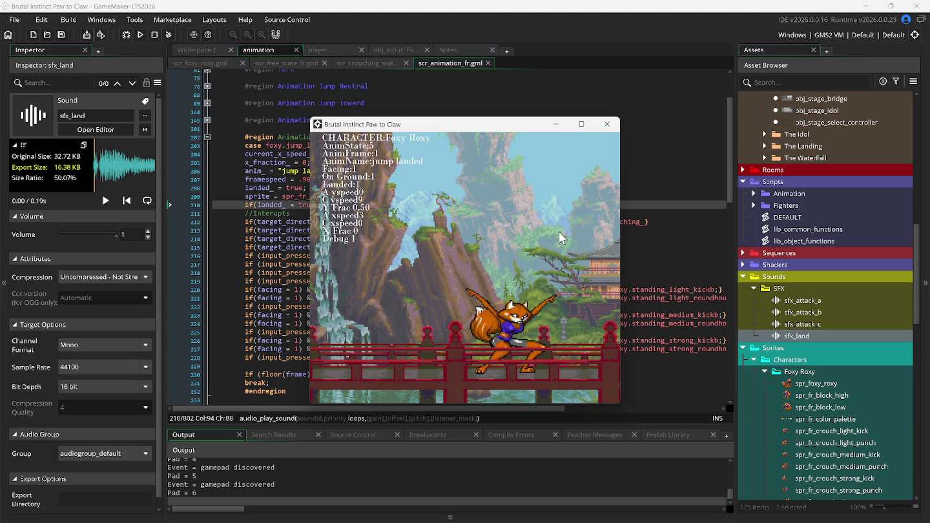
{"action": "key", "text": "Up"}
{"action": "key", "text": "Left"}
{"action": "key", "text": "Down"}
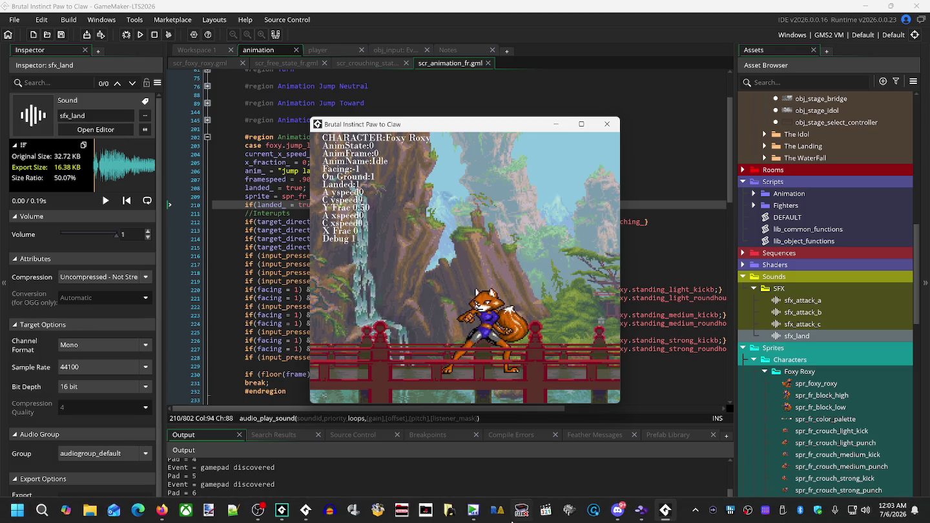
{"action": "left_click", "coordinate": [642, 511]}
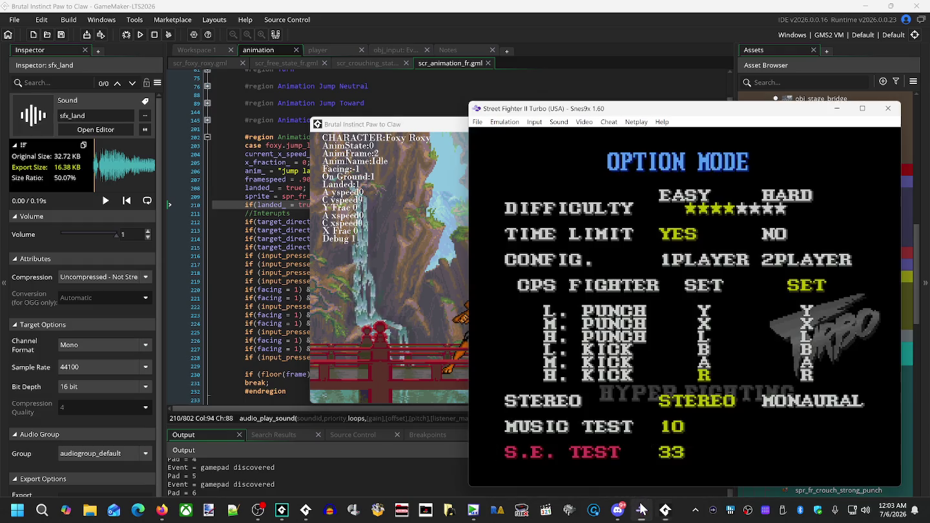
Load Brutal - Paws of Fury from Snes9x's recently played games
{"action": "left_click", "coordinate": [478, 123]}
{"action": "mouse_move", "coordinate": [492, 147]}
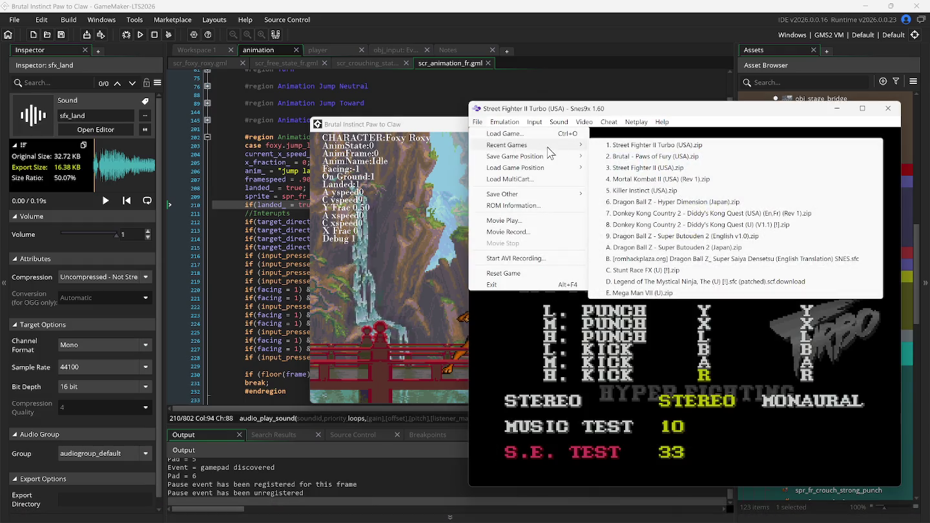
{"action": "left_click", "coordinate": [653, 156]}
Restore the saved fight from game position Slot #1
{"action": "left_click", "coordinate": [483, 124]}
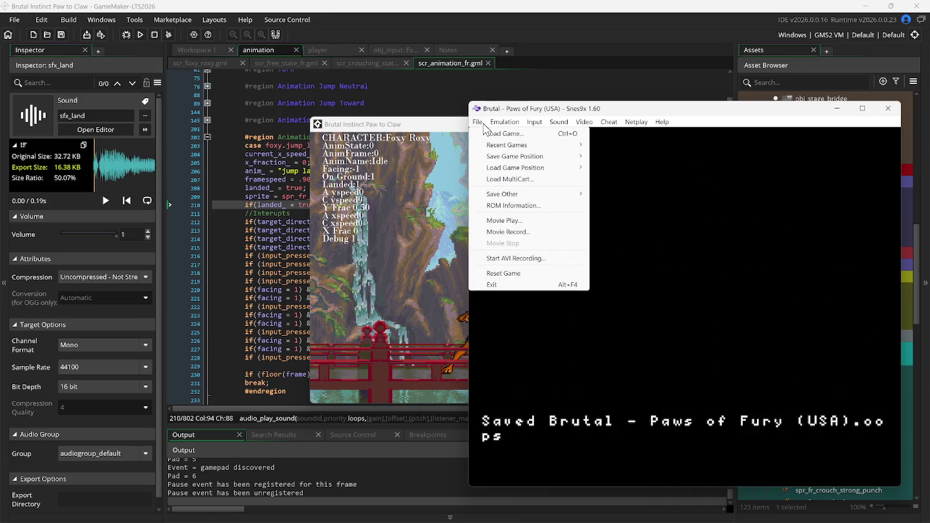
{"action": "mouse_move", "coordinate": [571, 135]}
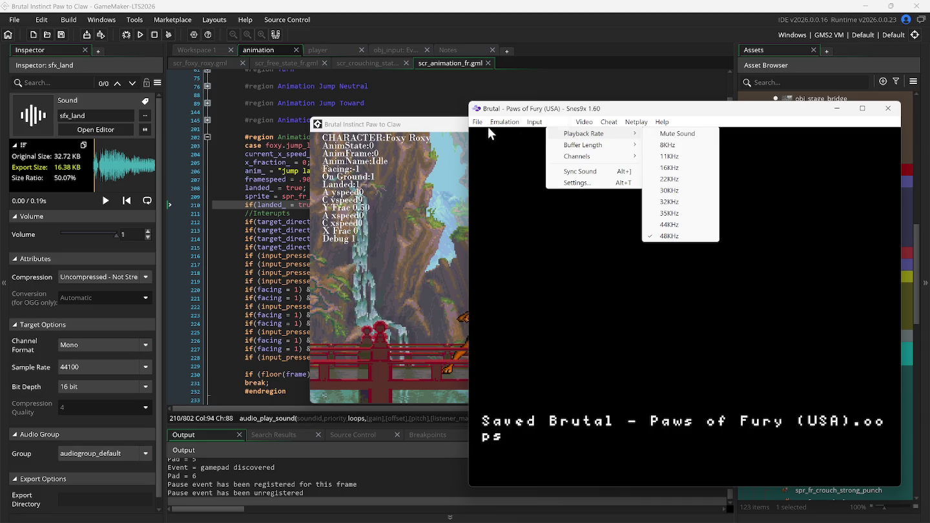
{"action": "mouse_move", "coordinate": [480, 122]}
{"action": "mouse_move", "coordinate": [492, 147]}
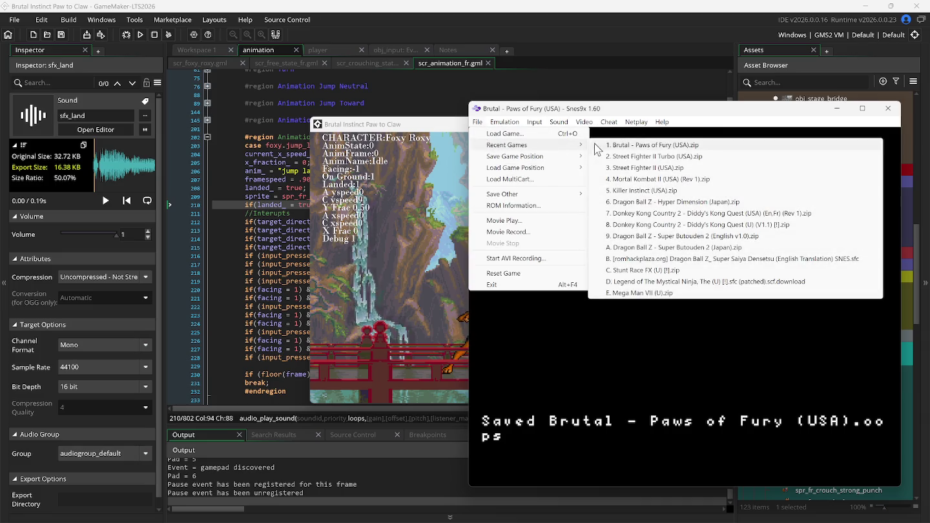
{"action": "mouse_move", "coordinate": [574, 174]}
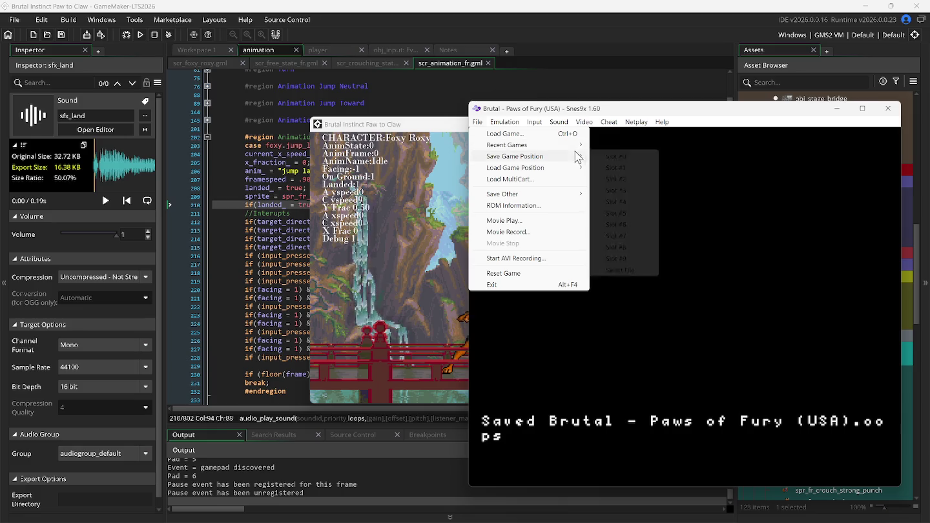
{"action": "left_click", "coordinate": [605, 181]}
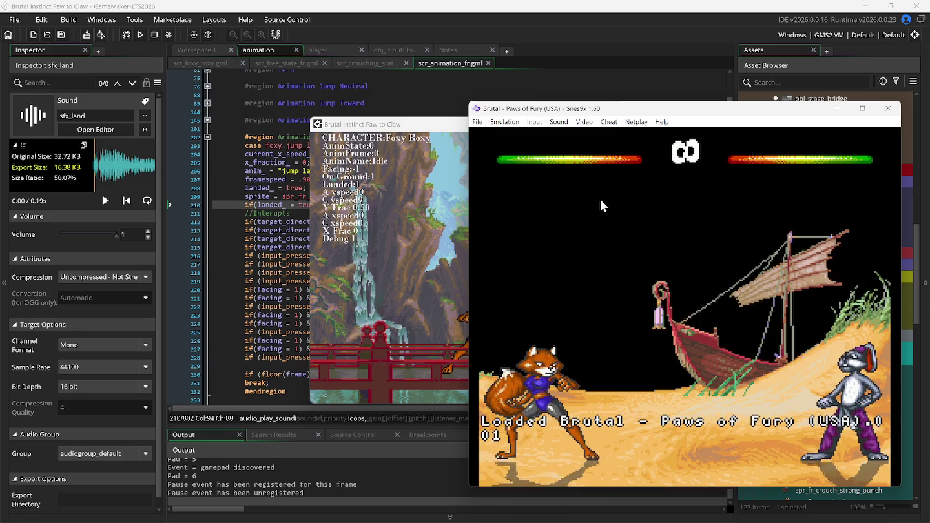
Check the Sound Playback Rate list without changing it, then move the emulator window left
{"action": "left_click", "coordinate": [566, 125]}
{"action": "mouse_move", "coordinate": [570, 136]}
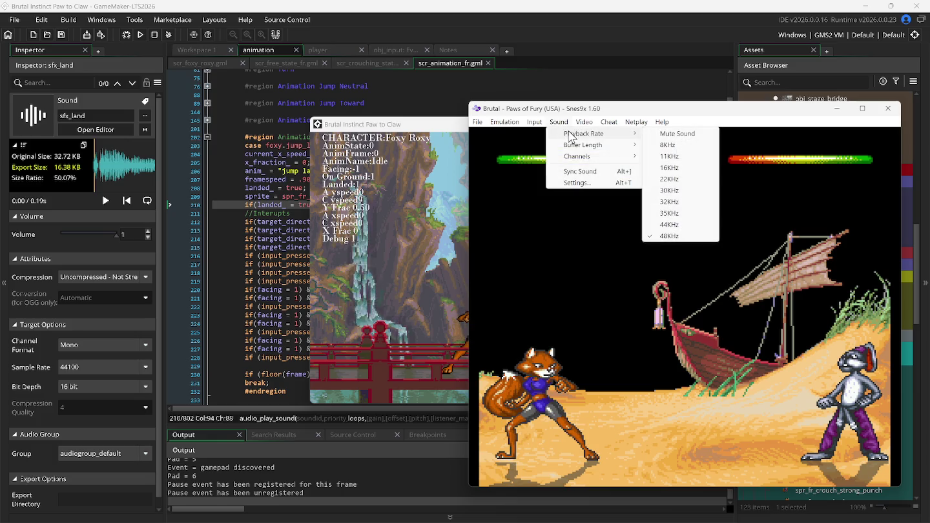
{"action": "left_click", "coordinate": [560, 116]}
{"action": "left_click_drag", "start_coordinate": [553, 110], "coordinate": [475, 109]}
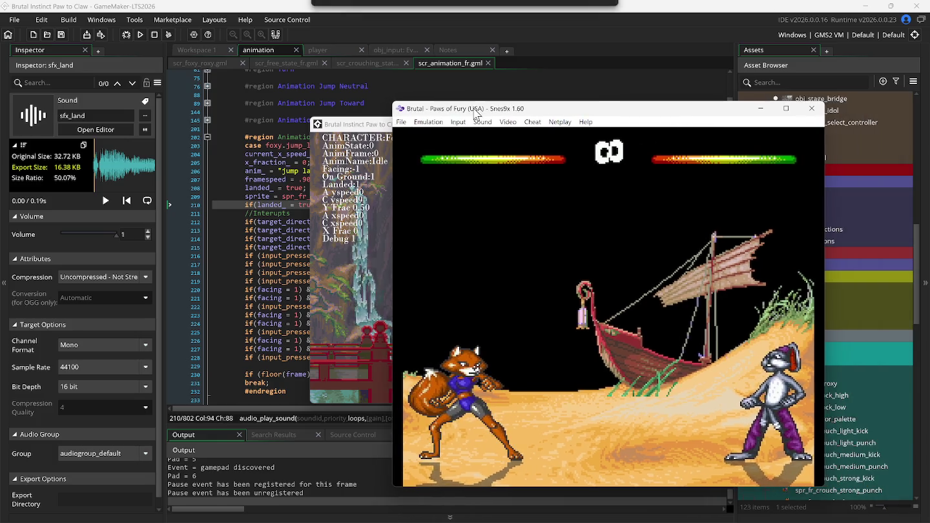
Make the fox kick three times, roll, jump onto the boat, crouch and jump-kick
{"action": "key", "text": "x"}
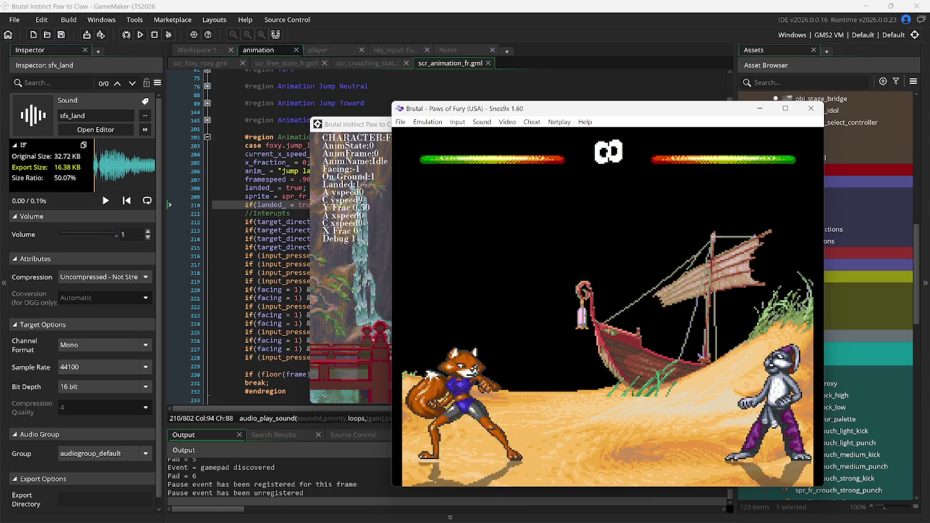
{"action": "key", "text": "x"}
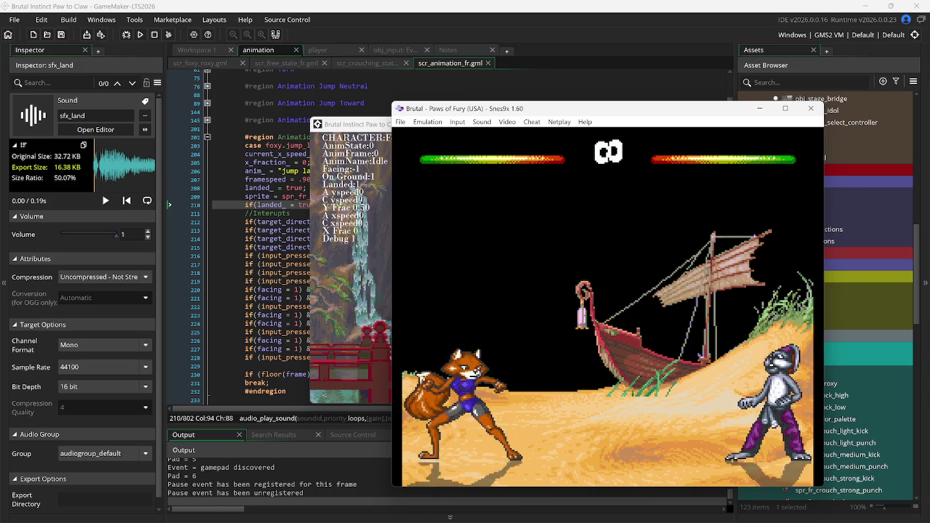
{"action": "key", "text": "x"}
{"action": "key", "text": "x"}
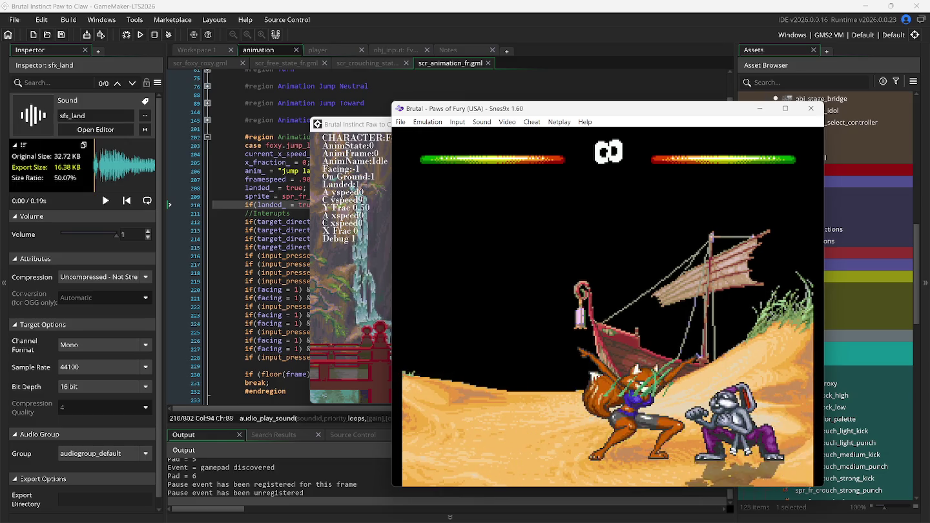
{"action": "key", "text": "Up"}
{"action": "key", "text": "Right"}
{"action": "key", "text": "Up"}
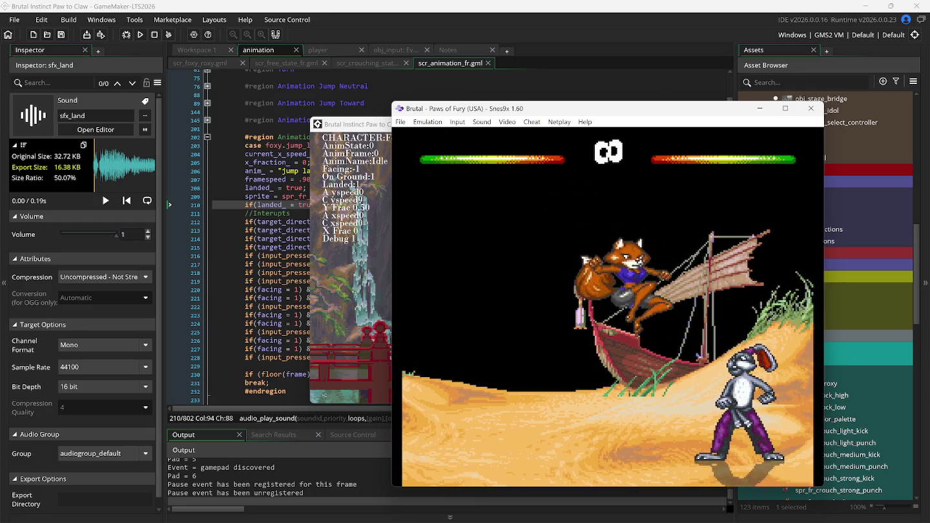
{"action": "key", "text": "Down"}
{"action": "key", "text": "Up"}
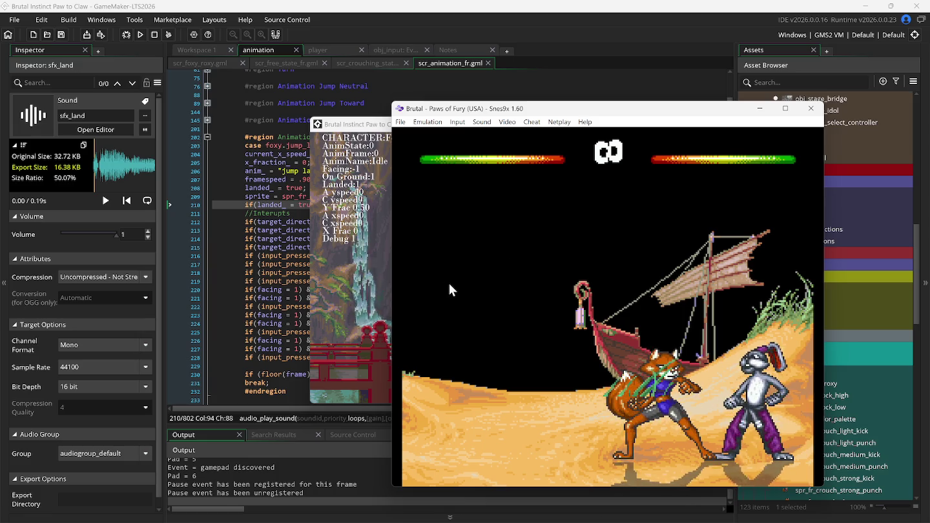
{"action": "mouse_move", "coordinate": [470, 521]}
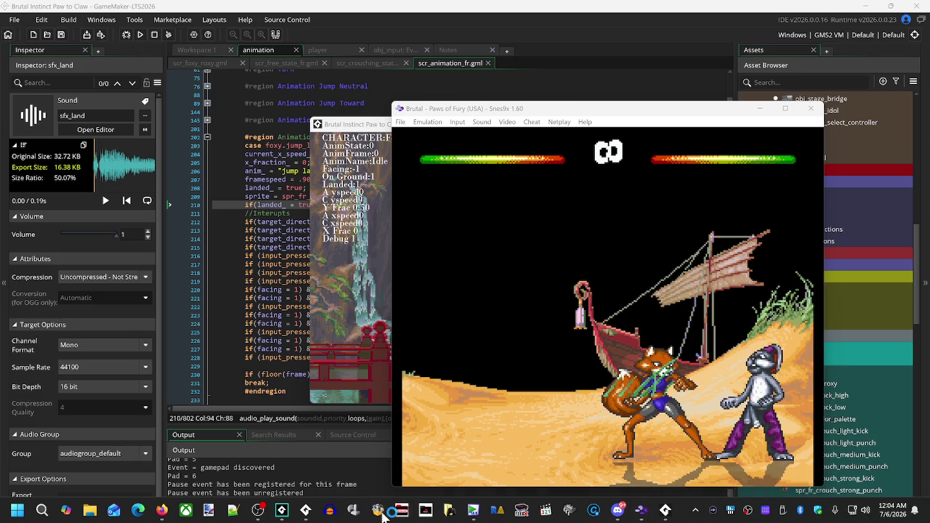
{"action": "mouse_move", "coordinate": [383, 517]}
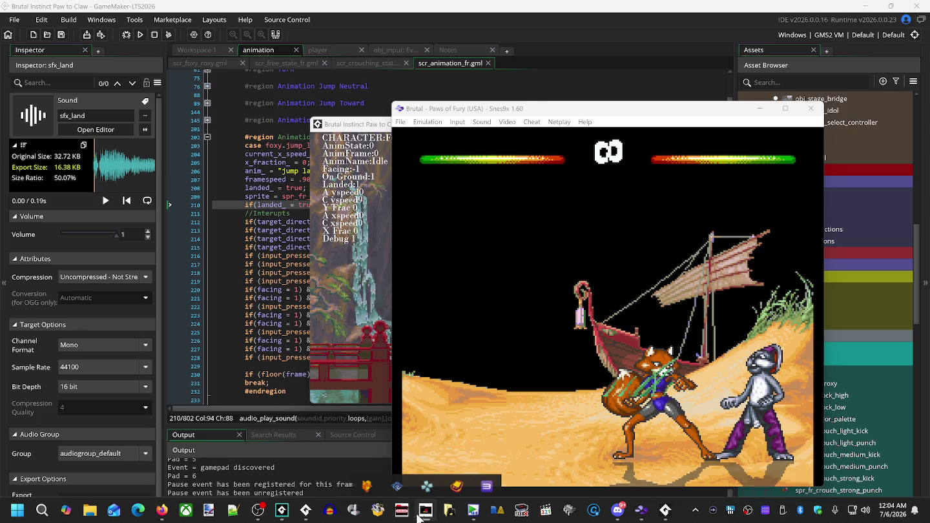
Launch Kega Fusion and load Brutal - Paws of Fury from File History
{"action": "left_click", "coordinate": [422, 486]}
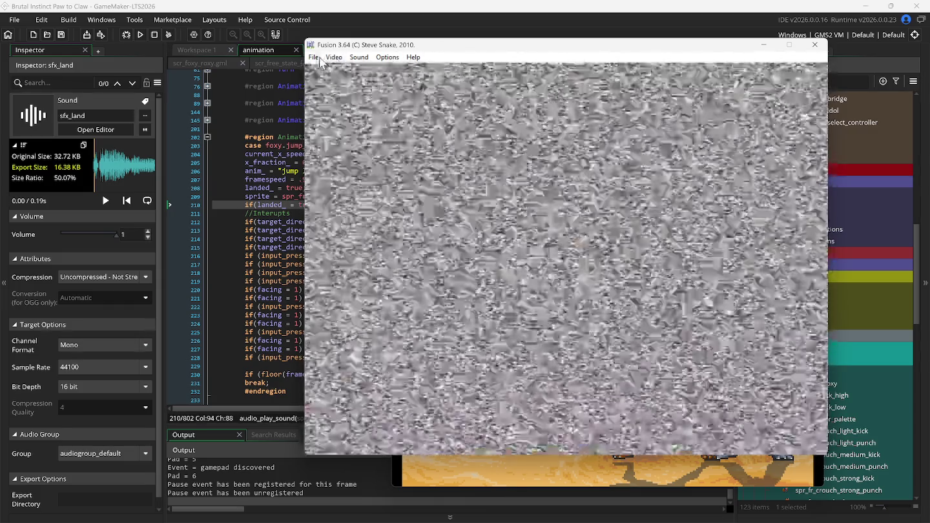
{"action": "left_click", "coordinate": [314, 57]}
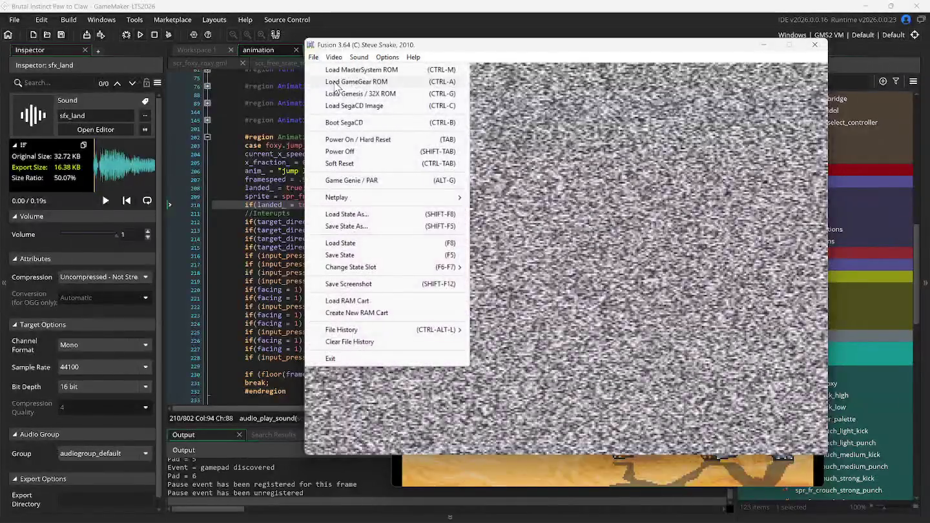
{"action": "mouse_move", "coordinate": [417, 332]}
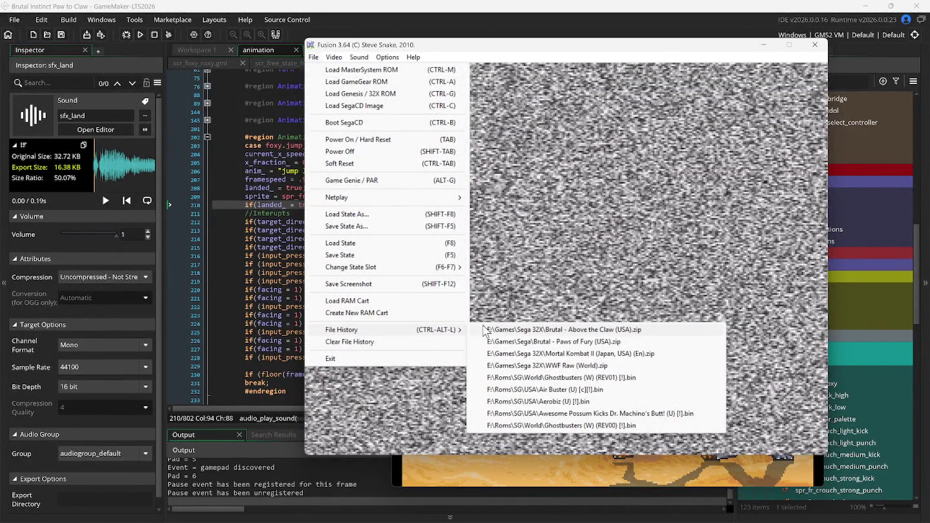
{"action": "left_click", "coordinate": [522, 342]}
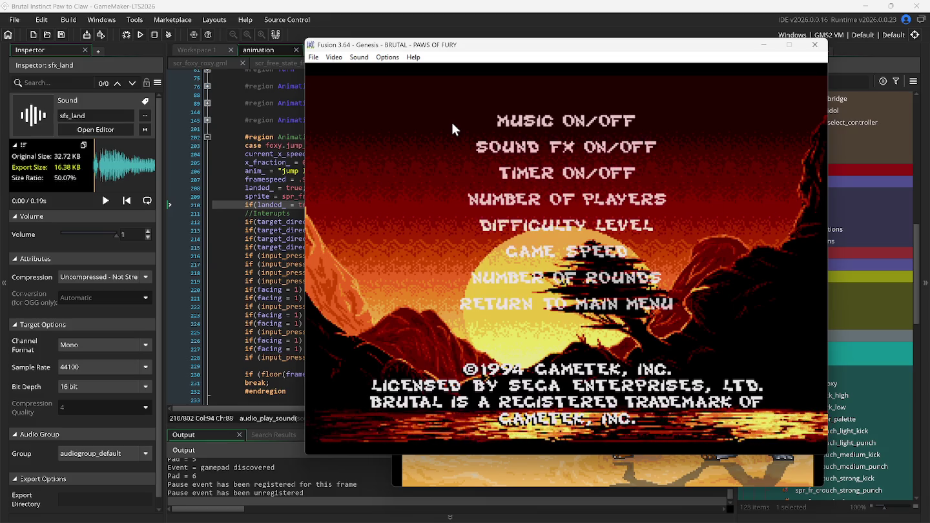
Step the options menu down to Number of Rounds and back up to Sound FX On/Off
{"action": "key", "text": "Down"}
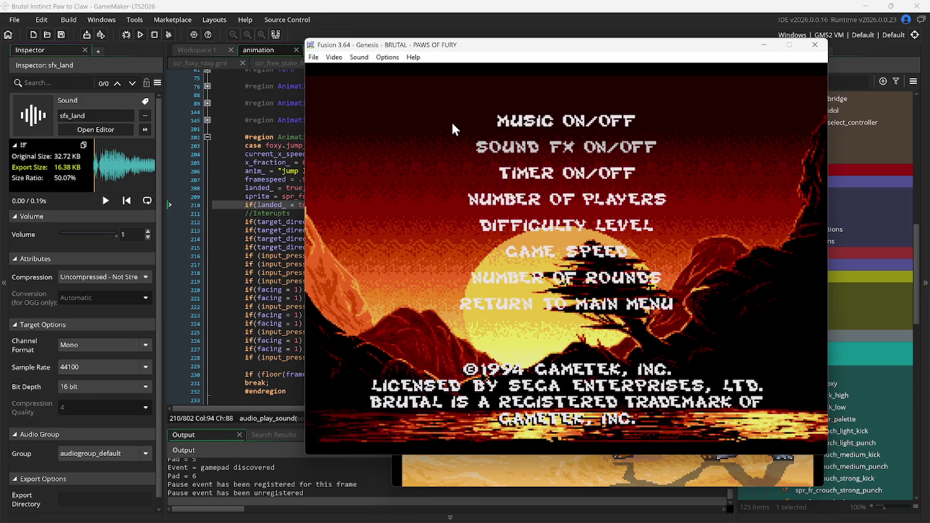
{"action": "key", "text": "Down"}
{"action": "key", "text": "Down"}
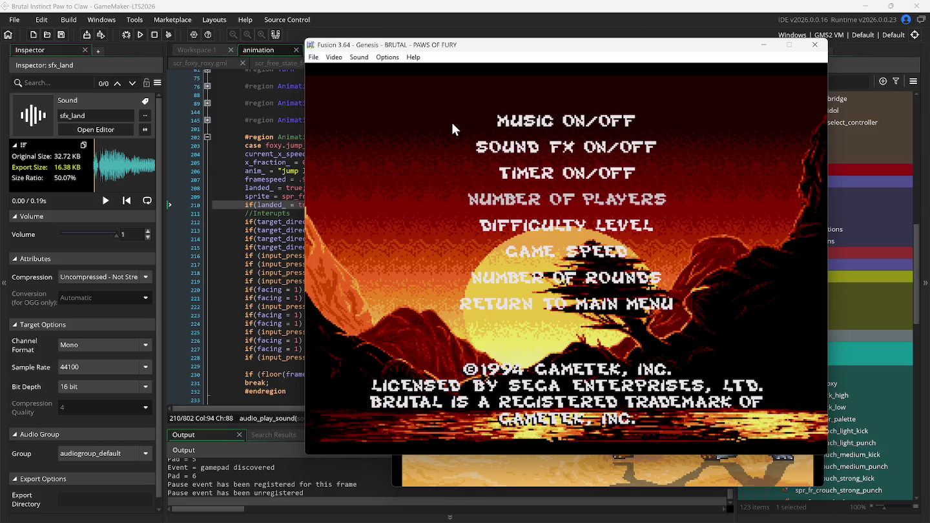
{"action": "key", "text": "Down"}
{"action": "key", "text": "Down"}
{"action": "key", "text": "Down"}
{"action": "key", "text": "Down"}
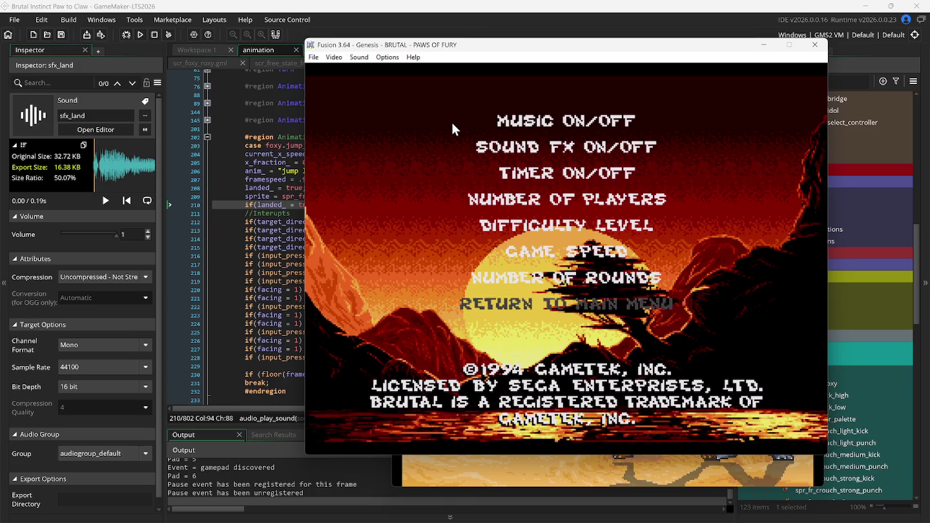
{"action": "key", "text": "Up"}
{"action": "key", "text": "Up"}
{"action": "key", "text": "Up"}
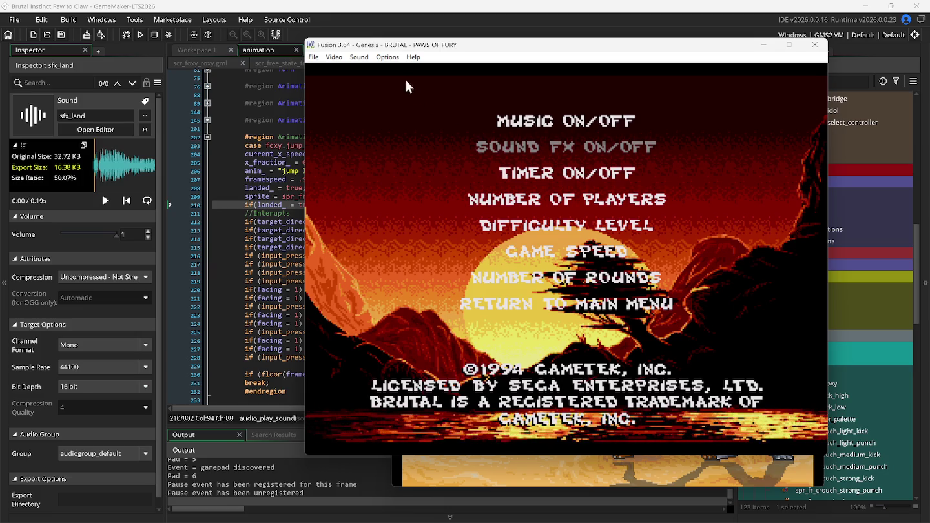
Look over Fusion's Video menu, then minimize Fusion to bring Snes9x forward
{"action": "left_click", "coordinate": [331, 58]}
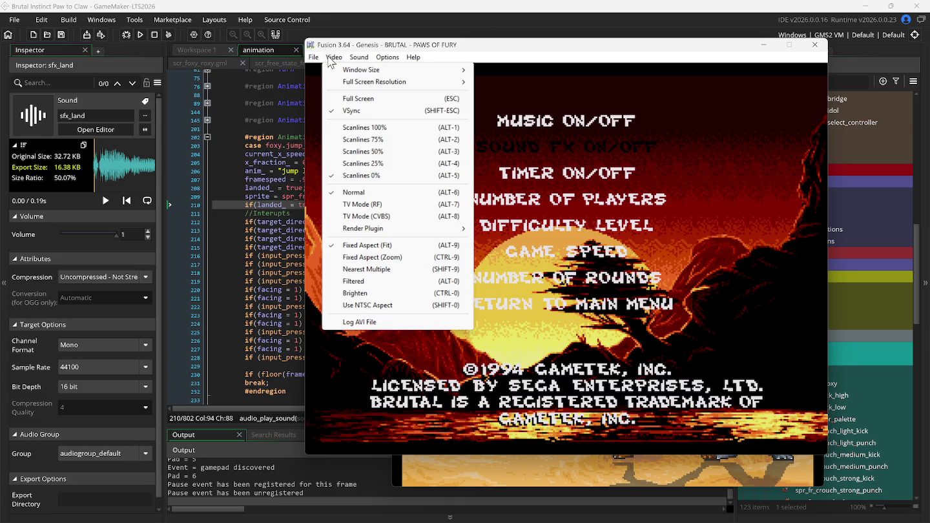
{"action": "mouse_move", "coordinate": [350, 56]}
{"action": "mouse_move", "coordinate": [388, 62]}
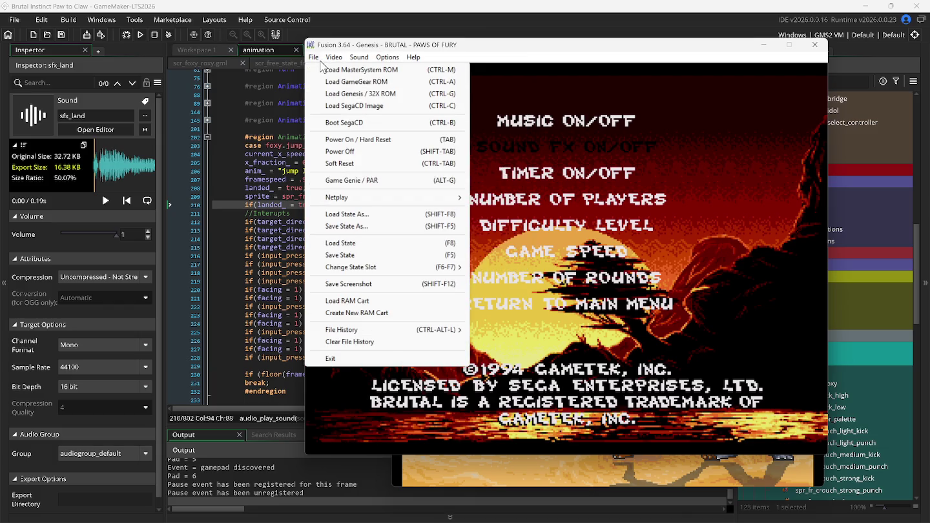
{"action": "left_click", "coordinate": [764, 44]}
{"action": "left_click", "coordinate": [763, 44]}
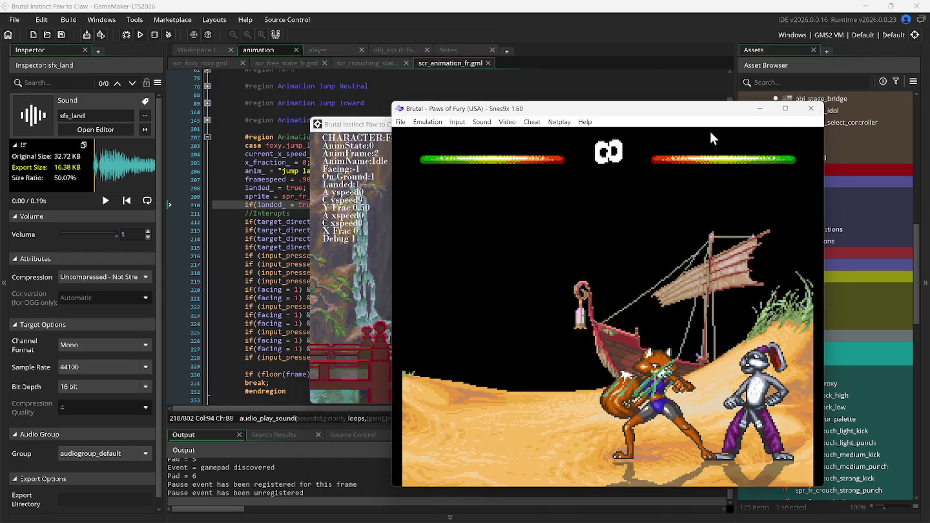
Load the saved options-screen state with Game SFX ON from a game position slot
{"action": "left_click", "coordinate": [400, 123]}
{"action": "mouse_move", "coordinate": [447, 170]}
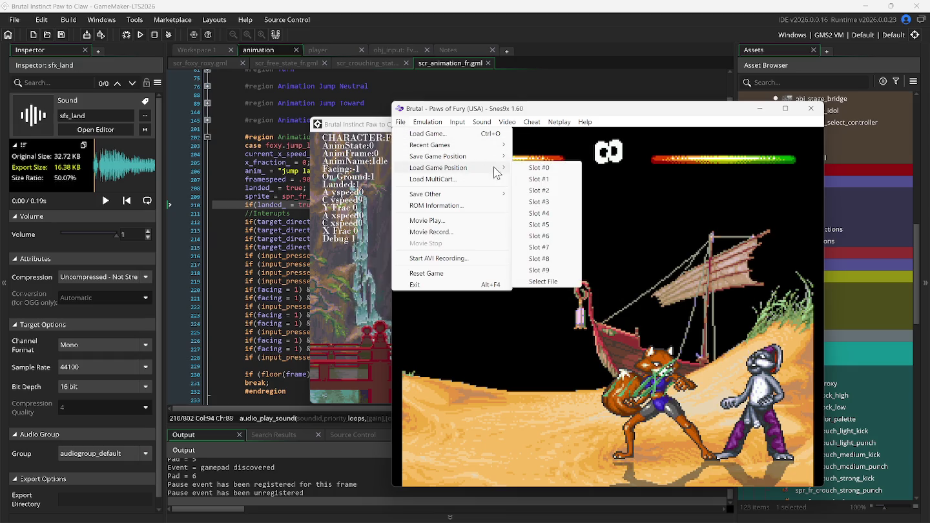
{"action": "left_click", "coordinate": [539, 190]}
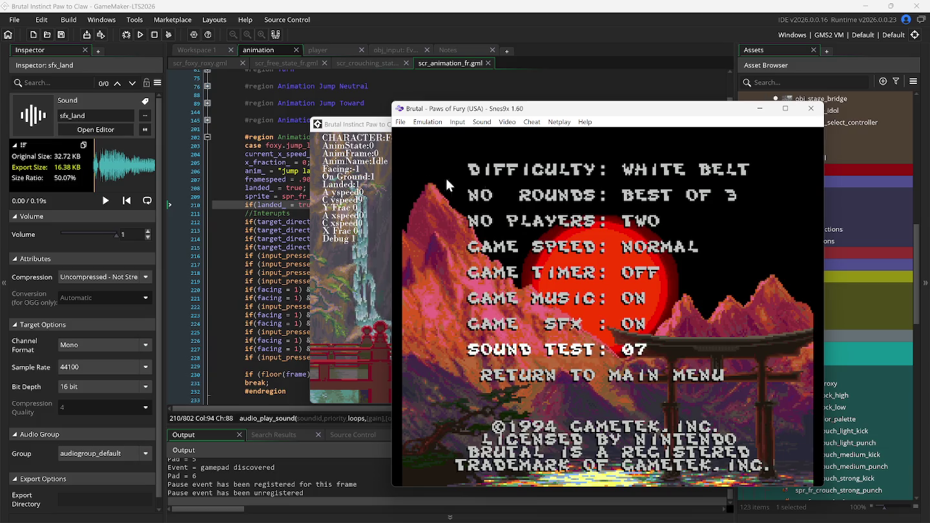
Minimize Snes9x and bring Fusion's Genesis game forward from the taskbar overflow
{"action": "mouse_move", "coordinate": [556, 517]}
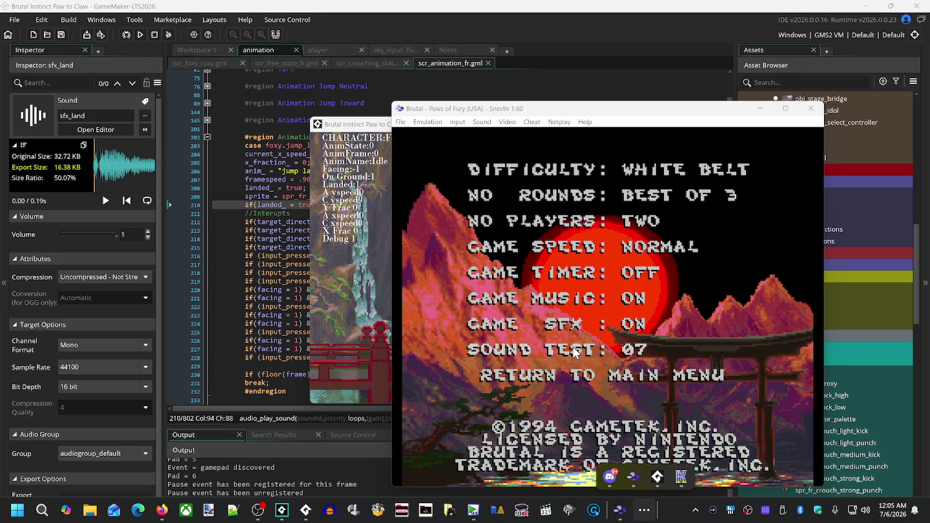
{"action": "left_click", "coordinate": [761, 107]}
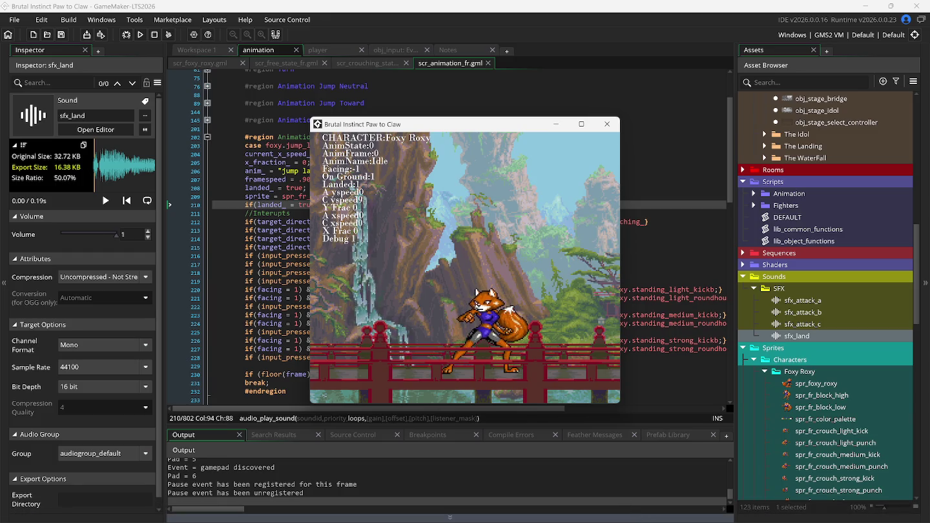
{"action": "left_click", "coordinate": [645, 511]}
{"action": "mouse_move", "coordinate": [645, 489]}
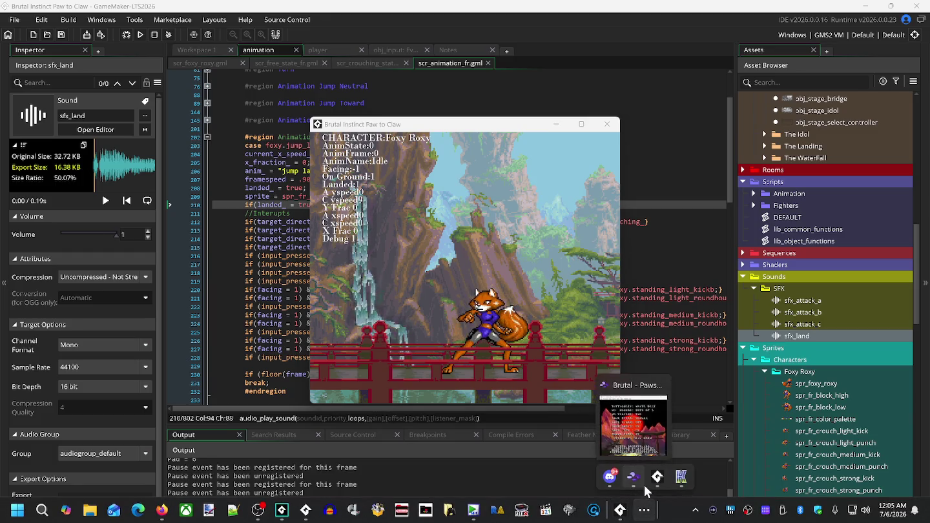
{"action": "left_click", "coordinate": [681, 477]}
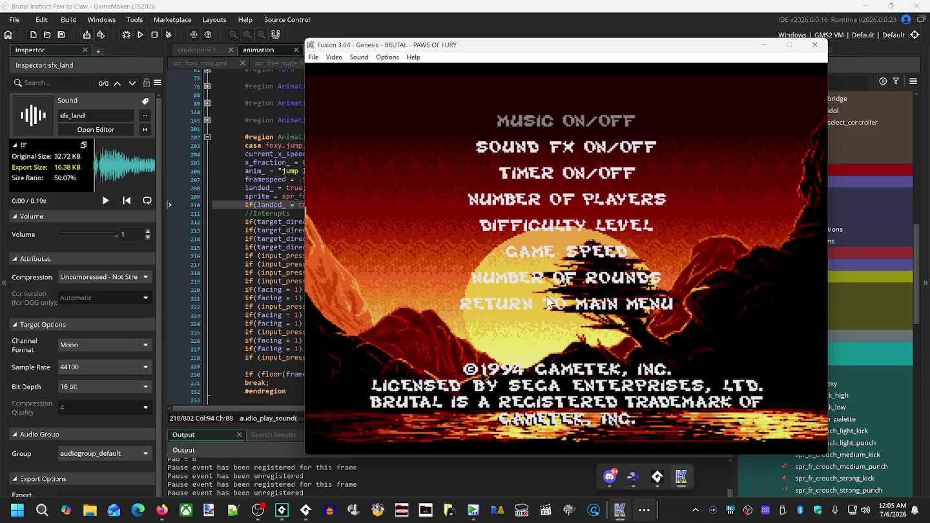
Return to the main menu, start a game and confirm player 1's fox character
{"action": "key", "text": "Down"}
{"action": "key", "text": "Down"}
{"action": "key", "text": "Down"}
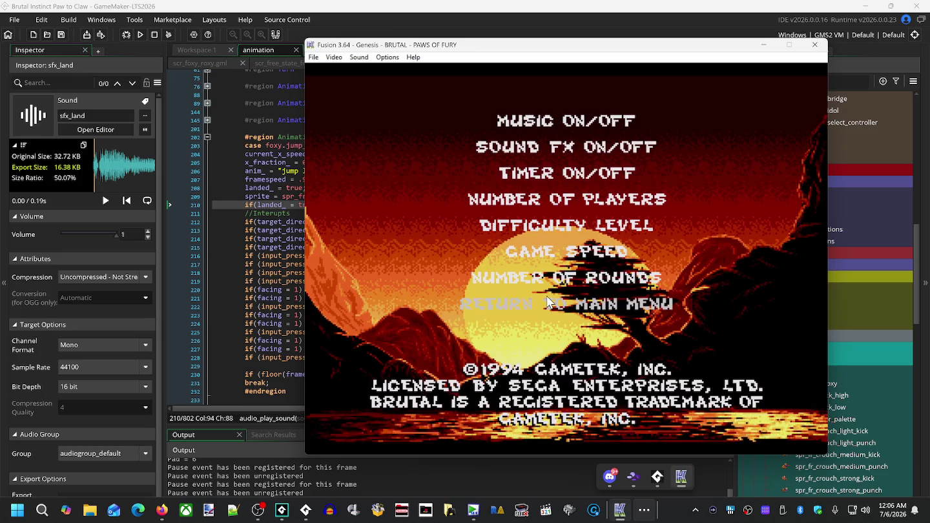
{"action": "key", "text": "Return"}
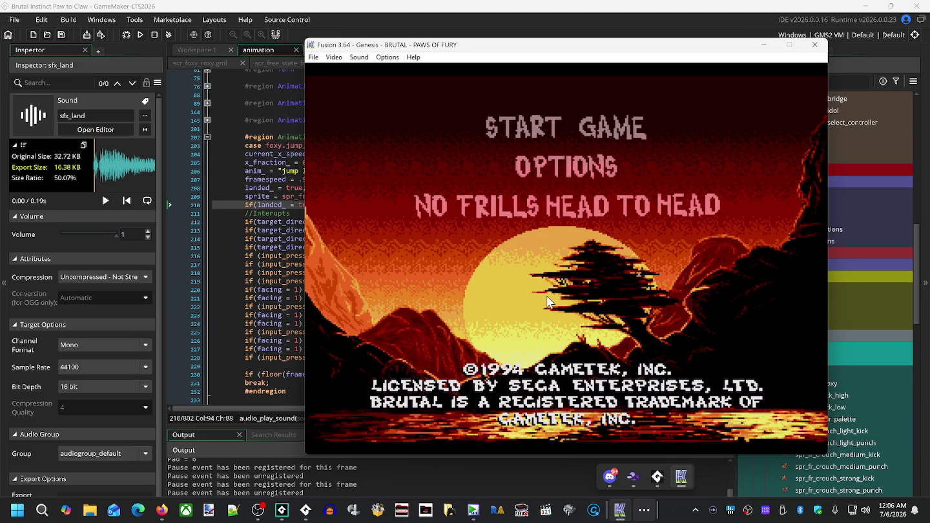
{"action": "key", "text": "Return"}
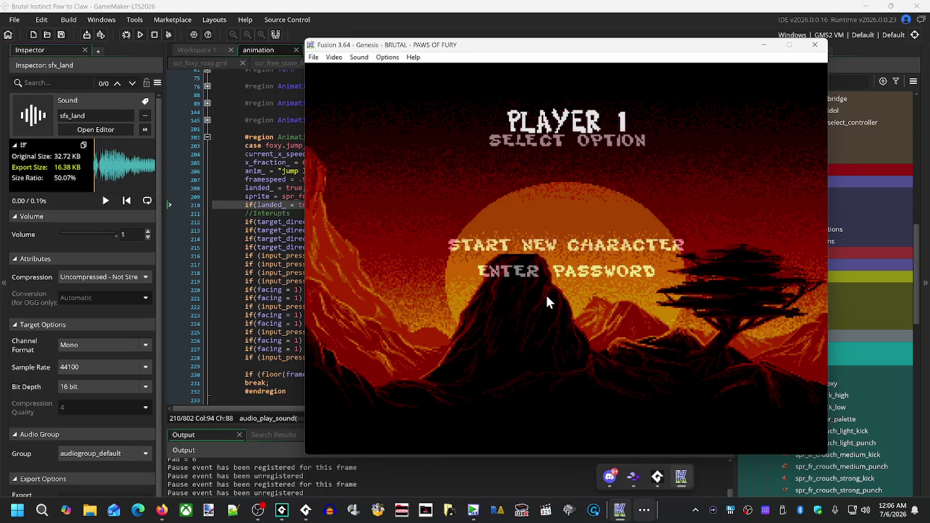
{"action": "key", "text": "Return"}
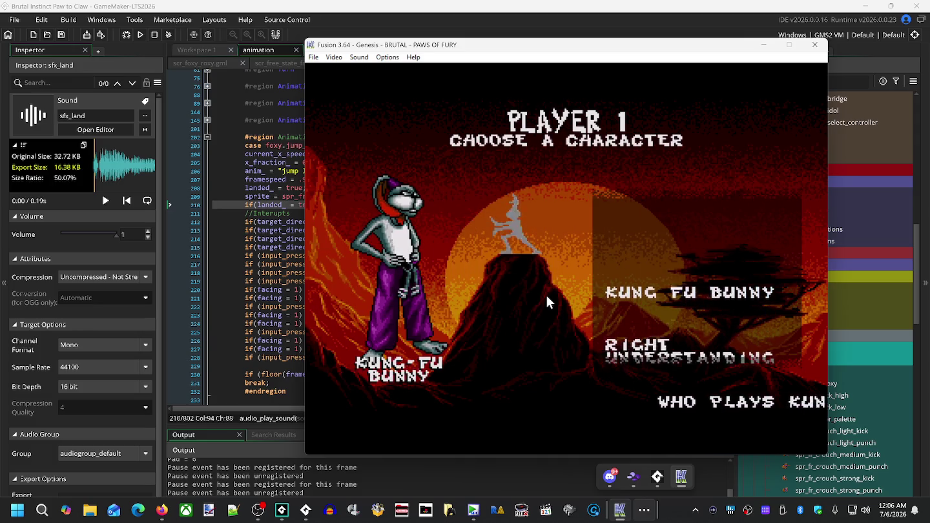
{"action": "key", "text": "Right"}
{"action": "key", "text": "Right"}
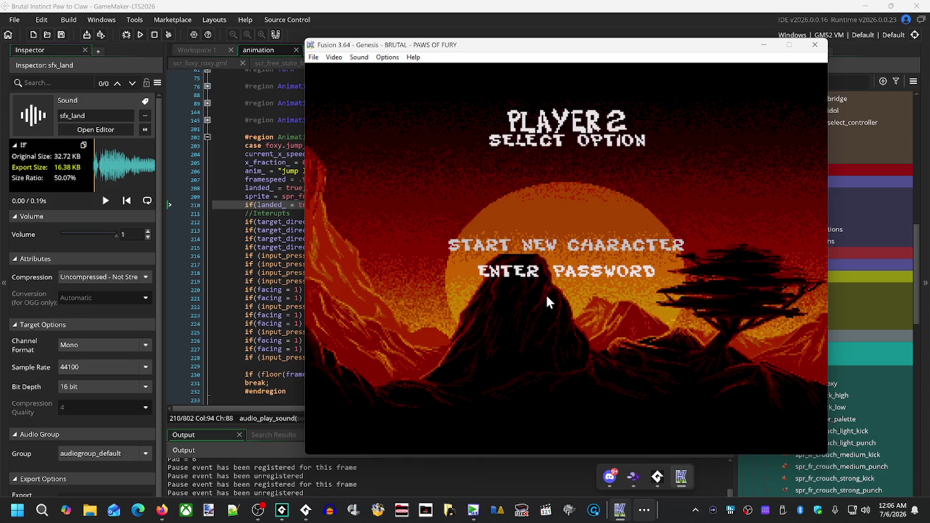
Create player 2, pick Ivan the Bear, and leave the results screen to start the fight
{"action": "key", "text": "Return"}
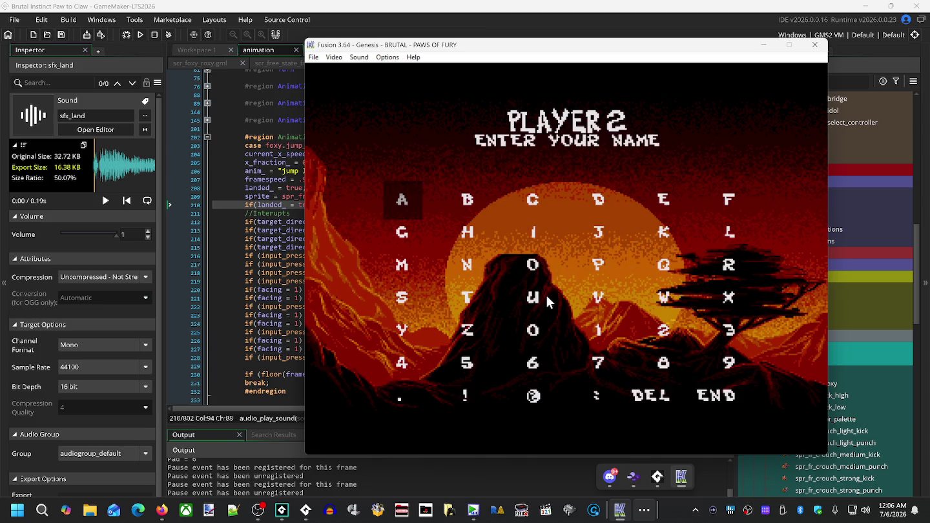
{"action": "key", "text": "Return"}
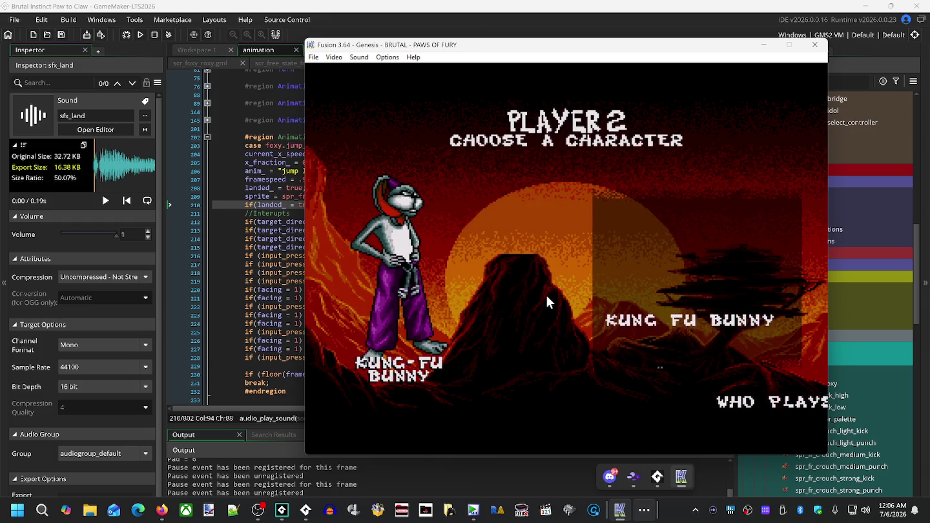
{"action": "key", "text": "Right"}
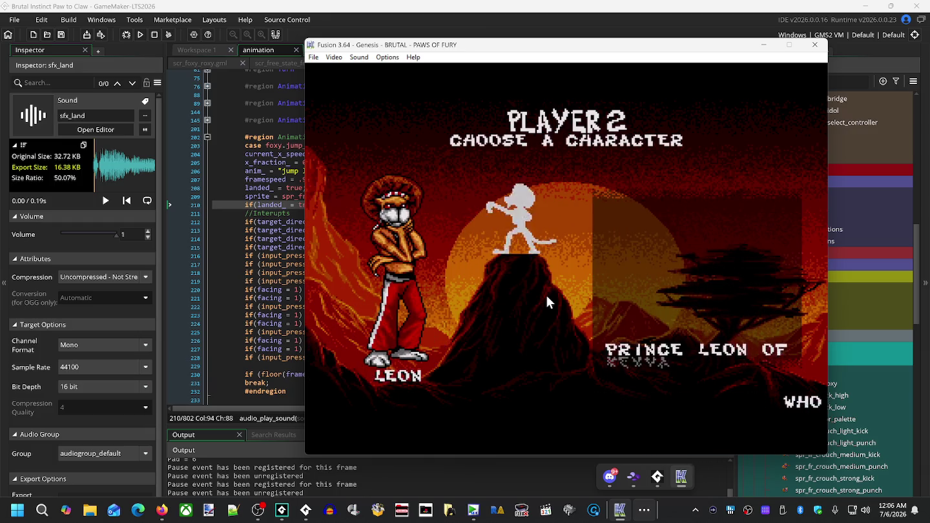
{"action": "key", "text": "Left"}
{"action": "key", "text": "Left"}
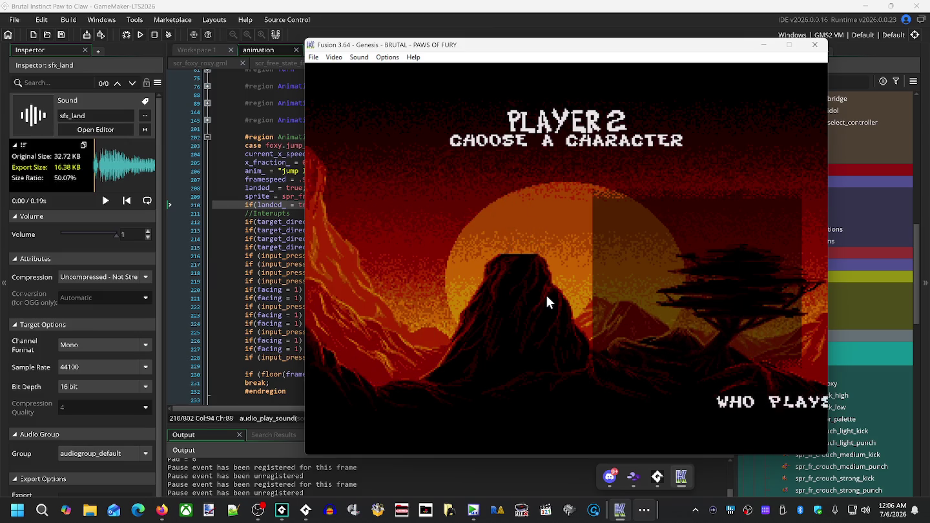
{"action": "key", "text": "Return"}
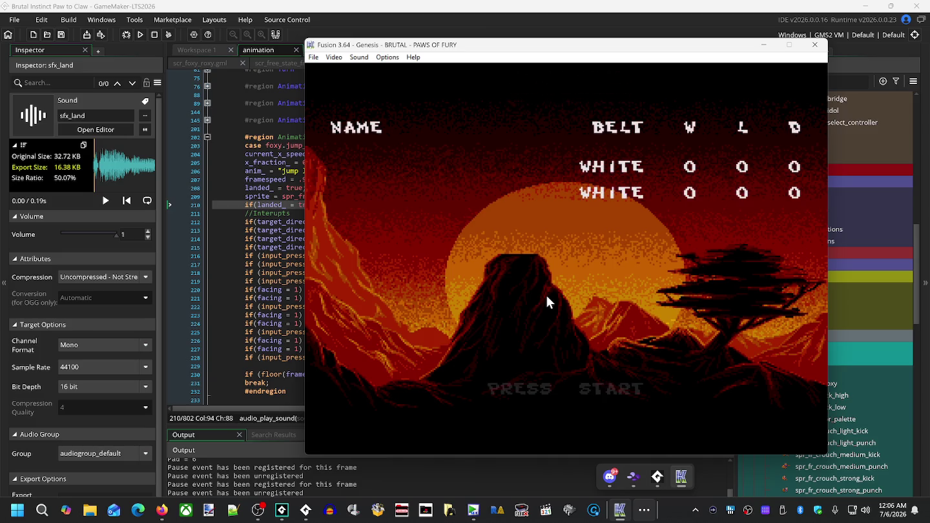
{"action": "key", "text": "Return"}
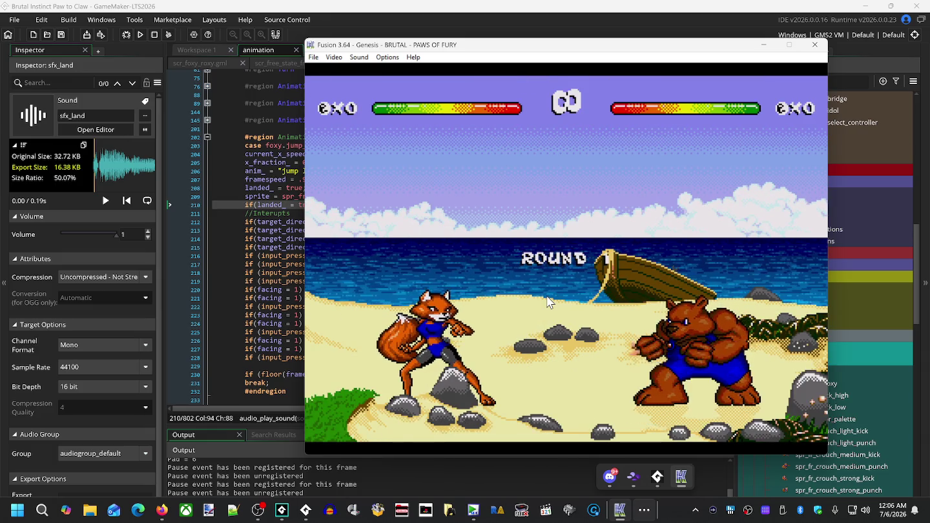
Make the fox jump twice, land, punch, high-kick, lunge-punch, quick-kick and crouch
{"action": "key", "text": "Up"}
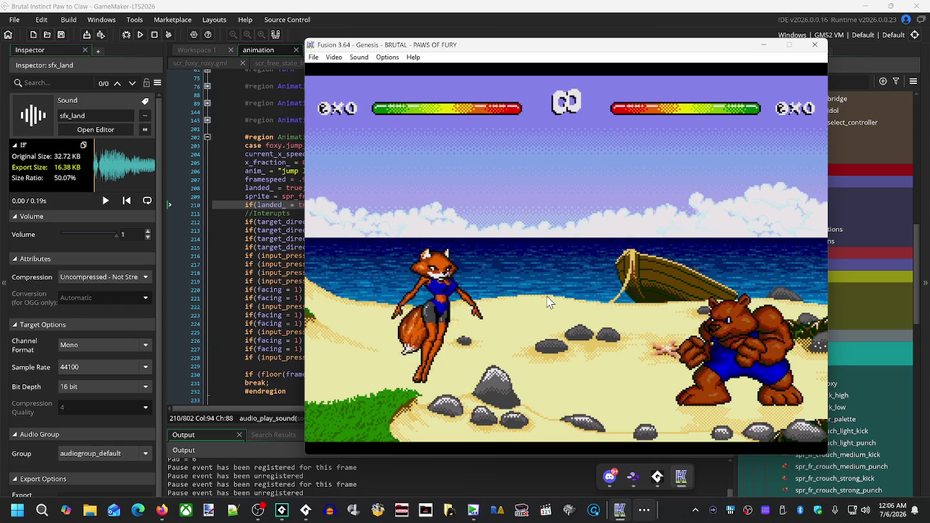
{"action": "key", "text": "Up"}
{"action": "key", "text": "a"}
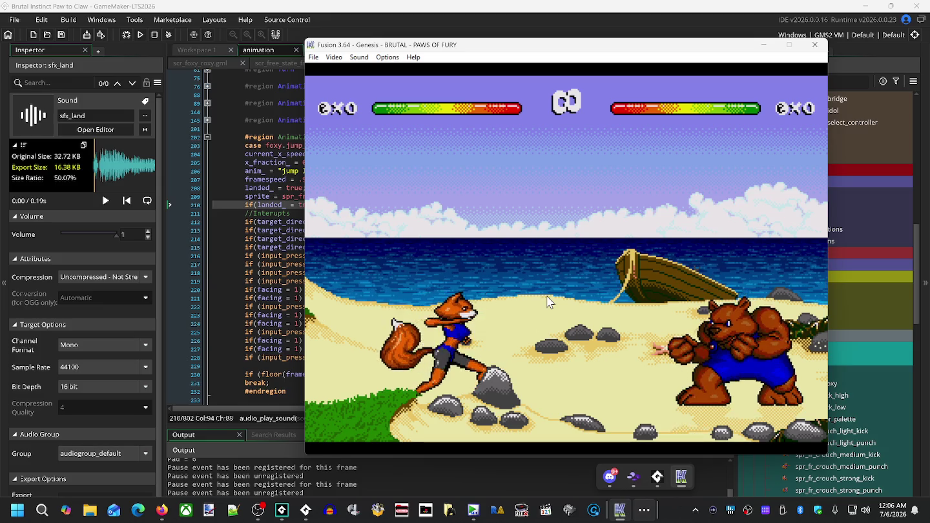
{"action": "key", "text": "s"}
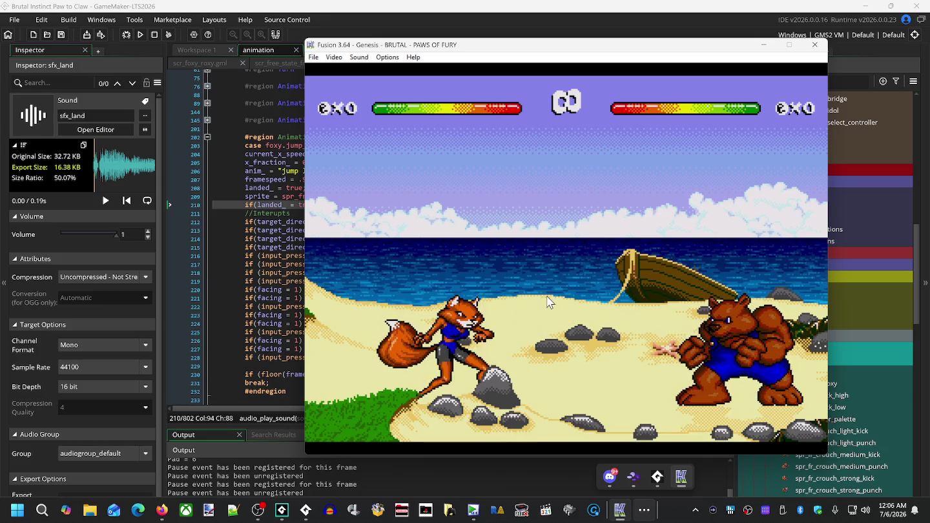
{"action": "key", "text": "a"}
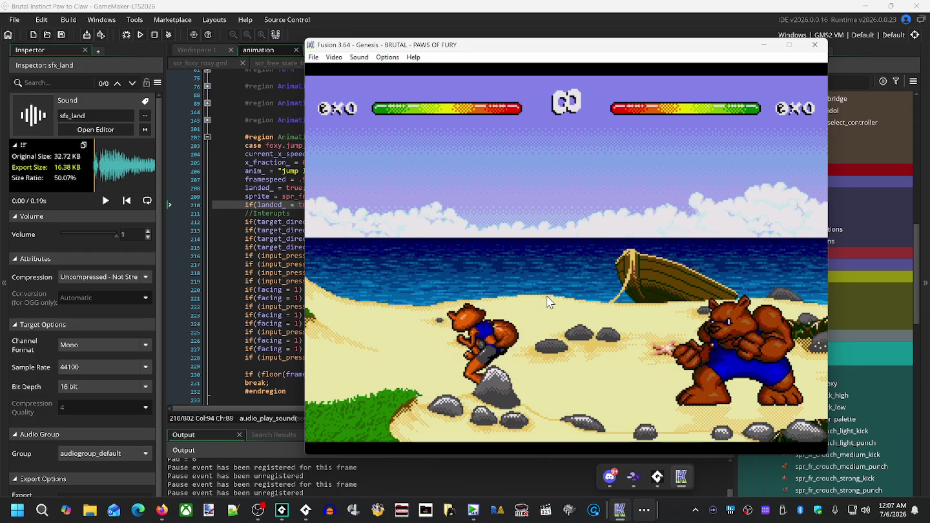
{"action": "key", "text": "s"}
{"action": "key", "text": "s"}
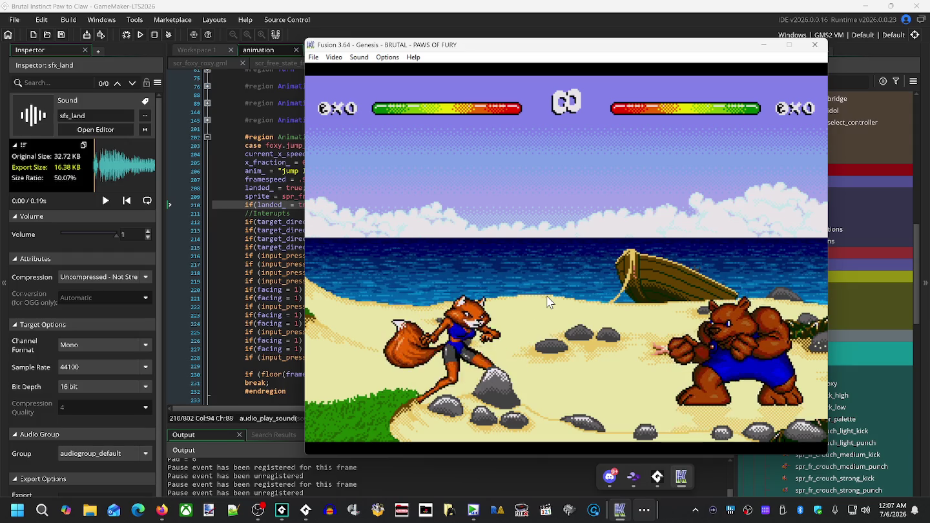
{"action": "key", "text": "Down"}
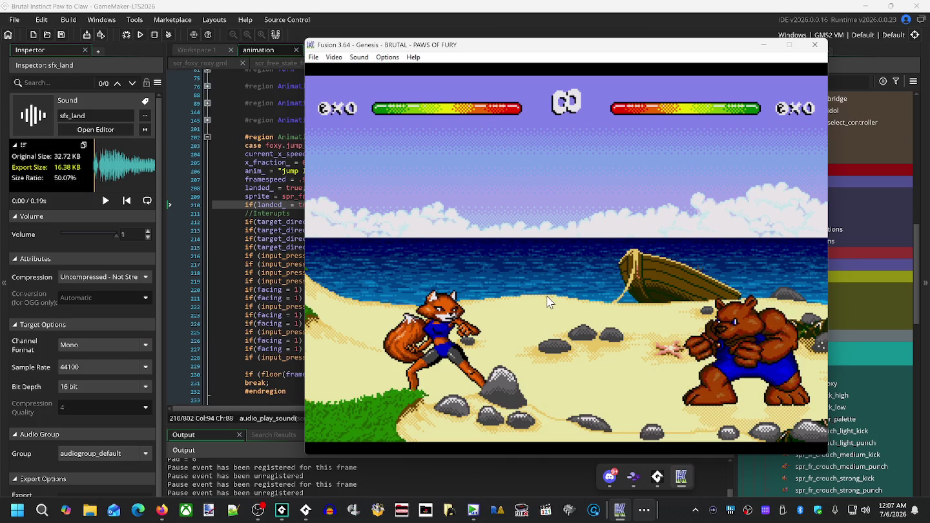
Walk the fox back and forth near the bear, then throw repeated punches
{"action": "key", "text": "Left"}
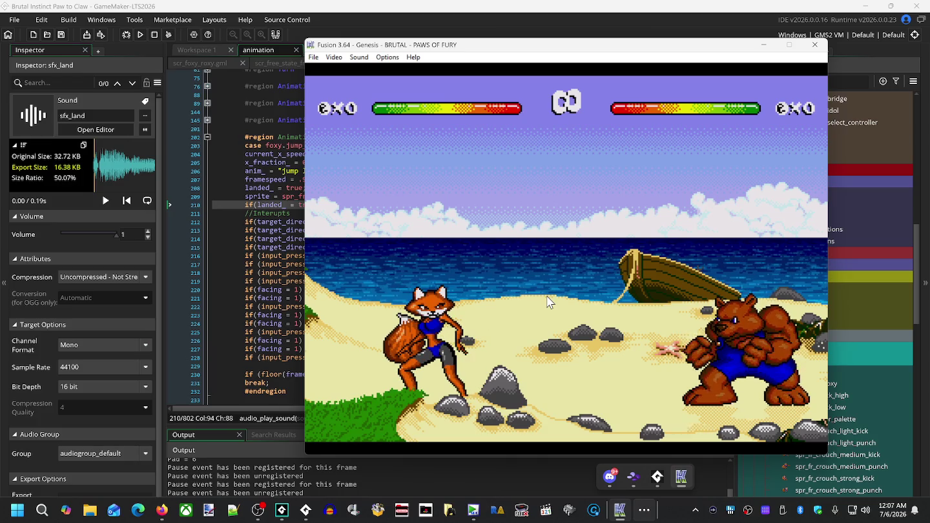
{"action": "key", "text": "Right"}
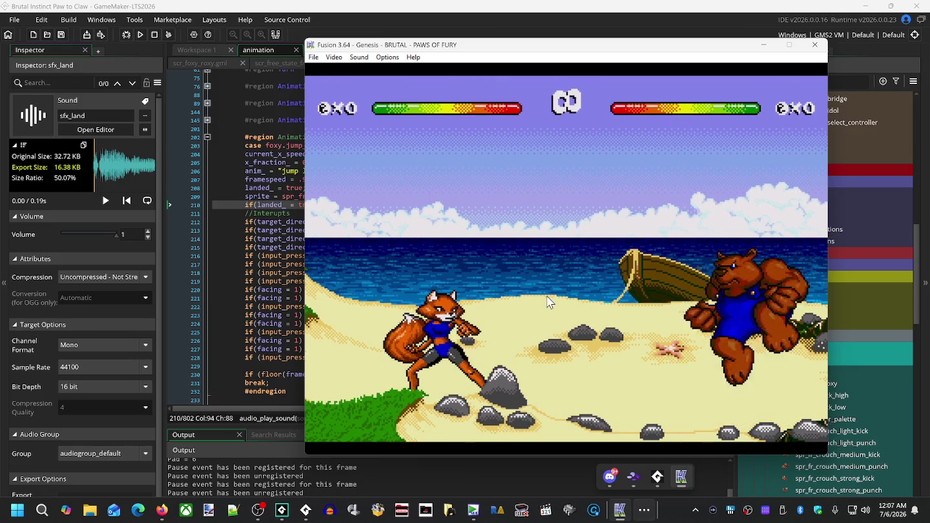
{"action": "key", "text": "Right"}
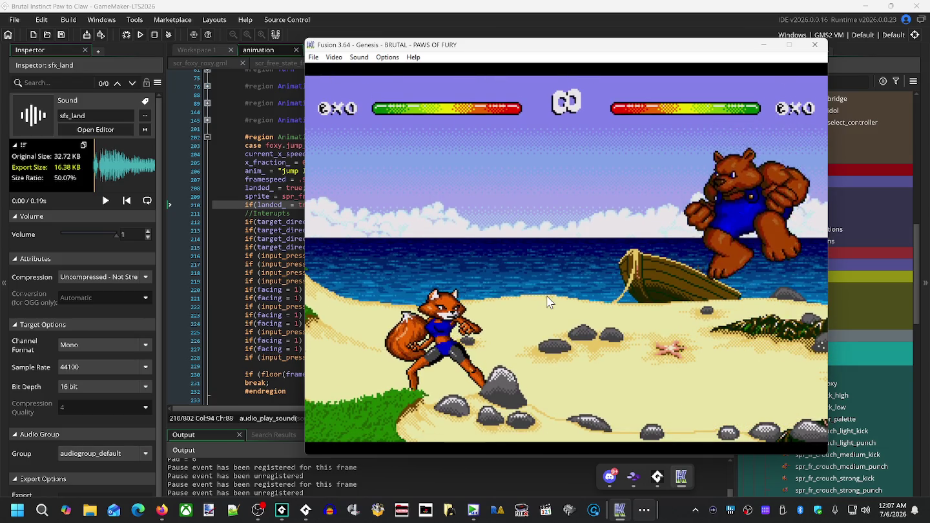
{"action": "key", "text": "Right"}
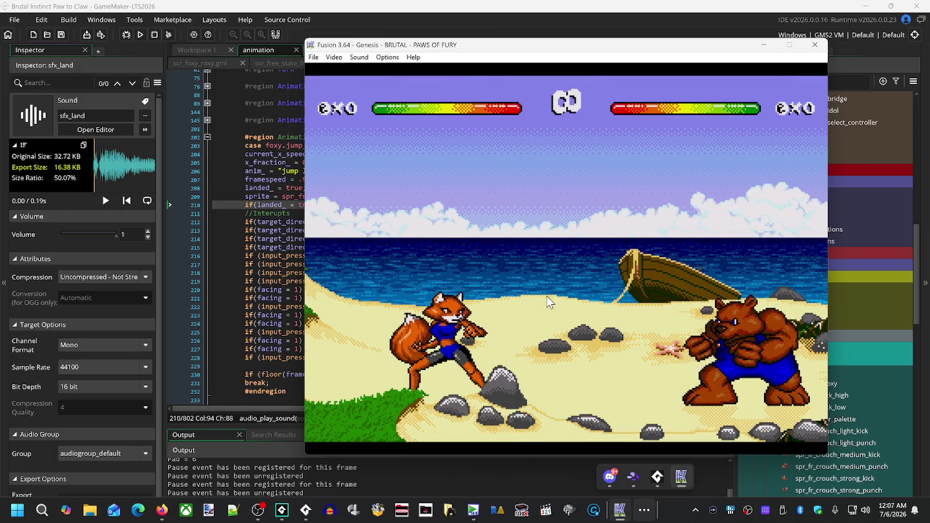
{"action": "key", "text": "Left"}
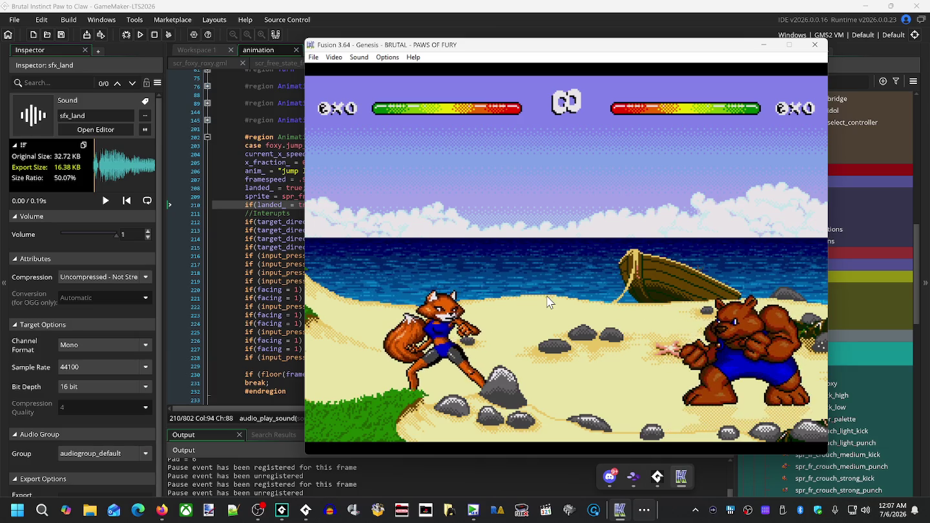
{"action": "key", "text": "Left"}
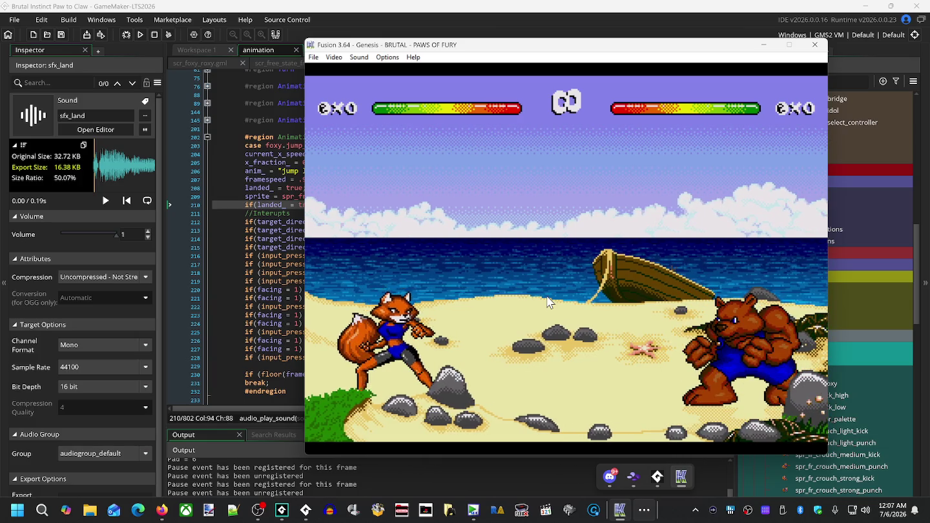
{"action": "key", "text": "a"}
{"action": "key", "text": "a"}
{"action": "key", "text": "a"}
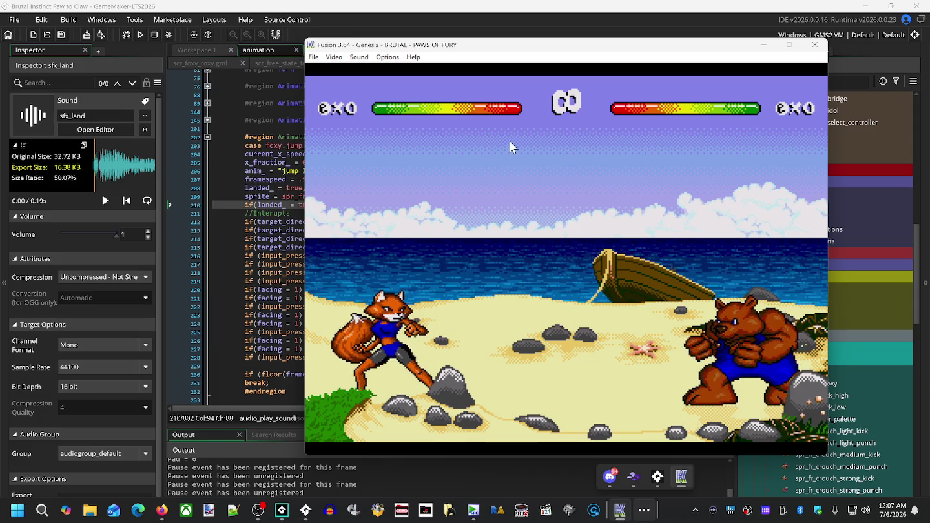
{"action": "left_click", "coordinate": [313, 57]}
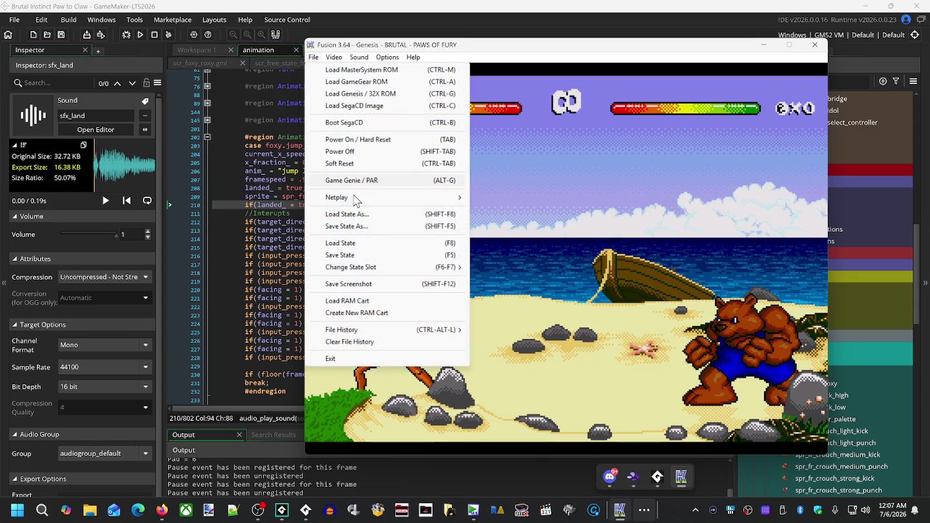
Load the Brutal - Above the Claw ROM and step through its options to Difficulty Level
{"action": "mouse_move", "coordinate": [431, 330]}
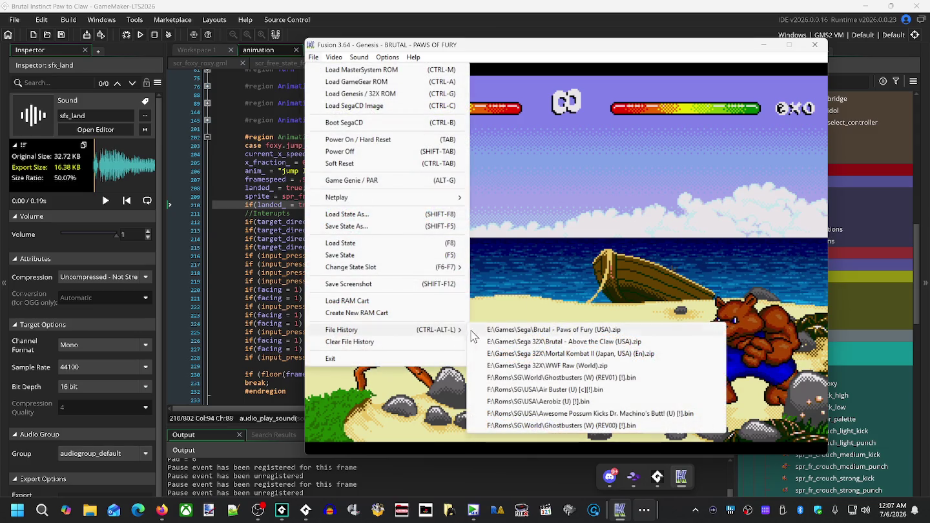
{"action": "left_click", "coordinate": [521, 346]}
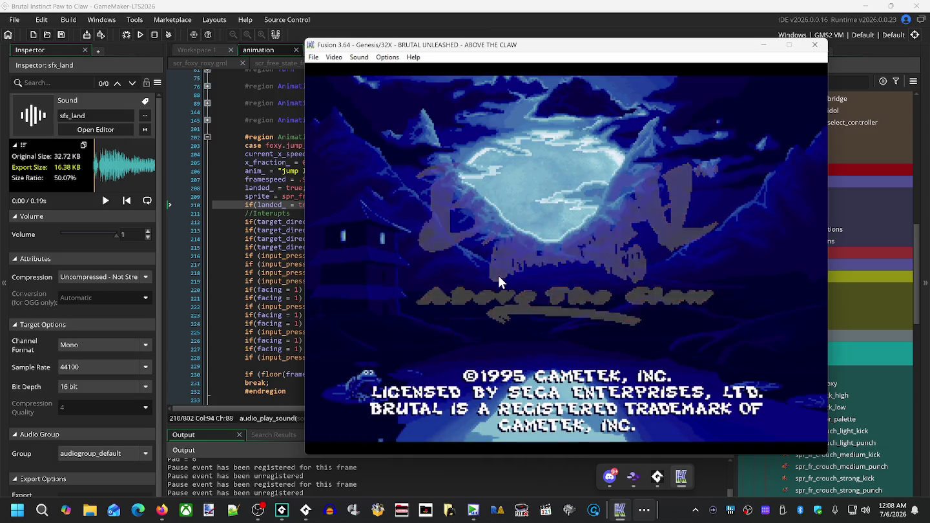
{"action": "key", "text": "Return"}
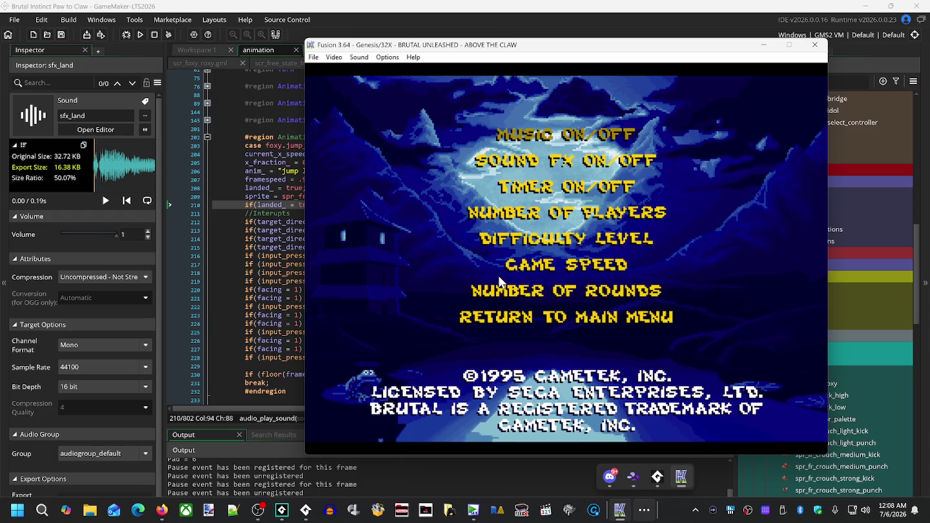
{"action": "key", "text": "Down"}
{"action": "key", "text": "Down"}
{"action": "key", "text": "Down"}
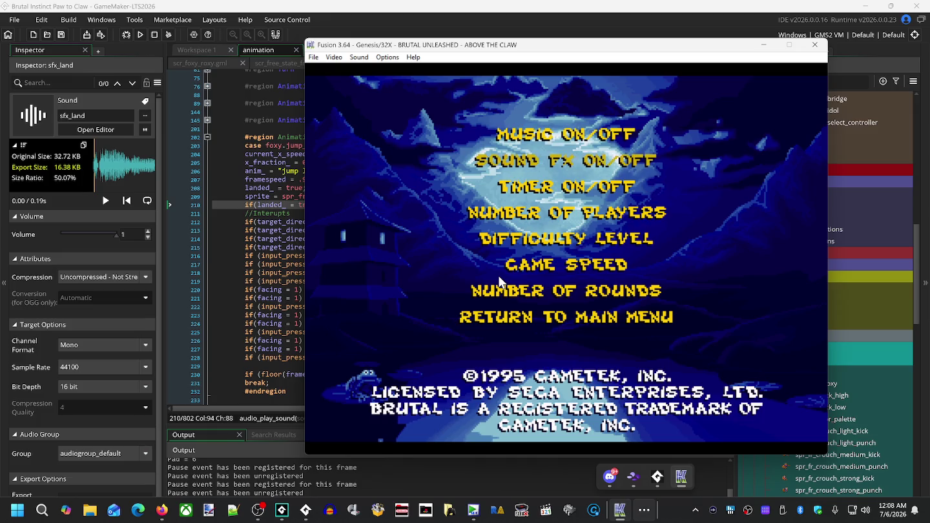
{"action": "key", "text": "Down"}
{"action": "key", "text": "Down"}
{"action": "key", "text": "Down"}
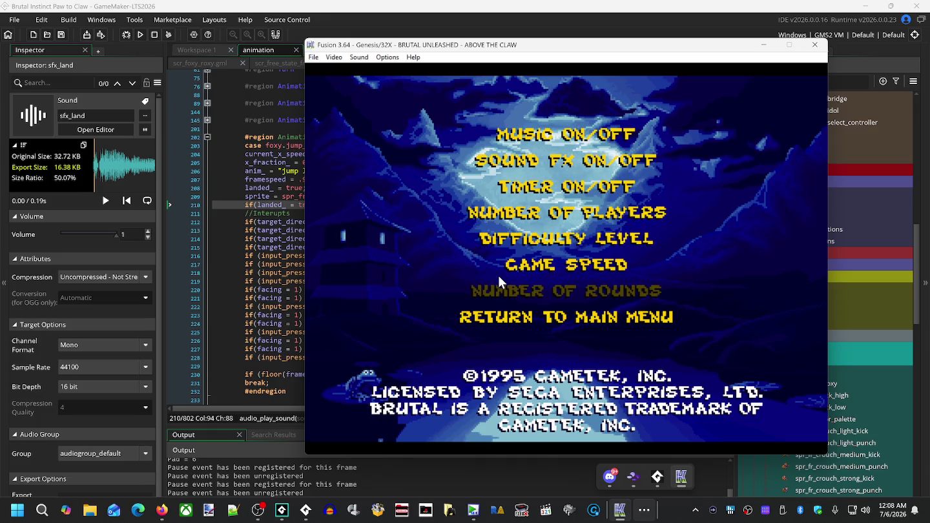